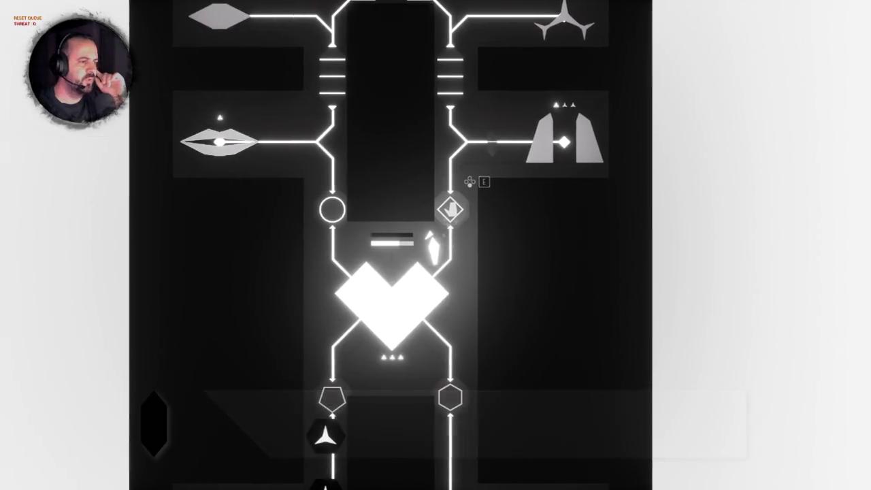
Step: Move the shard down the right-hand path and up to the diamond node, then stop play with F8
key("s")
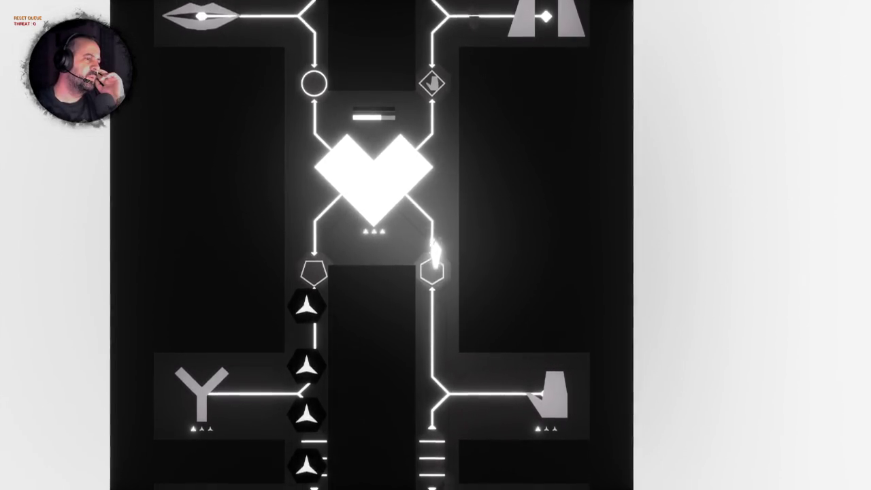
key("w")
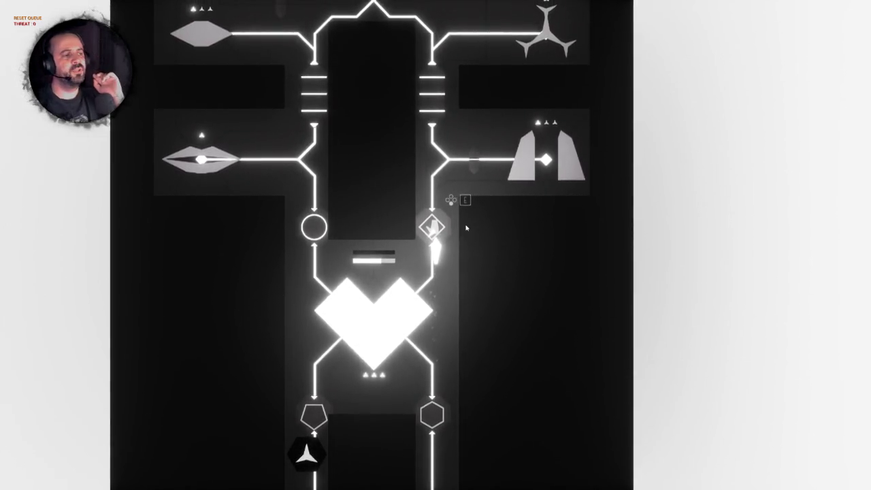
key("F8")
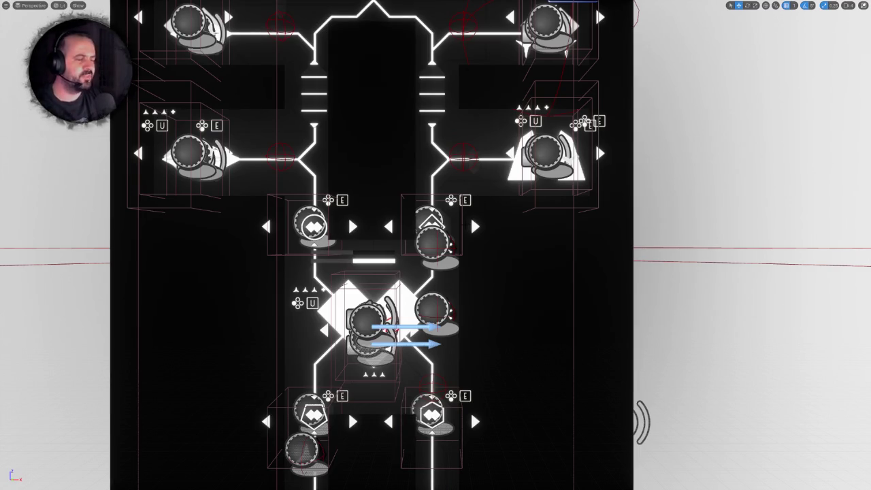
Step: Orbit and zoom the viewport around the upper-right diamond node and the level block's underside
left_click_drag(363, 164, 363, 164)
scroll(434, 345, "down", 10)
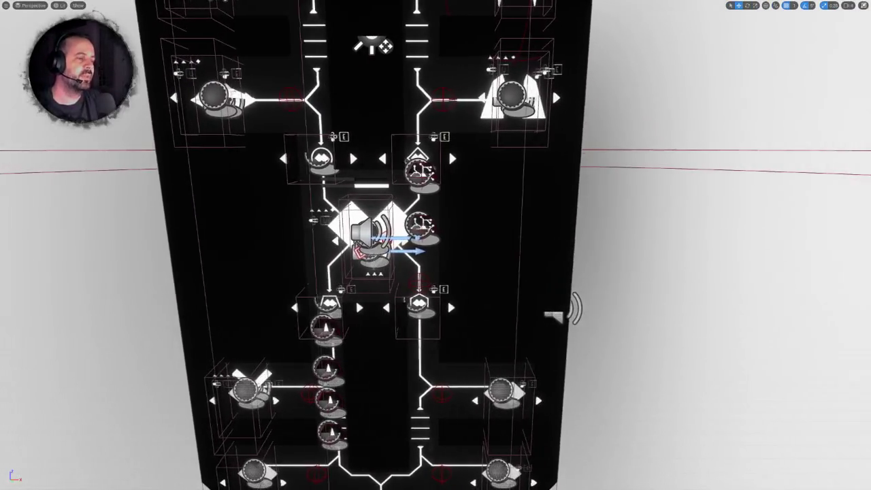
scroll(443, 150, "up", 10)
scroll(456, 107, "up", 3)
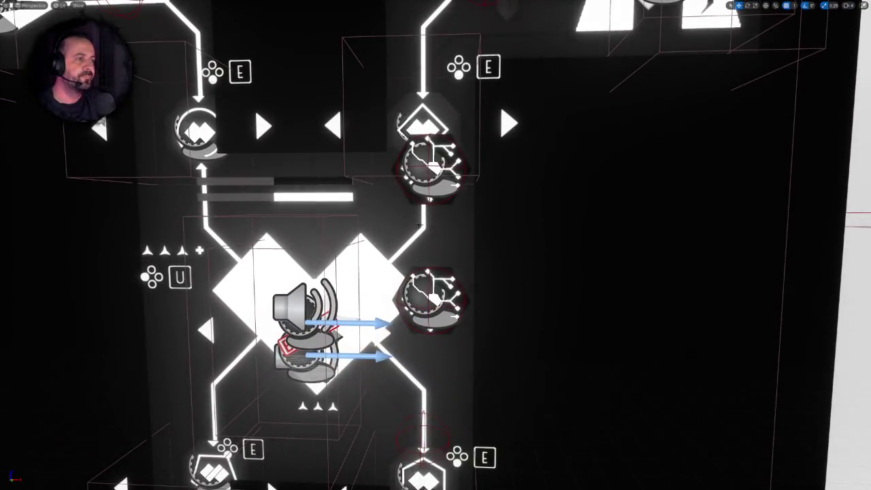
scroll(336, 291, "down", 5)
scroll(439, 306, "up", 3)
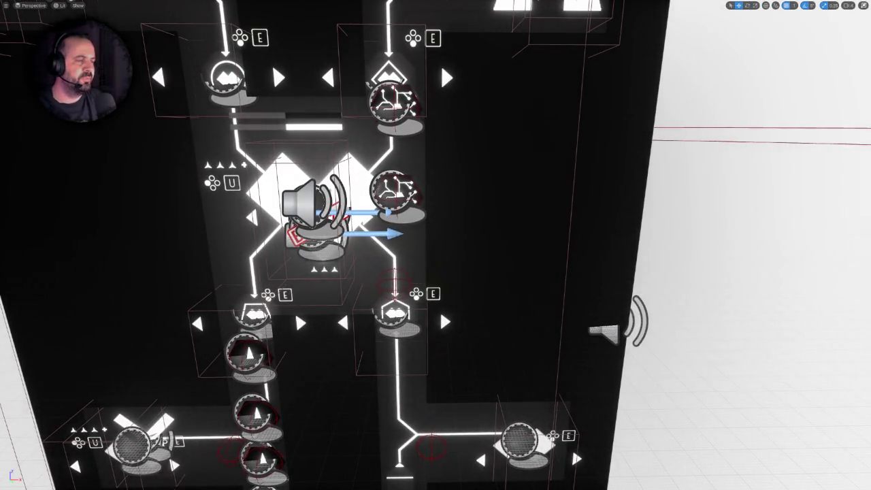
scroll(440, 310, "down", 5)
scroll(452, 370, "up", 6)
left_click_drag(452, 369, 452, 286)
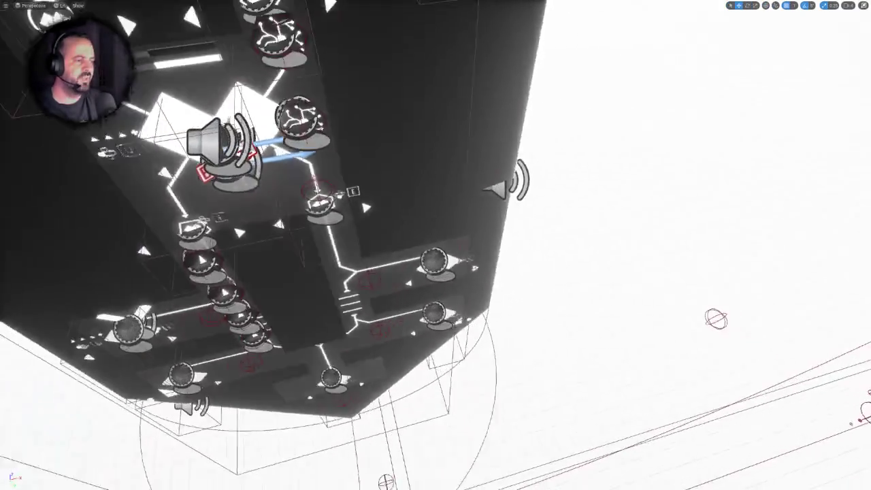
scroll(450, 178, "up", 10)
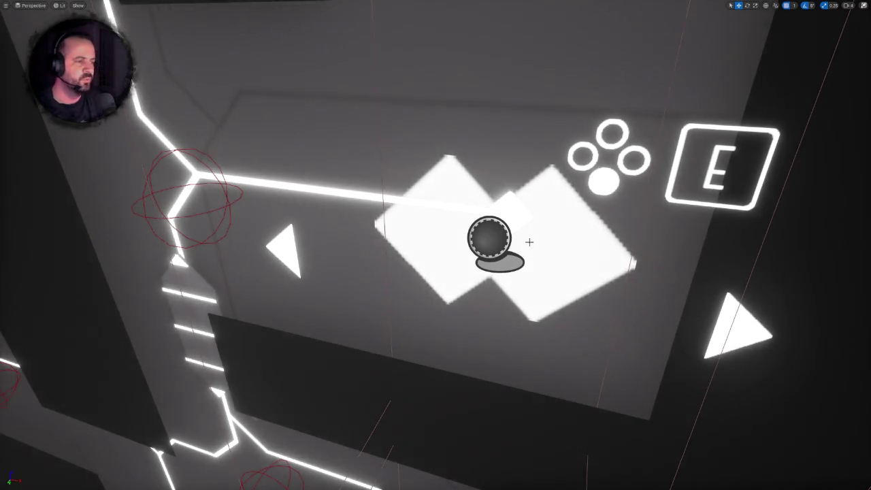
scroll(529, 240, "down", 8)
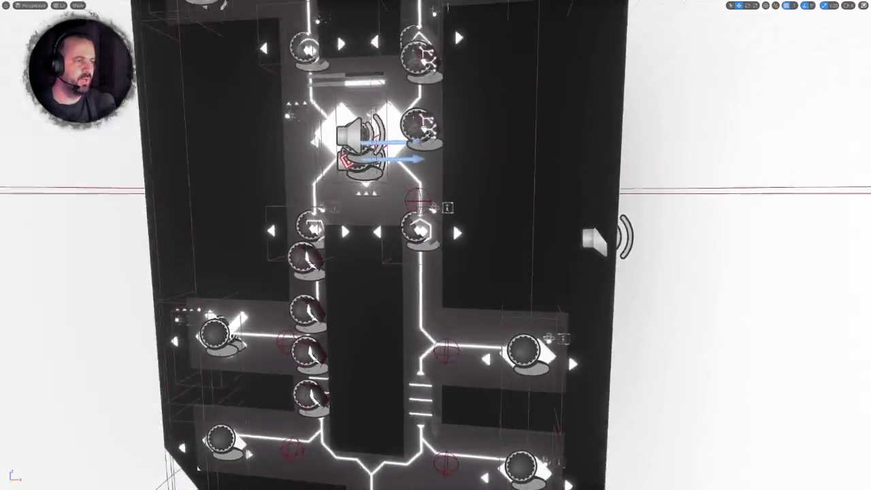
scroll(450, 111, "down", 4)
scroll(450, 111, "up", 10)
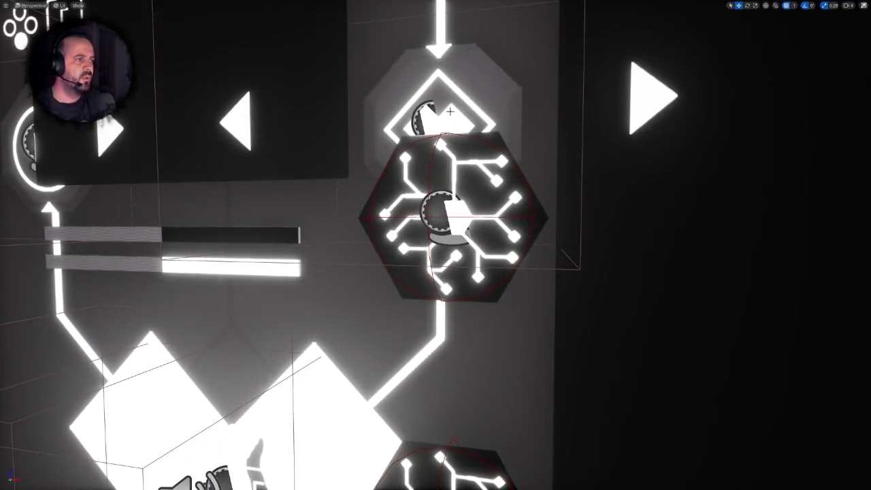
Step: Select the node actor above the hexagonal piece and focus the view on it
left_click(450, 111)
key("f")
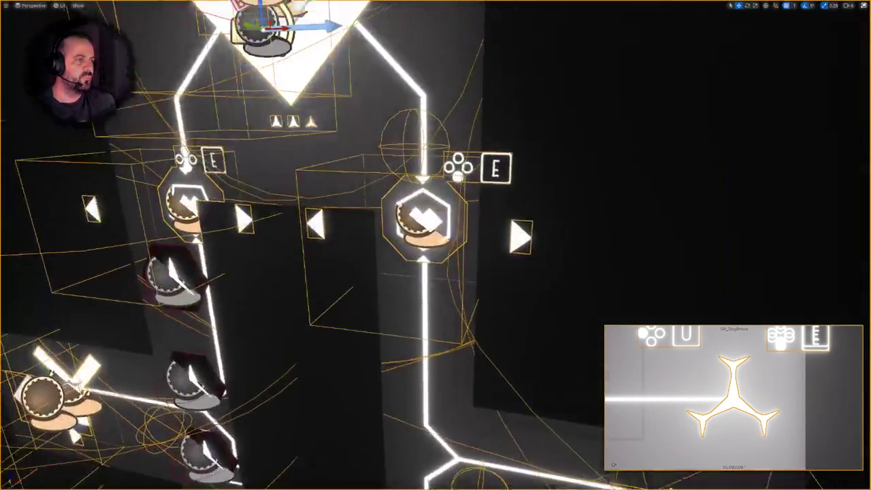
scroll(436, 245, "down", 5)
scroll(435, 245, "up", 8)
scroll(435, 245, "down", 2)
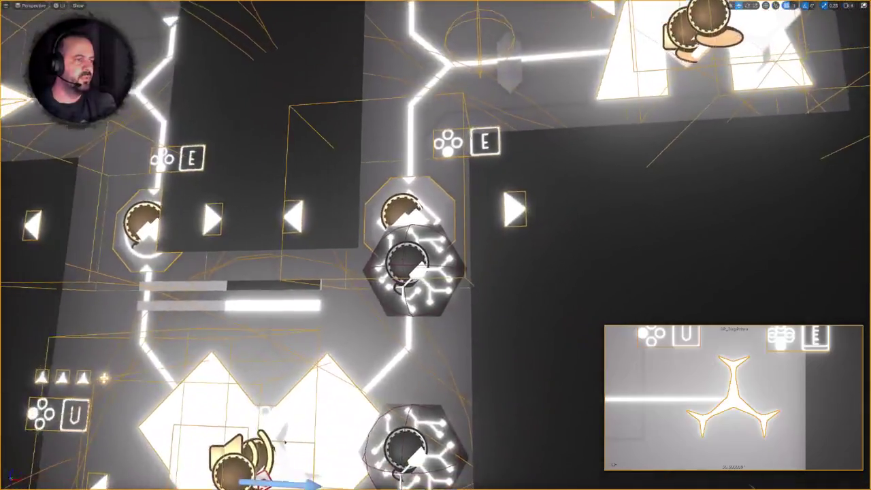
scroll(436, 245, "up", 5)
scroll(436, 245, "down", 6)
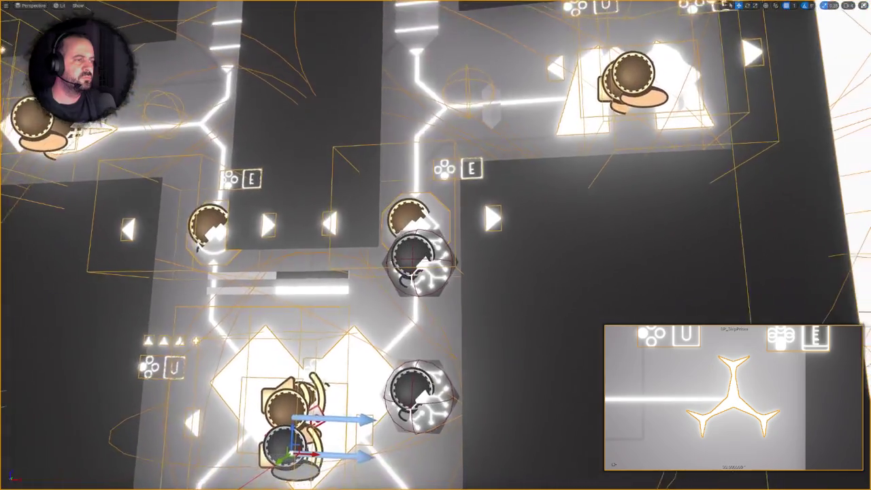
scroll(444, 168, "up", 2)
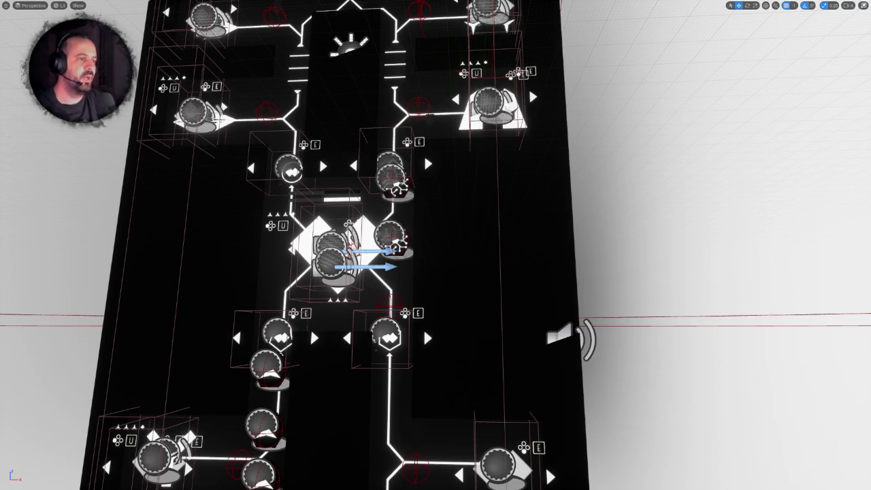
scroll(423, 328, "down", 10)
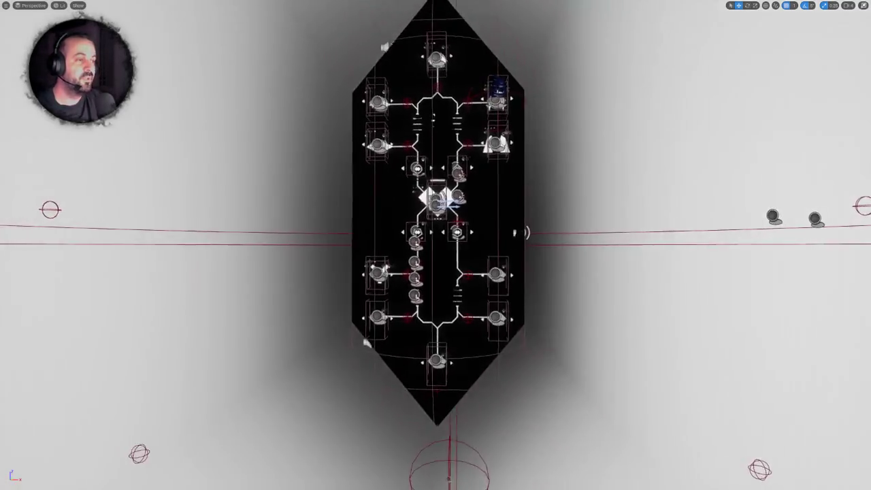
scroll(410, 354, "up", 10)
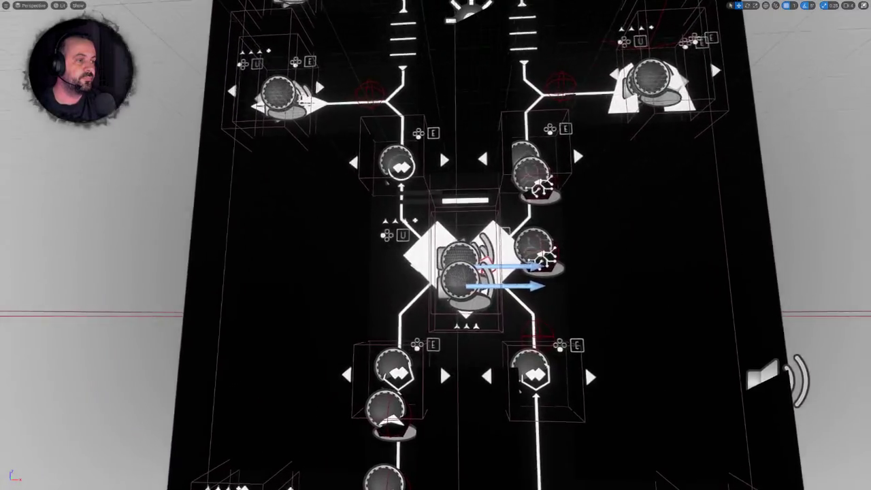
scroll(436, 272, "down", 10)
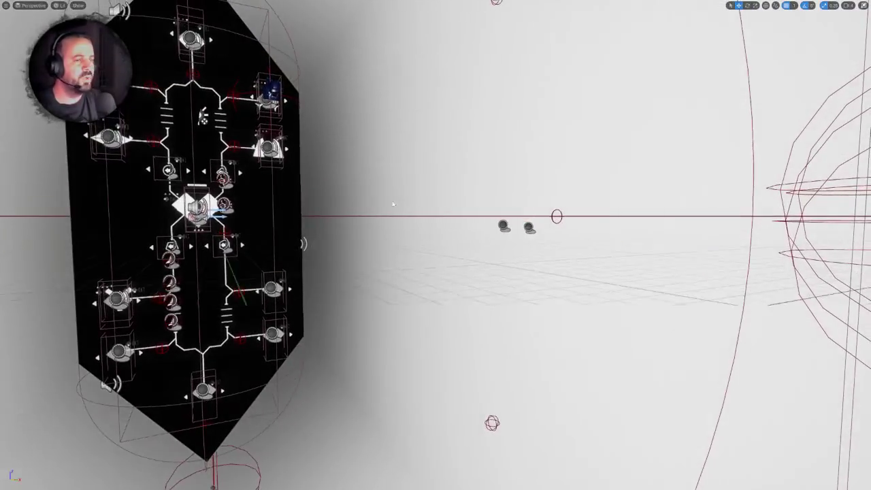
scroll(428, 238, "up", 10)
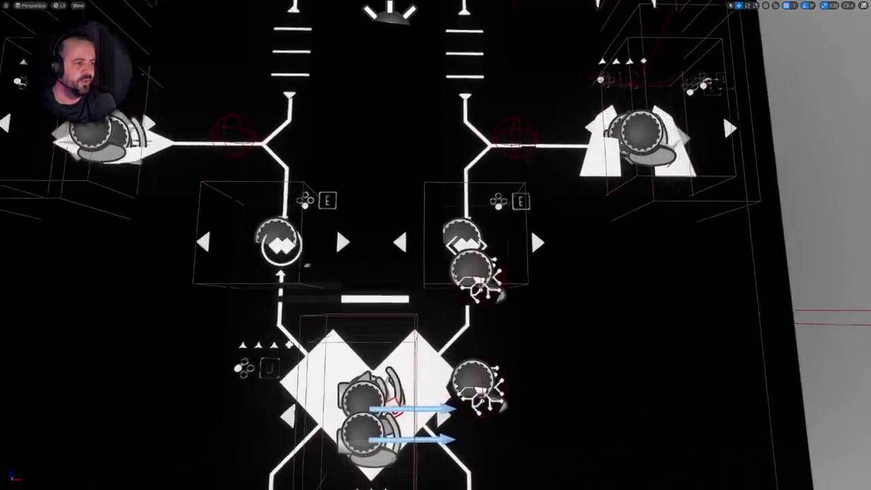
scroll(436, 272, "down", 10)
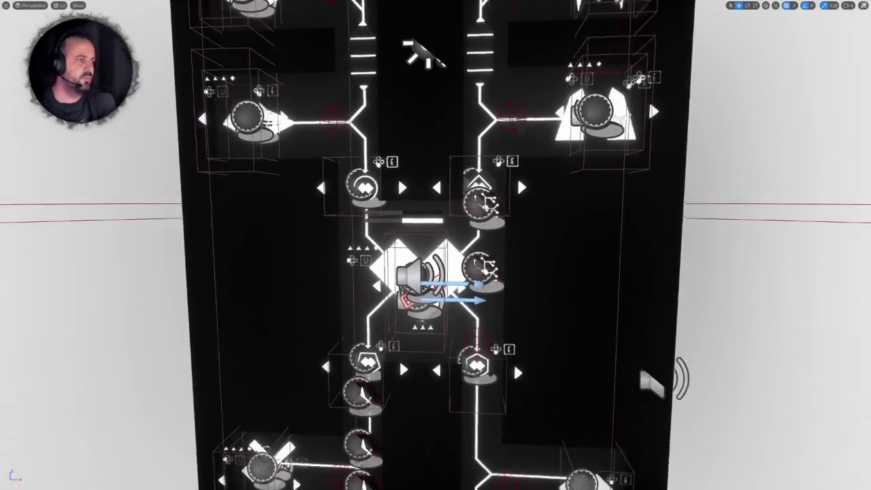
scroll(435, 245, "up", 10)
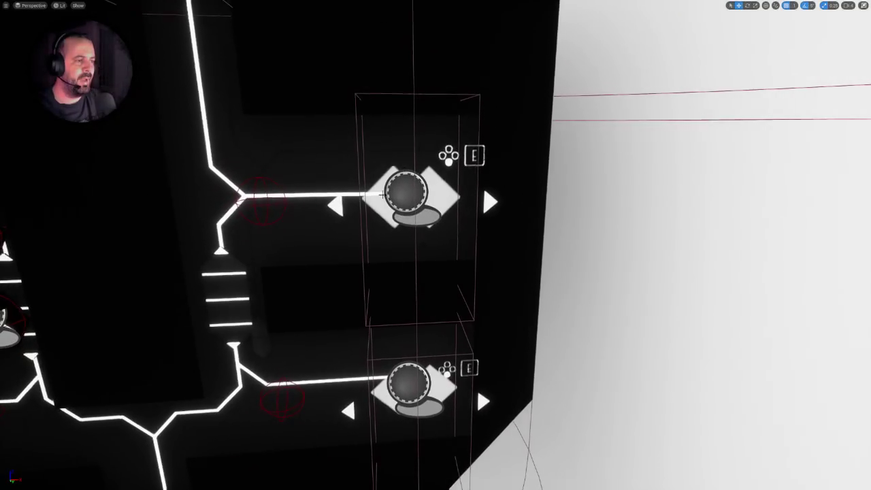
scroll(436, 245, "down", 10)
scroll(435, 245, "up", 10)
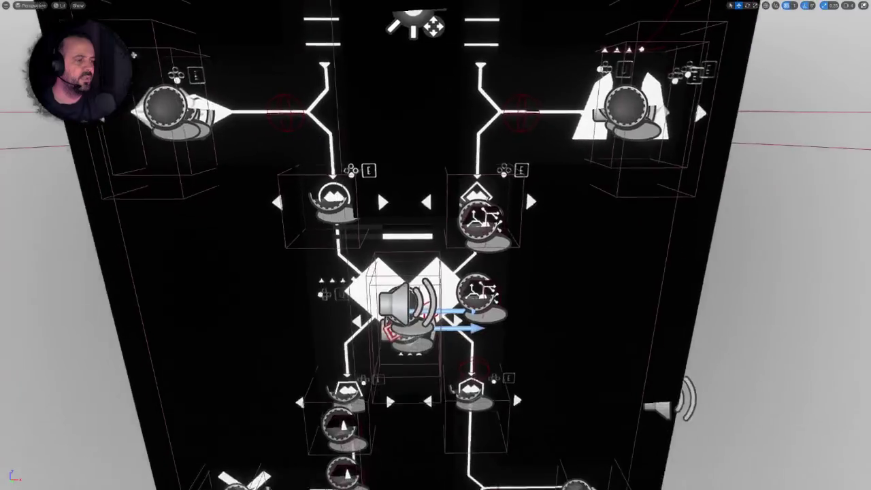
scroll(436, 245, "down", 8)
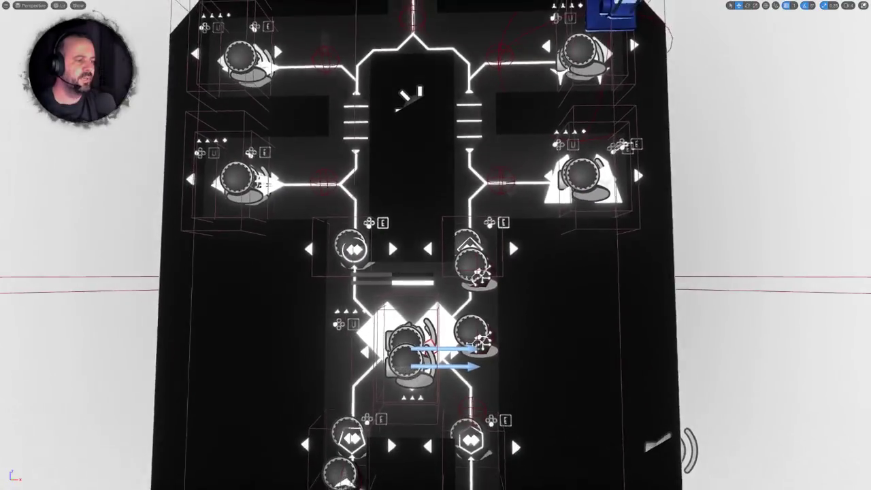
scroll(454, 297, "up", 1)
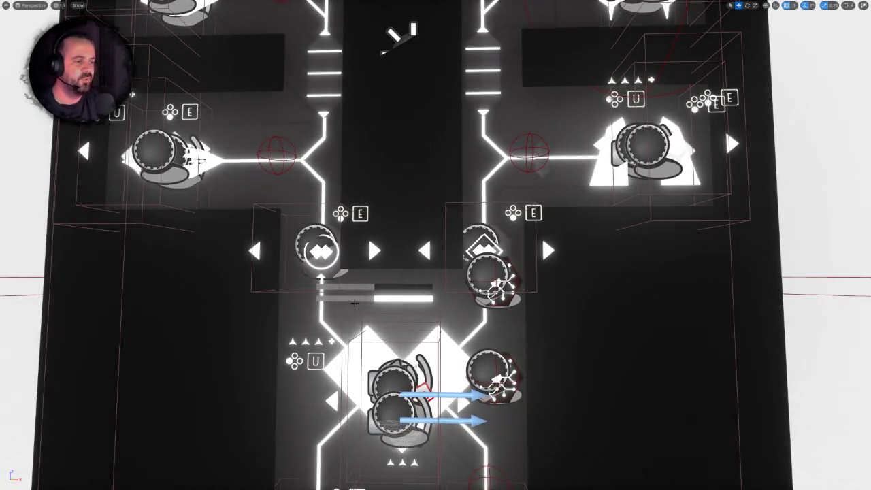
scroll(380, 305, "down", 8)
scroll(435, 245, "up", 5)
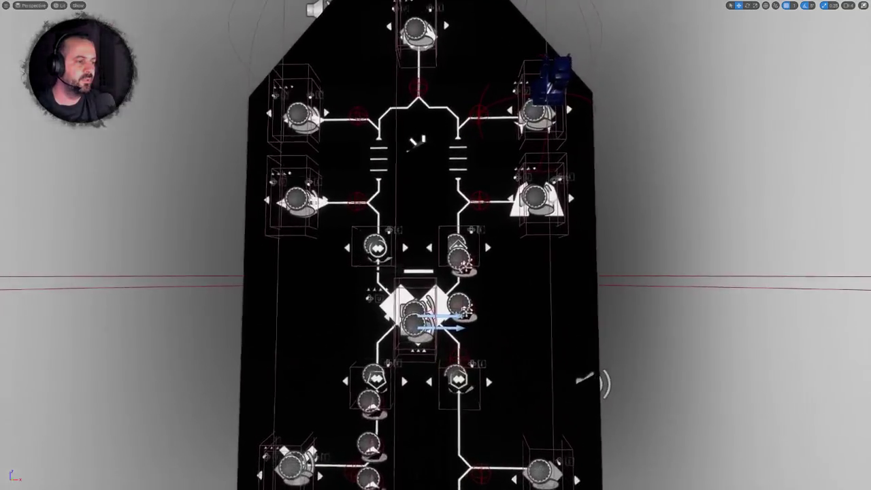
scroll(475, 400, "up", 3)
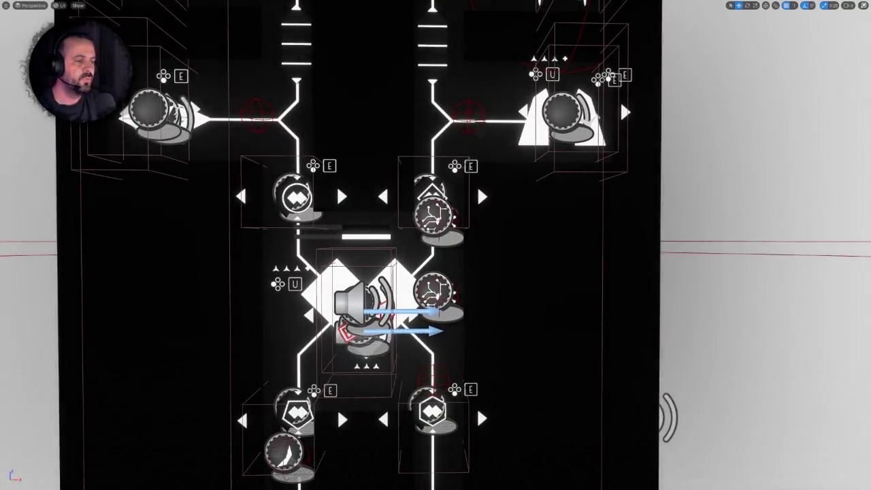
scroll(477, 406, "up", 2)
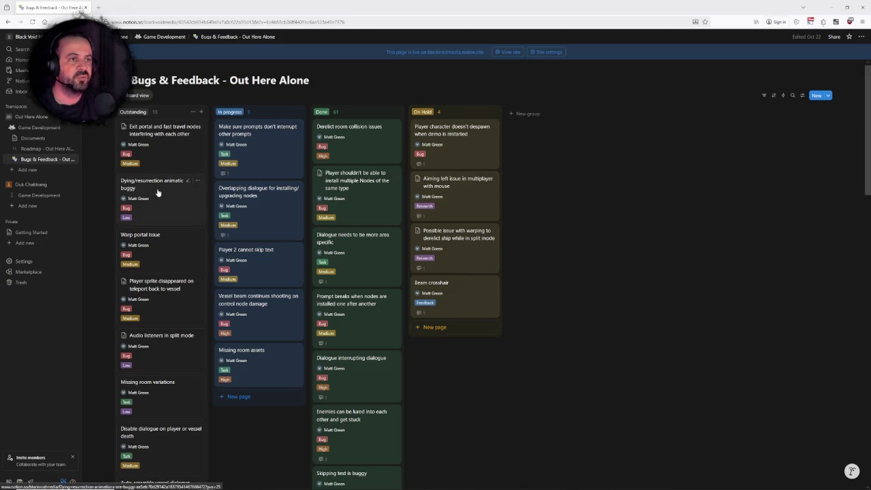
Step: Browse the Outstanding column and open the 'Add dynamic scale indicator' task
scroll(170, 197, "down", 7)
scroll(172, 218, "up", 5)
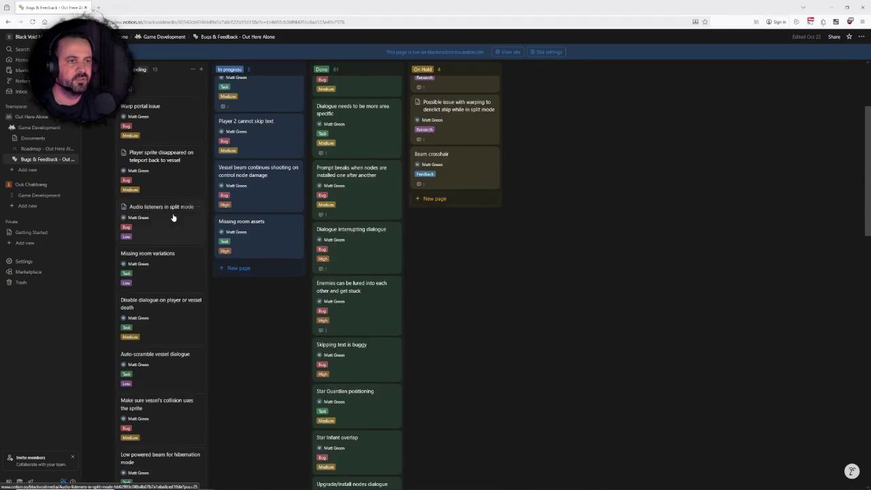
scroll(172, 217, "up", 4)
scroll(171, 196, "down", 10)
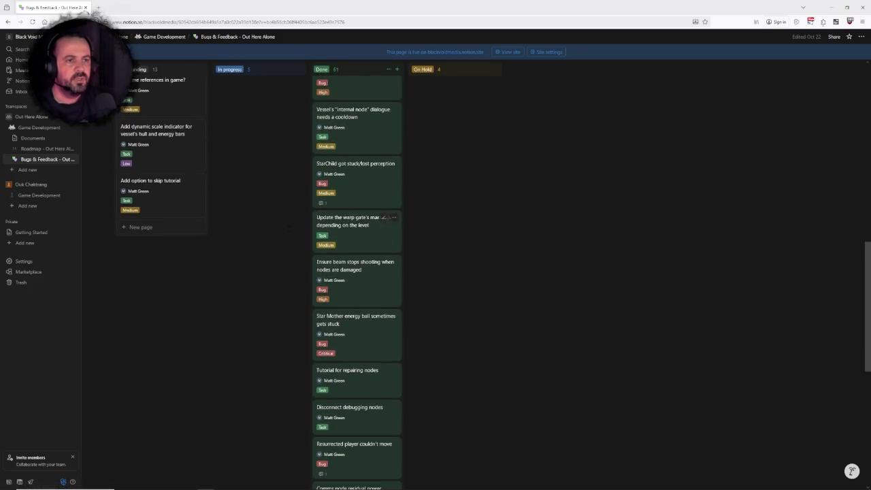
scroll(159, 231, "up", 3)
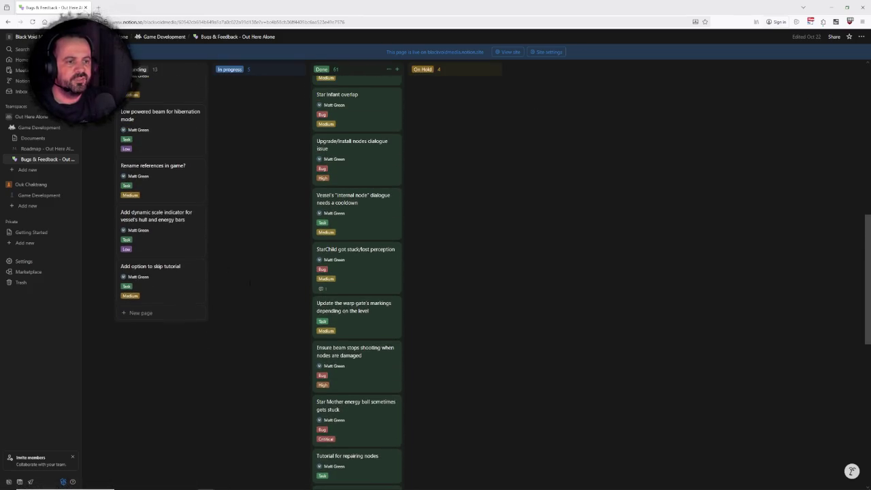
left_click(156, 222)
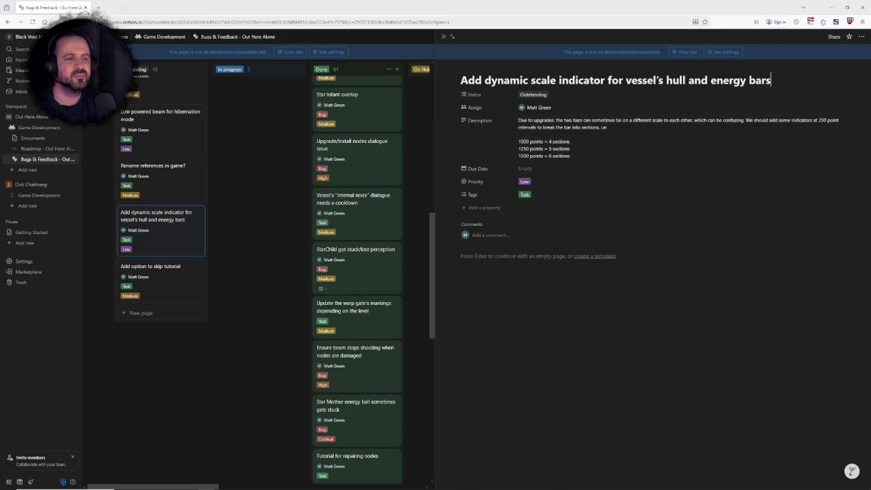
Step: Close the task details and start a new card in the Outstanding column
key("Escape")
right_click(346, 2)
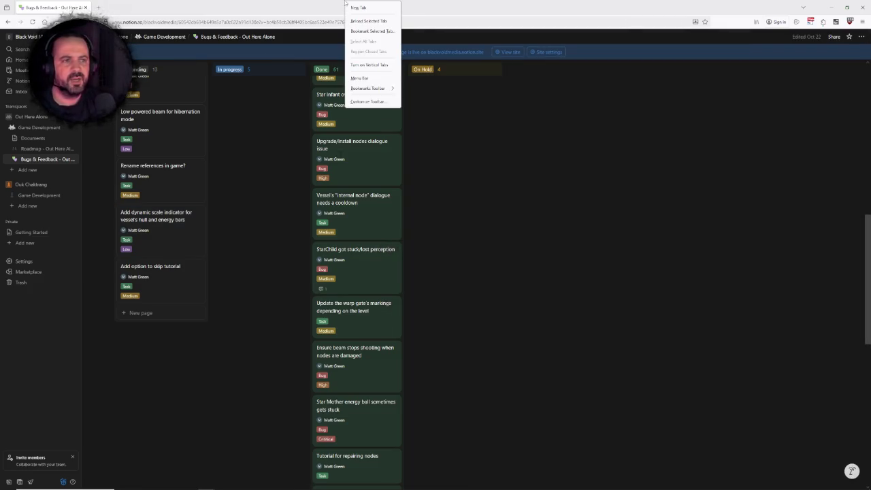
left_click(335, 3)
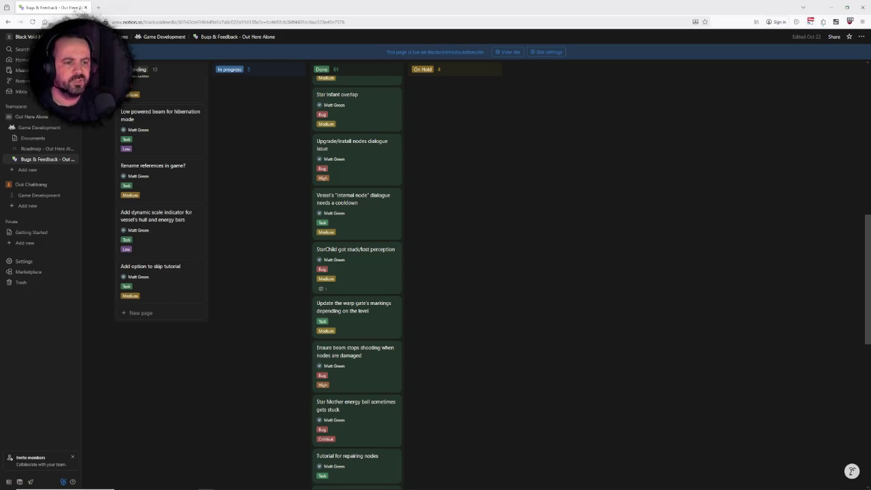
left_click(134, 314)
type("Add Energy")
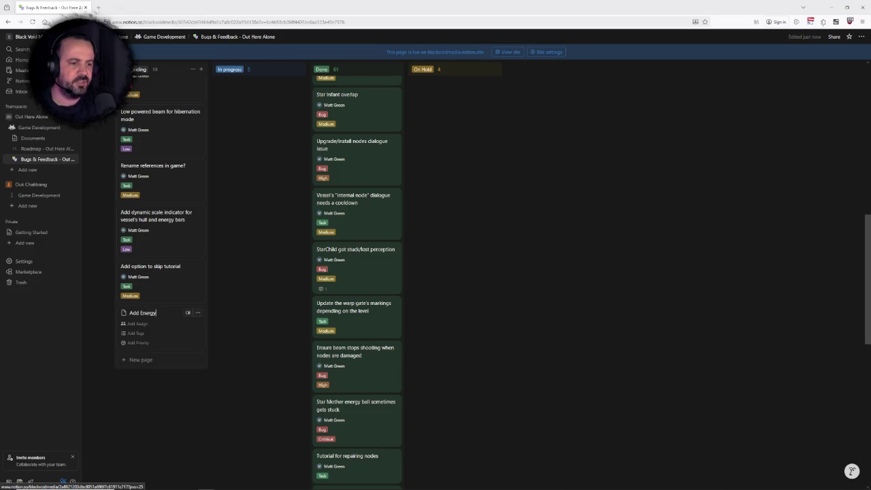
left_click(157, 216)
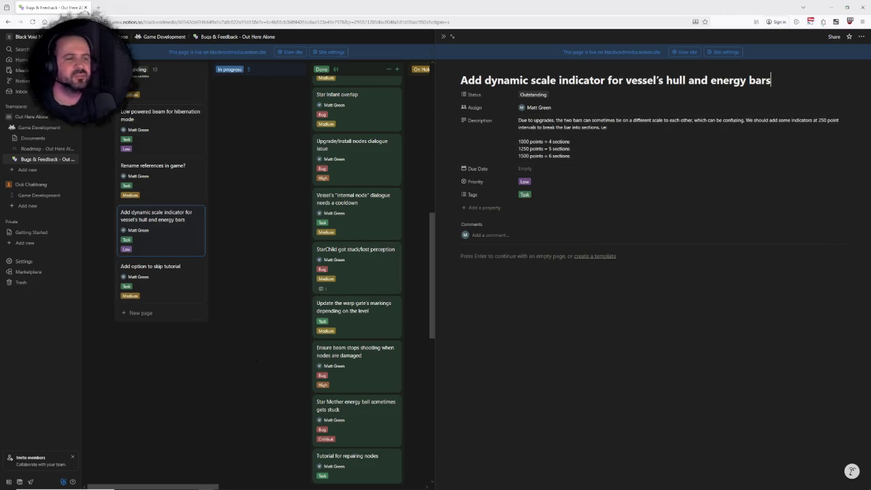
key("Escape")
right_click(345, 2)
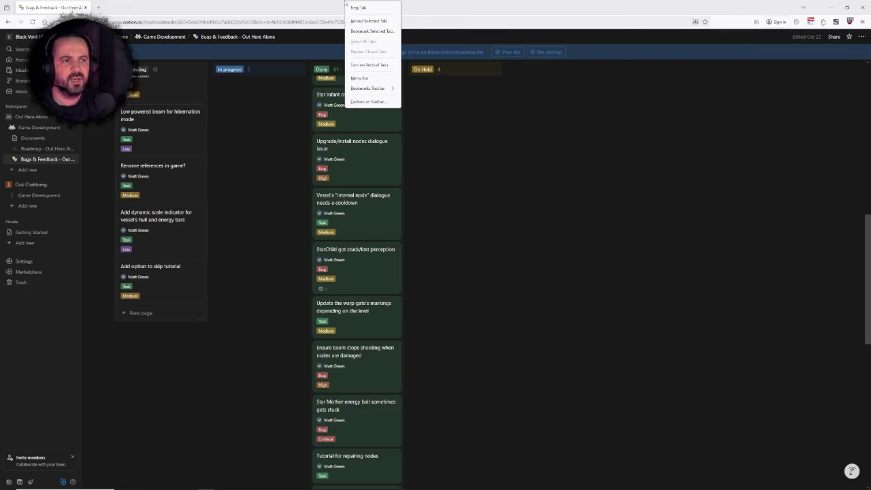
left_click(335, 3)
double_click(335, 3)
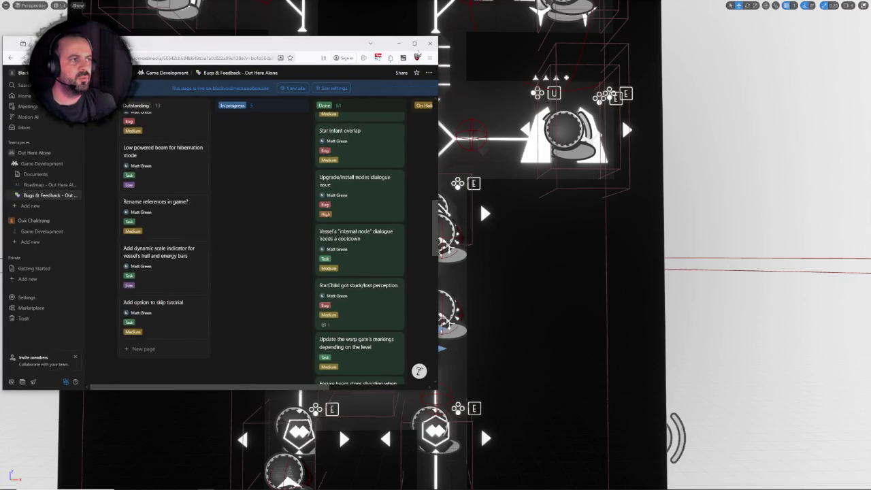
double_click(417, 45)
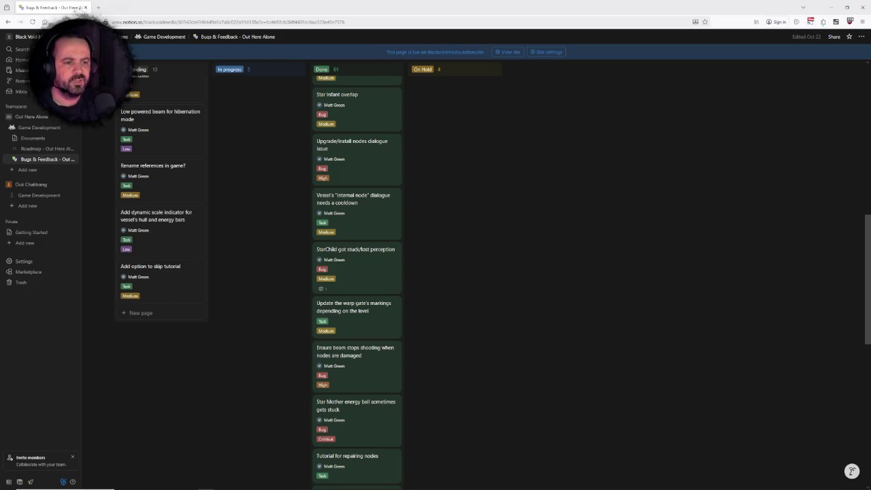
left_click(134, 314)
Step: Title the new card 'Add Energy configuration into Ego slot system' and open its page
type("Add")
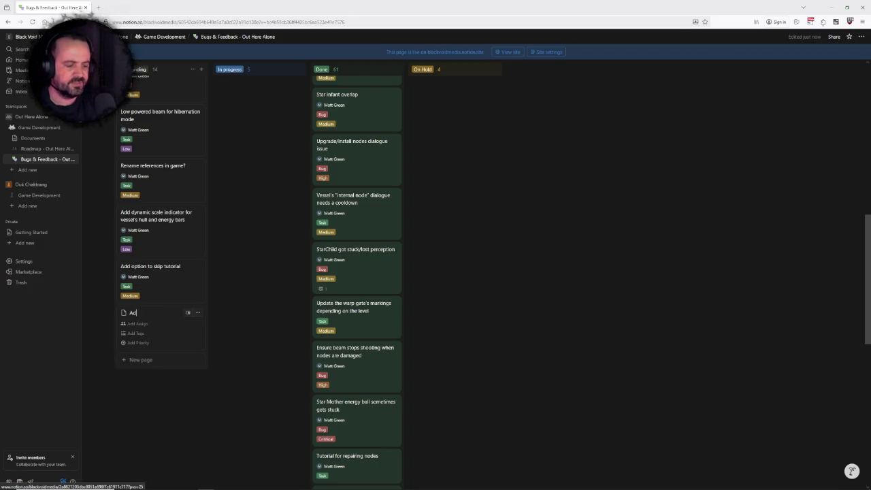
type(" Energy")
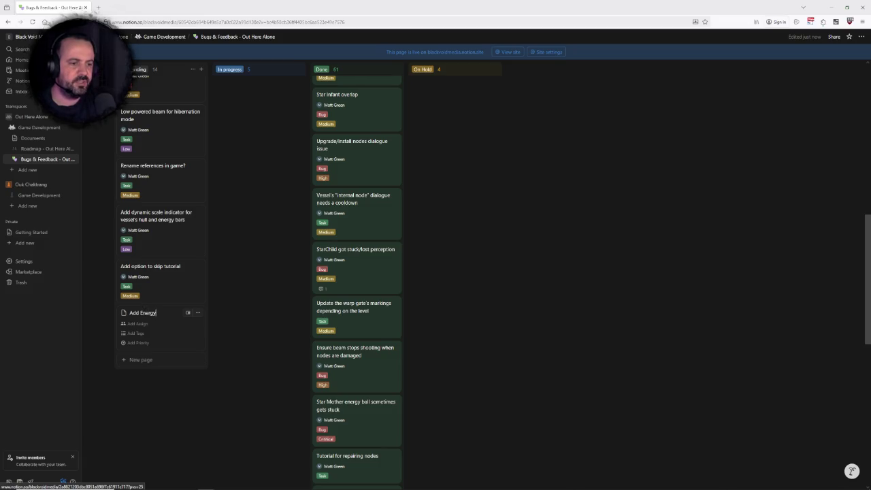
type(" configuration into")
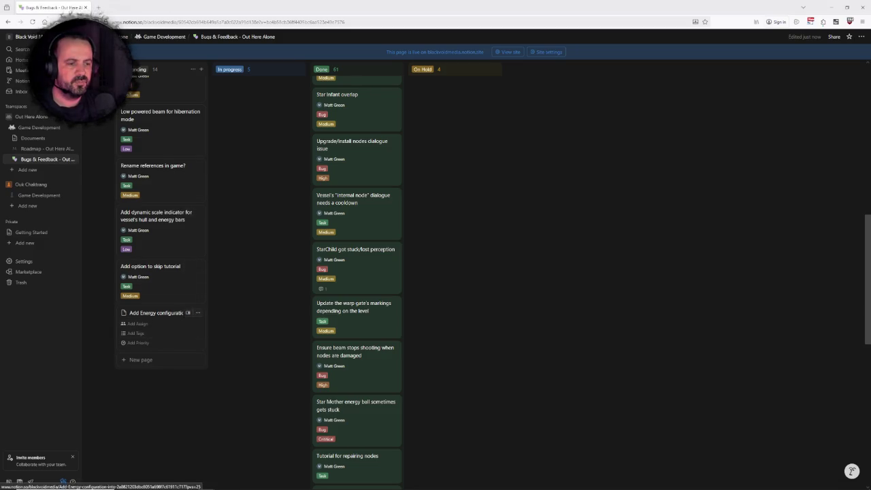
left_click(200, 350)
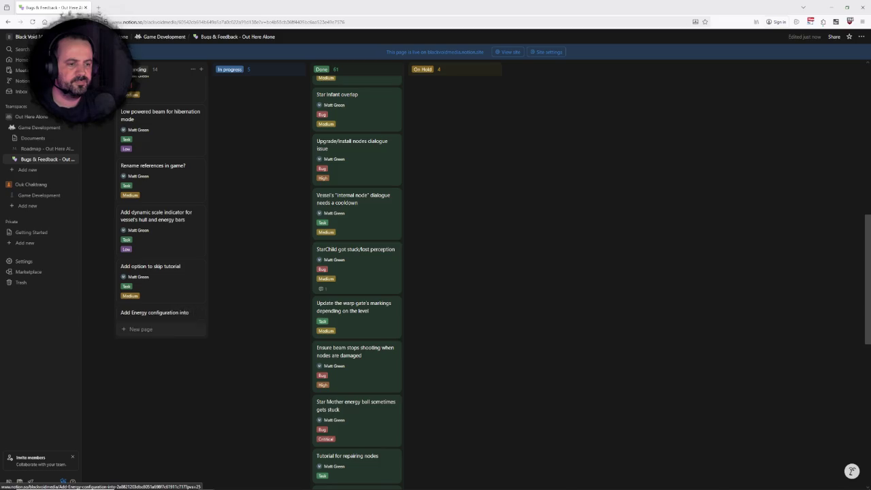
left_click(177, 313)
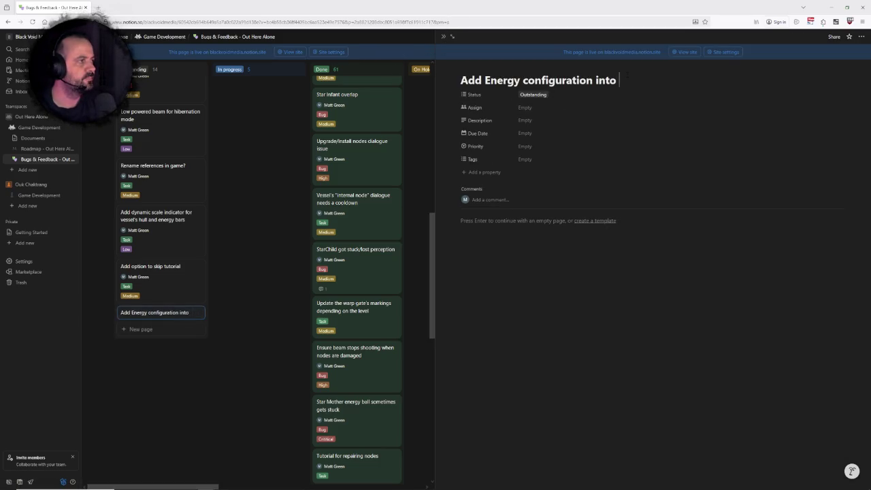
type("Ego slot s")
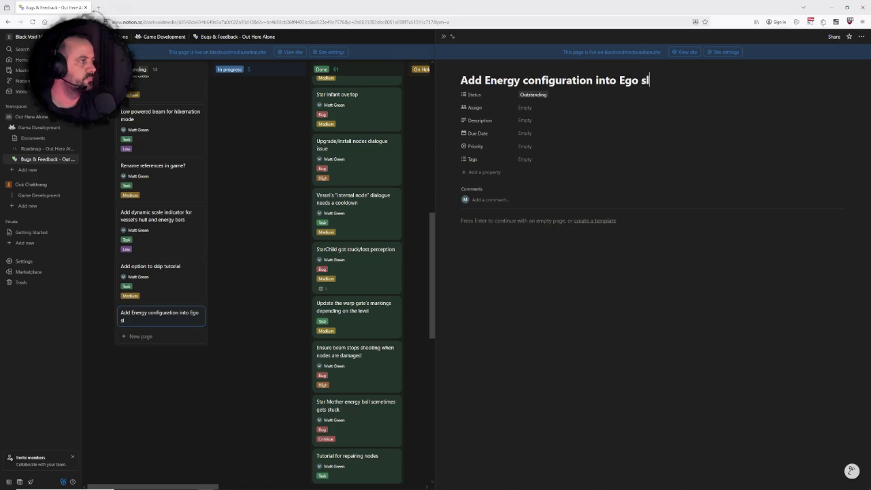
type("ystem")
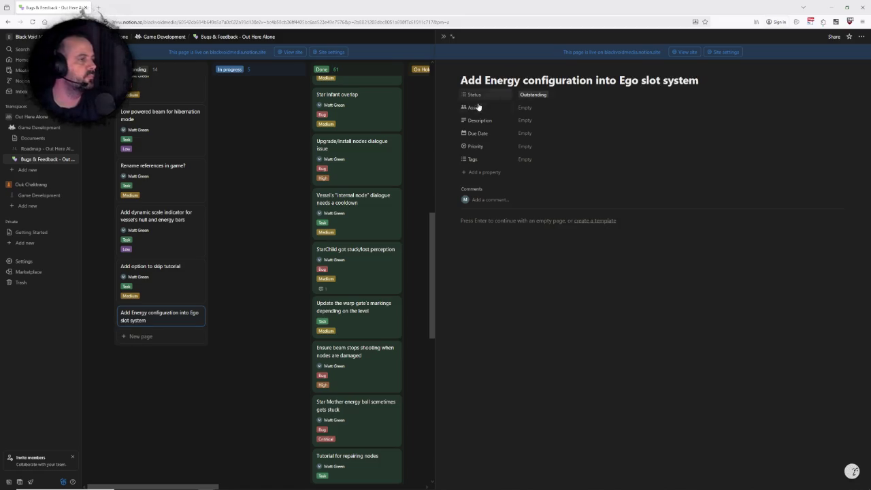
Step: Assign the new task to yourself
left_click(494, 173)
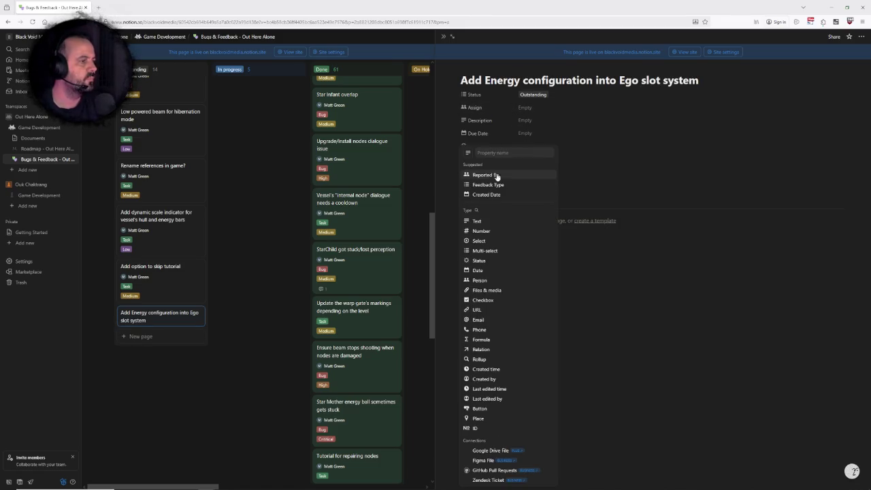
left_click(615, 175)
left_click(525, 108)
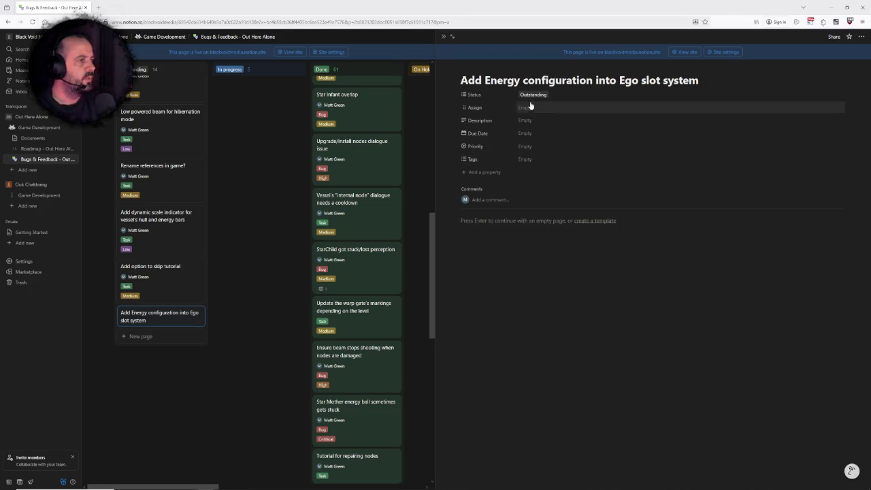
left_click(544, 130)
key("Escape")
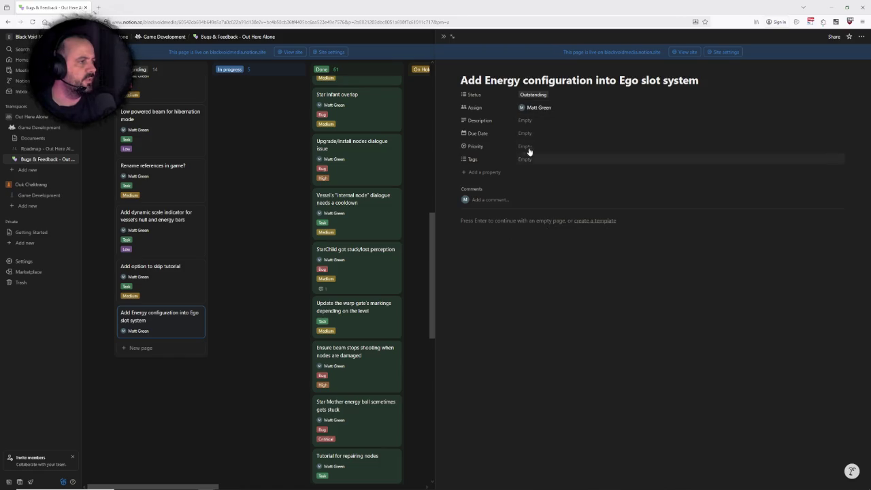
Step: Set the card's priority to Medium and tag it as Task
left_click(526, 145)
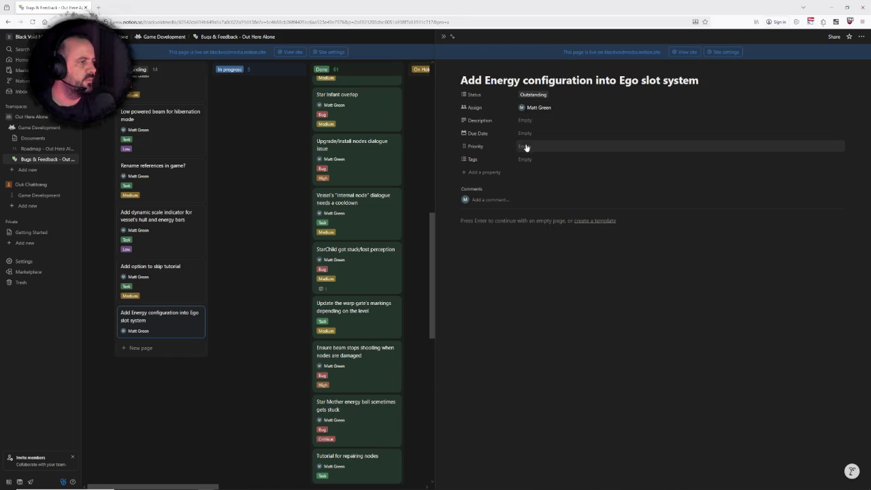
left_click(537, 189)
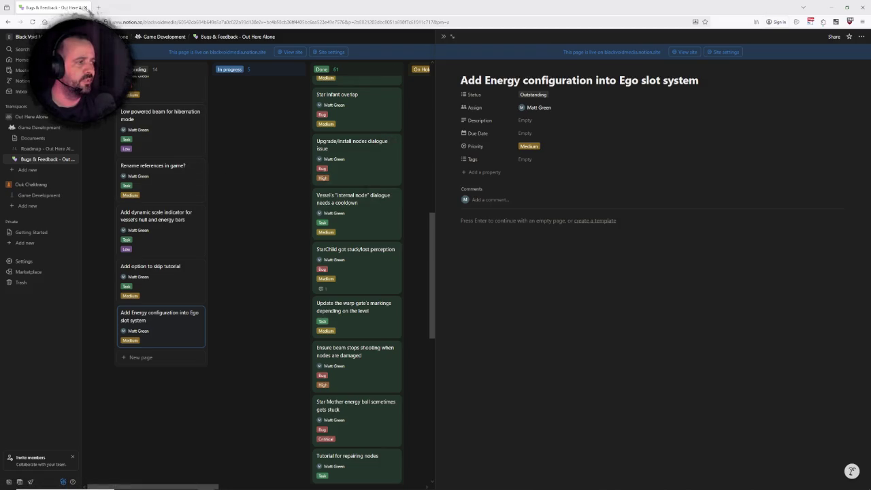
left_click(529, 161)
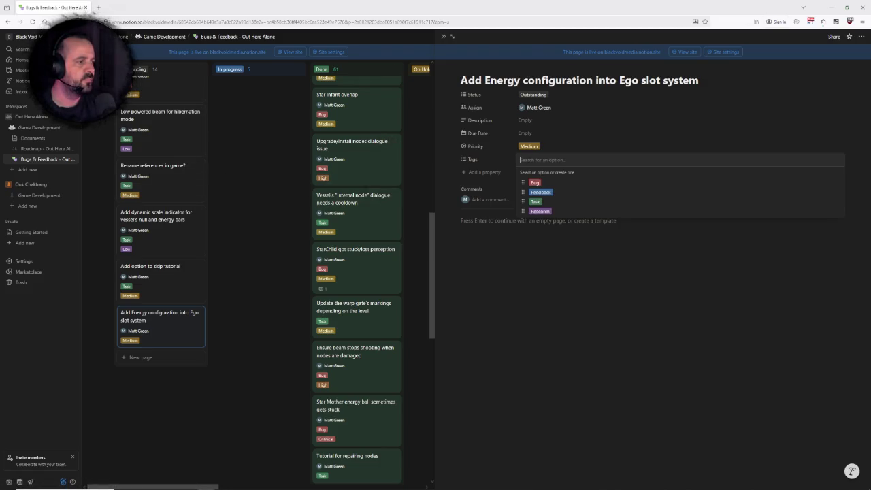
left_click(537, 202)
key("Escape")
left_click(536, 120)
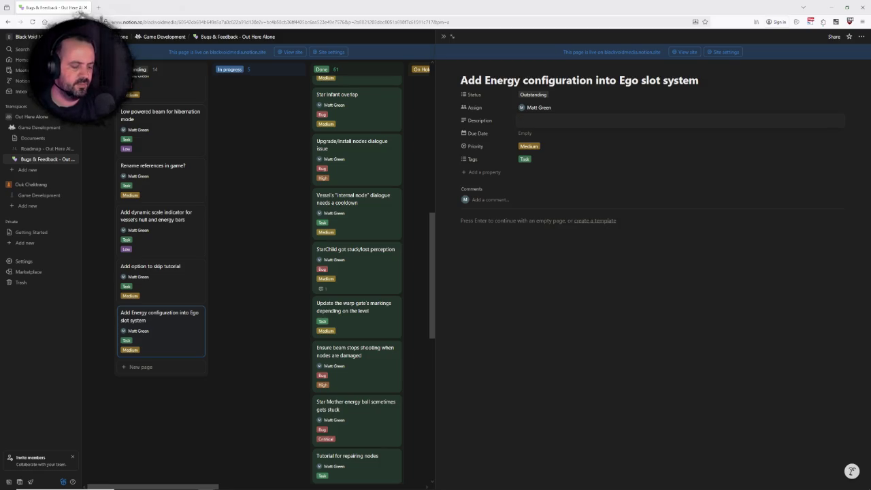
Step: Begin the description: adding a node into an Ego slot should also let players configure it
type("Allow p")
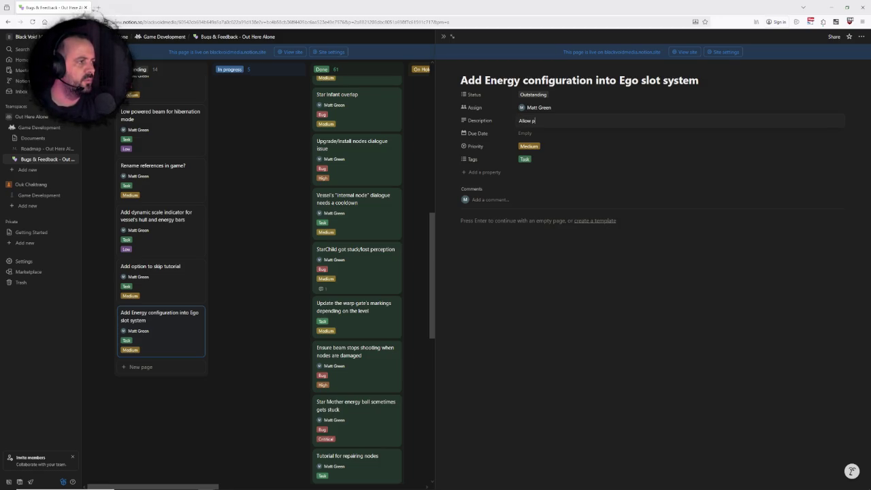
key("BackSpace")
key("ctrl+BackSpace")
type("Whan")
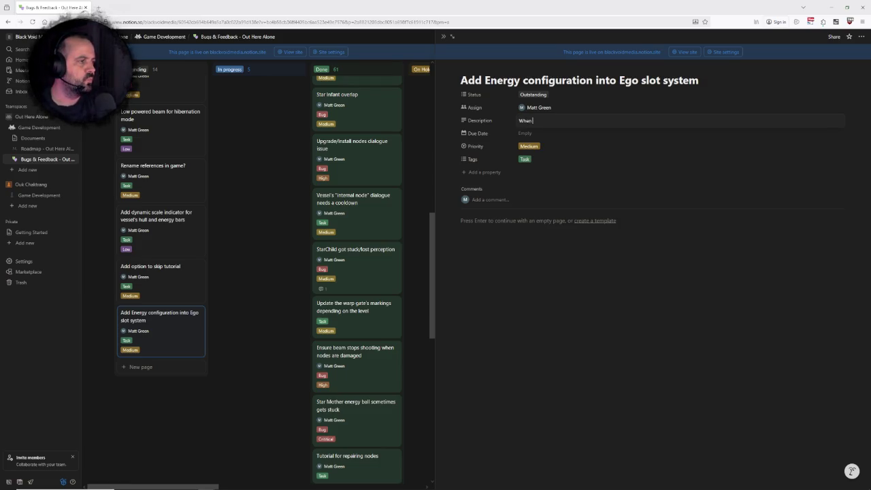
type("layers insta")
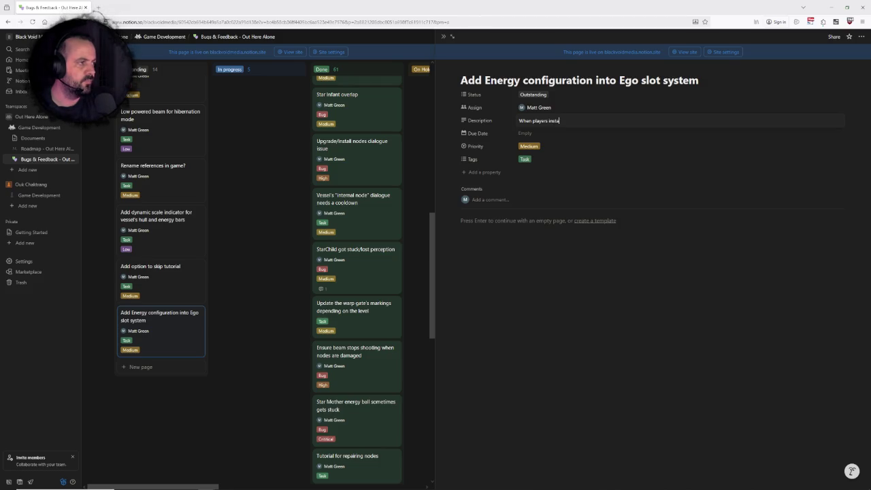
key("BackSpace")
key("BackSpace")
type("add a node into")
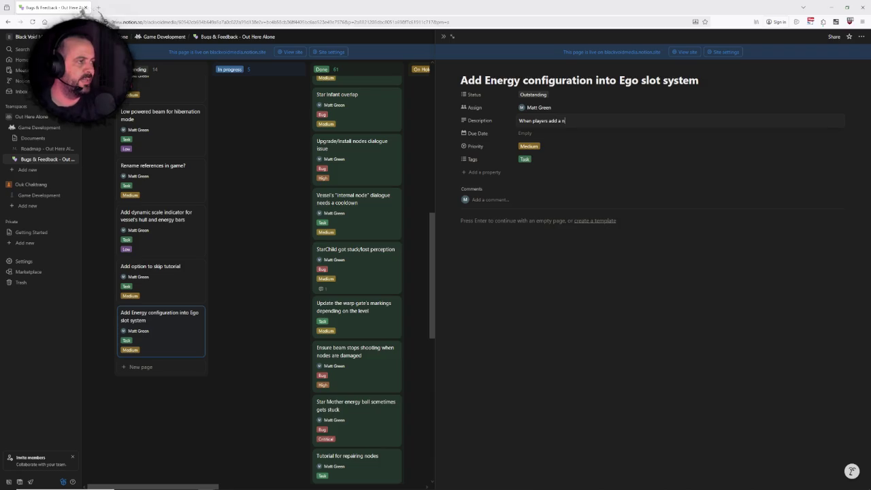
key("BackSpace")
key("BackSpace")
type("an Eg")
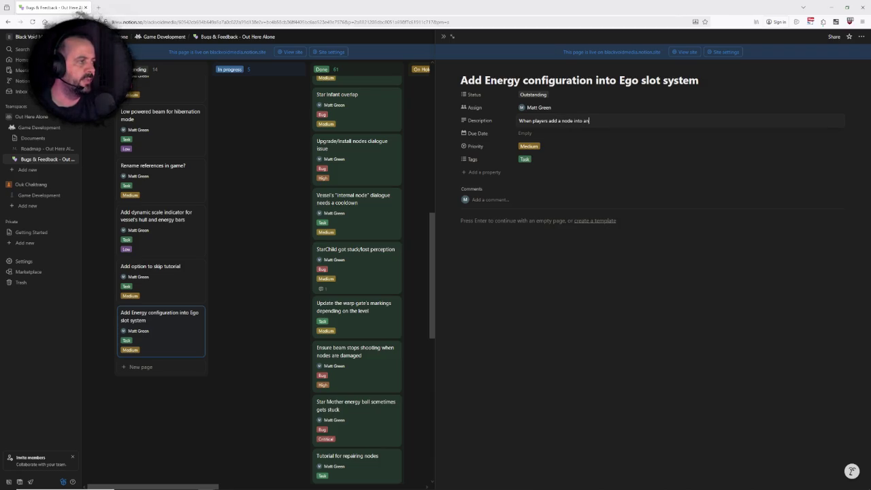
type("o slot")
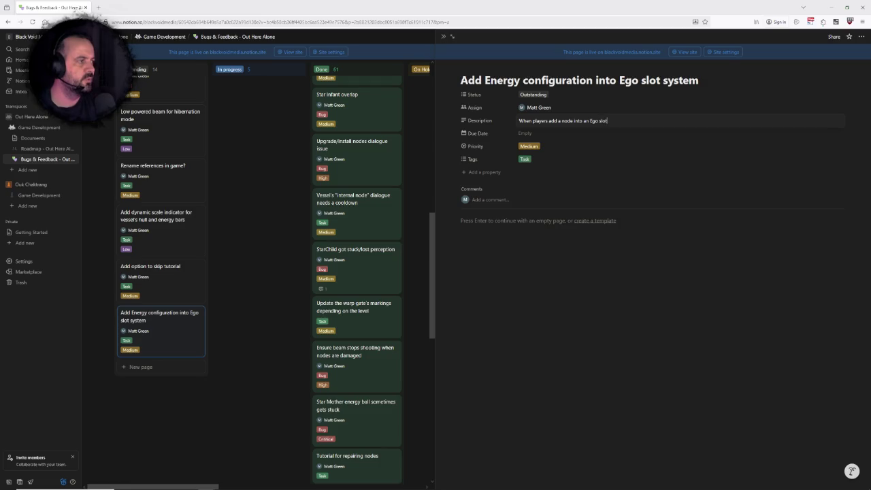
type(", we should also allow them to configure")
Step: Finish with 'minimum energy level it triggers at (low, medium, high).' and start an 'As part of this' line
key("BackSpace")
key("BackSpace")
type("re the")
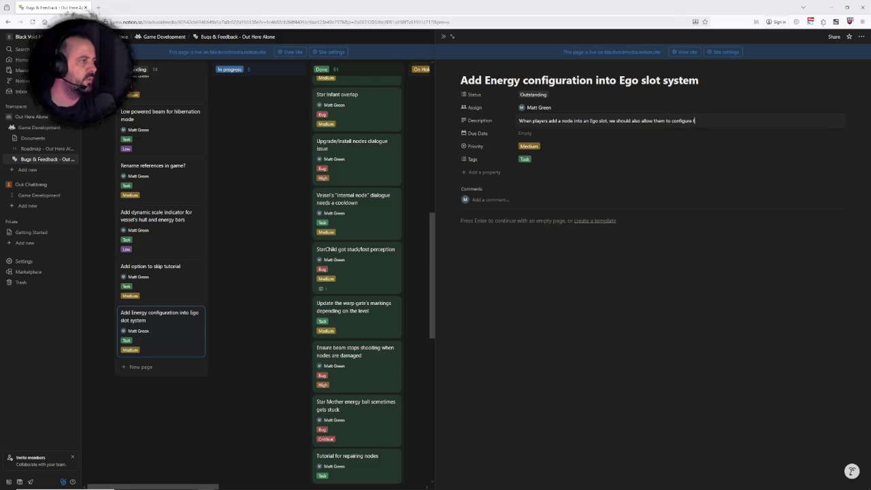
type(" power")
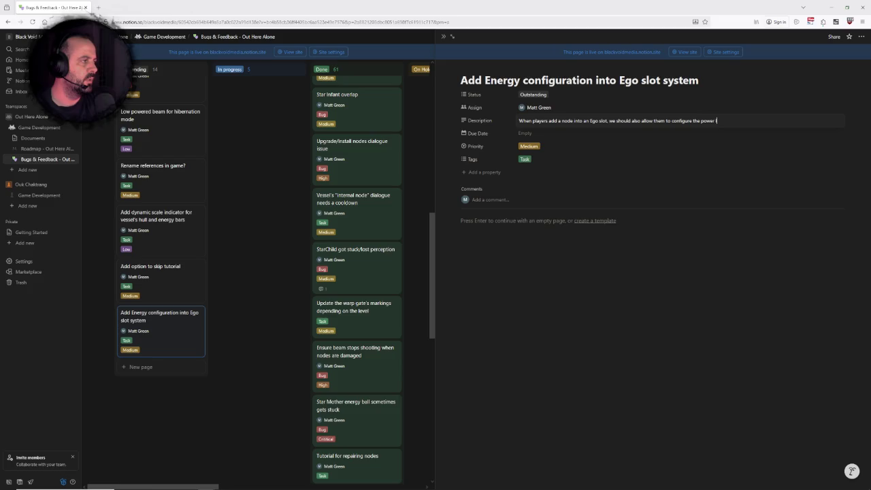
key("BackSpace")
key("BackSpace")
key("BackSpace")
type("nergy ")
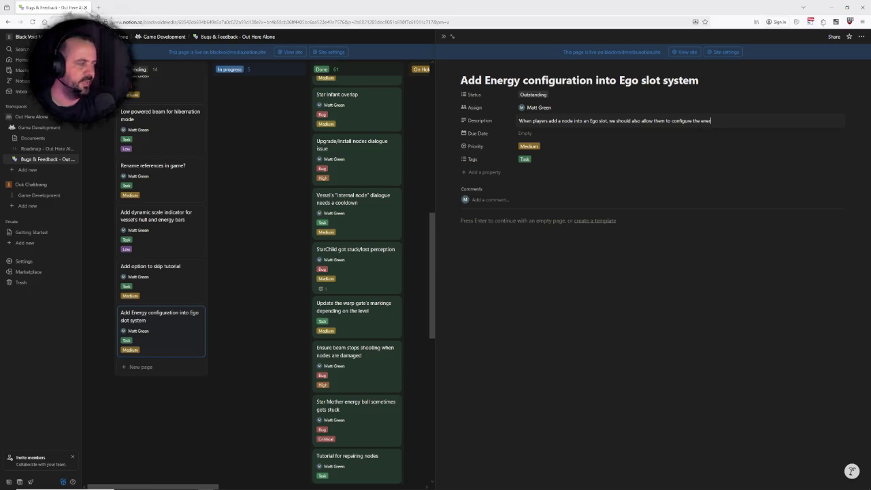
type("level it tri")
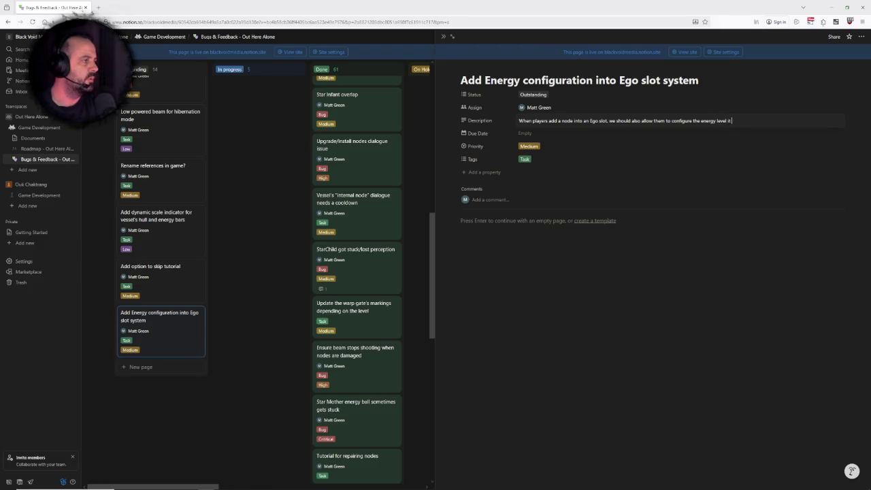
type("ggers at")
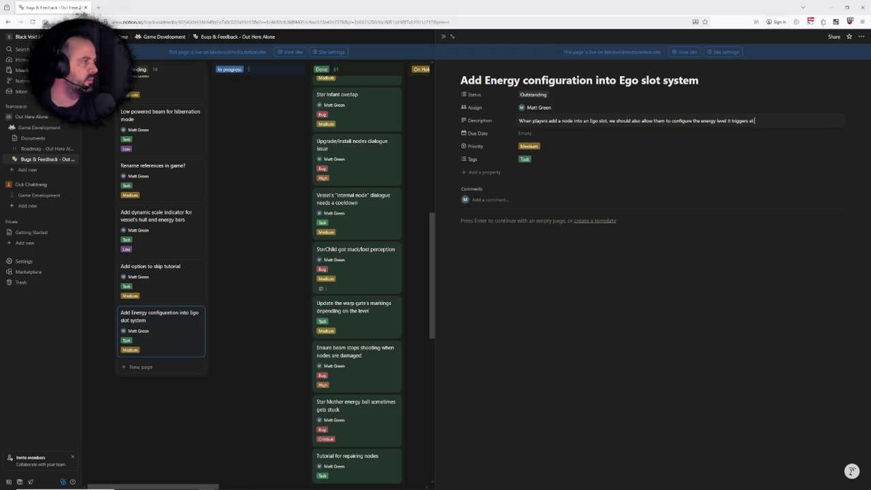
key("BackSpace")
key("BackSpace")
key("BackSpace")
type("mi")
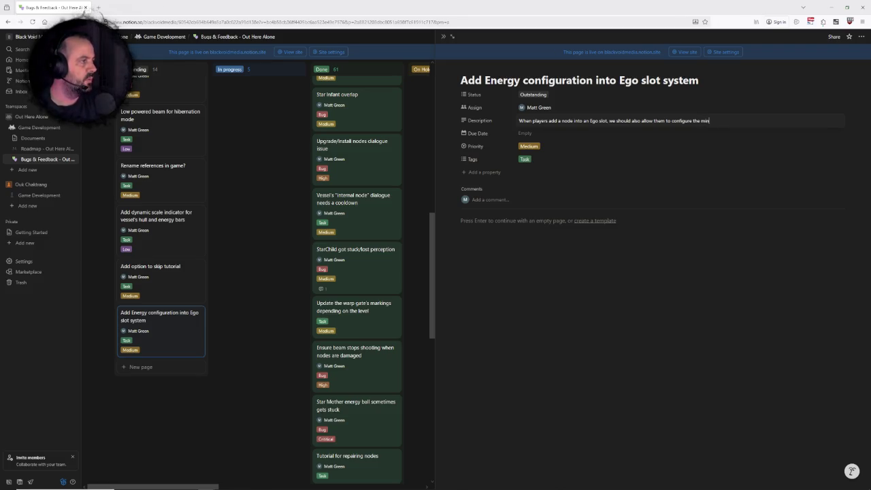
type("nimum energy level it tri")
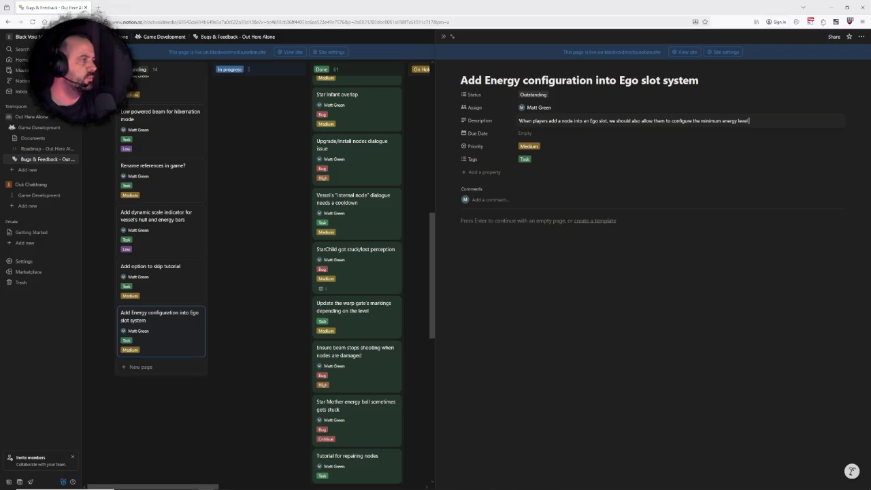
type("ggers at (low, me")
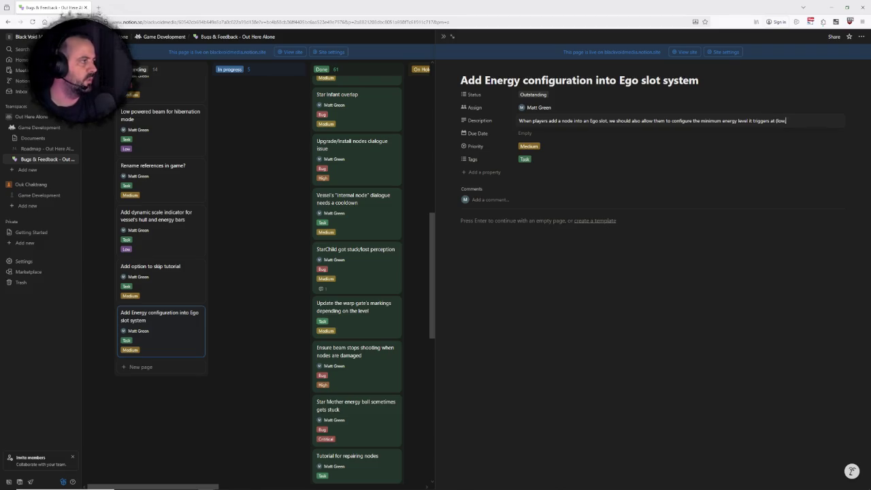
type("dium, high)")
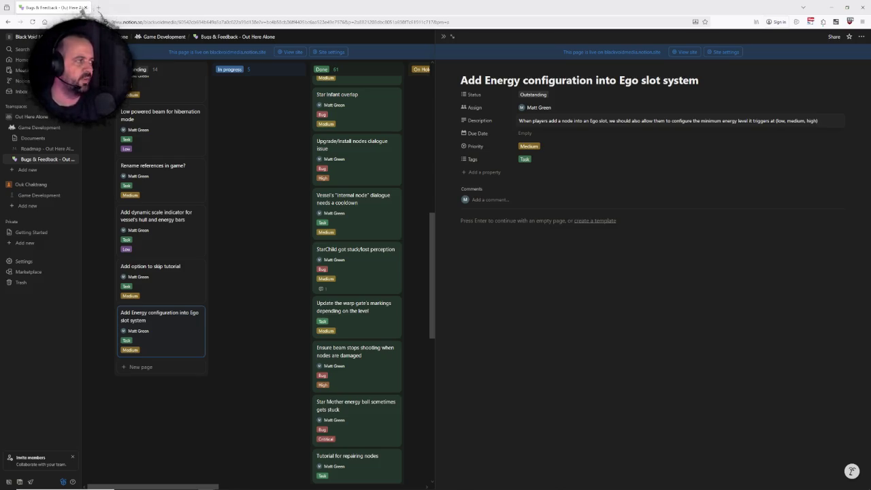
type(".")
key("shift+Return")
type("As part")
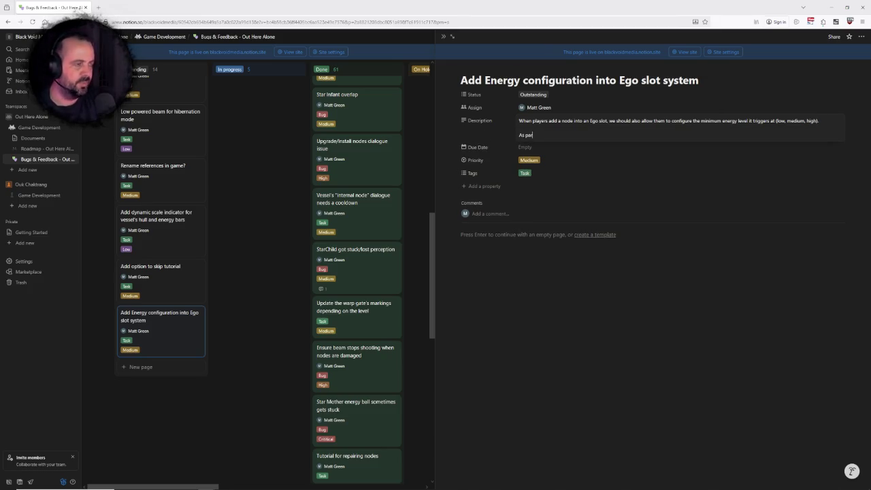
type(" of this, we shou")
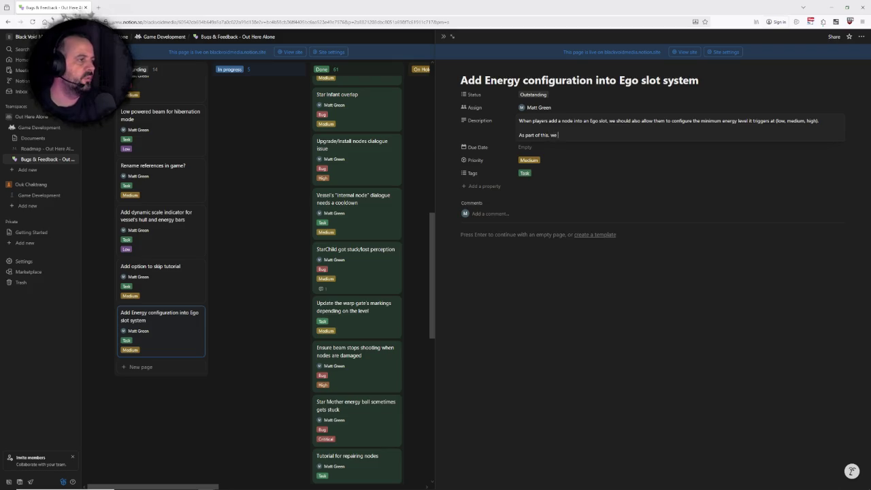
type("ld allow")
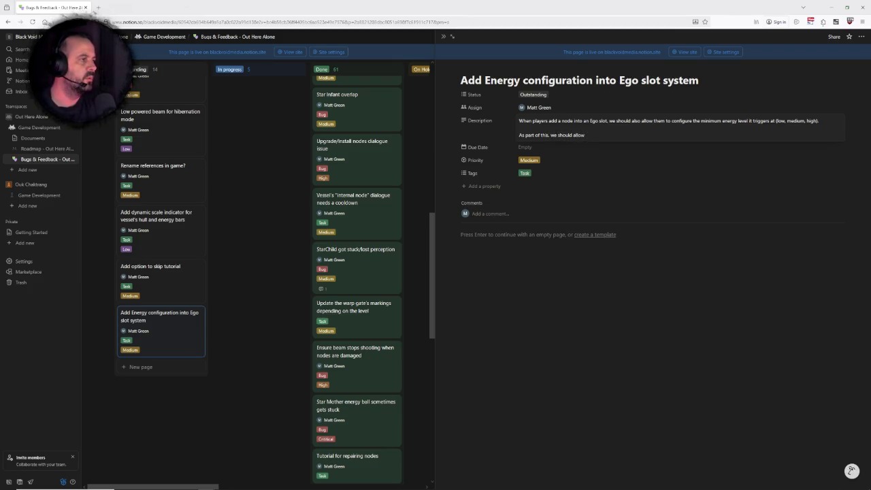
type(" a single node to be installed into ")
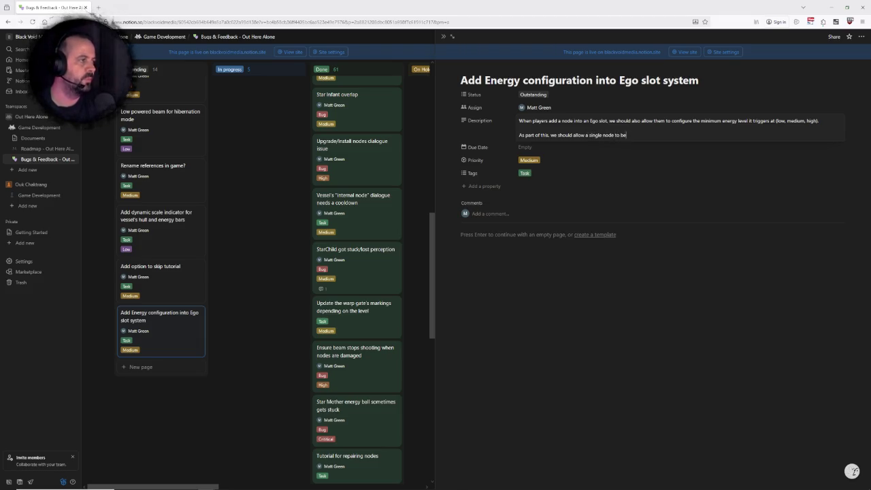
type("multiple Ego sl")
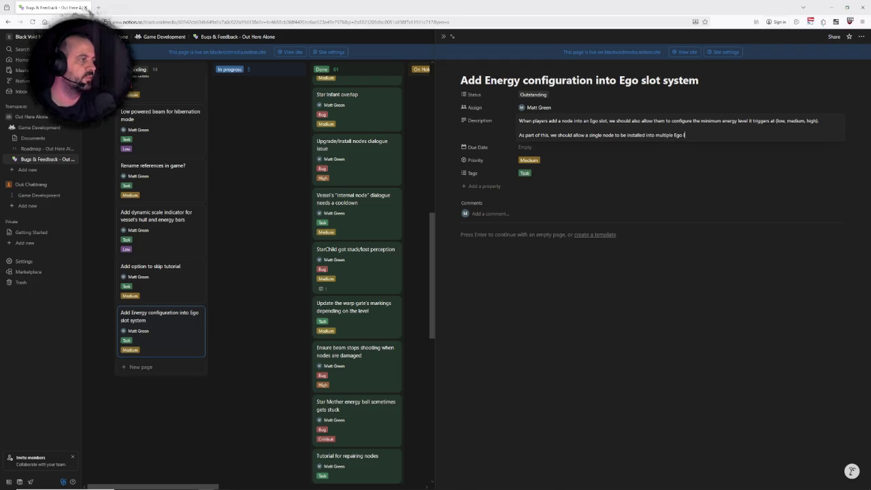
type("ots.")
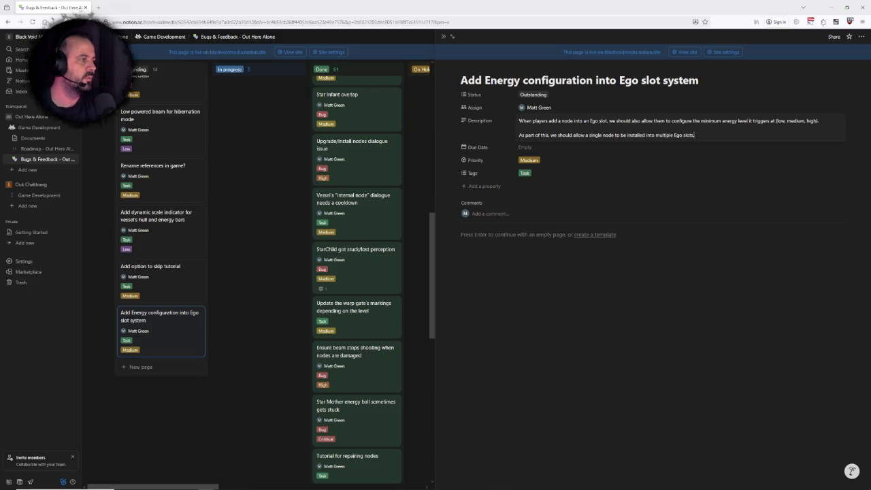
Step: Finish editing the description and leave the page body empty
key("Escape")
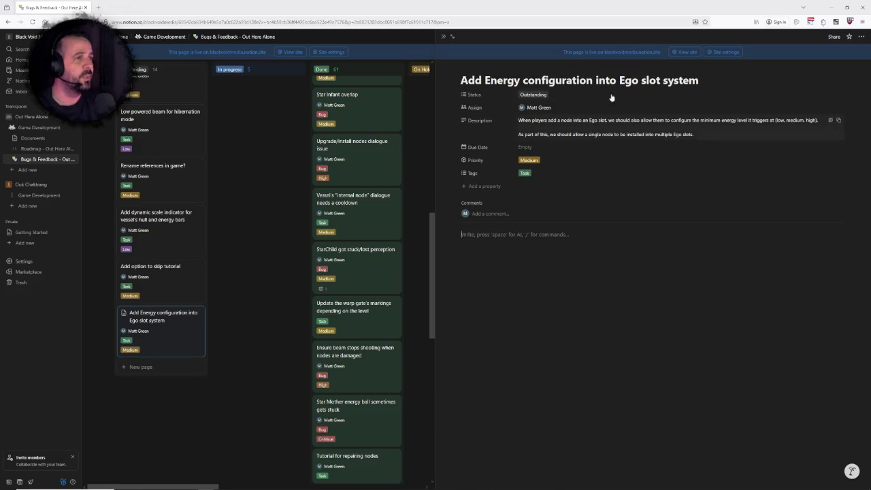
left_click(462, 234)
right_click(727, 294)
right_click(614, 275)
left_click(586, 272)
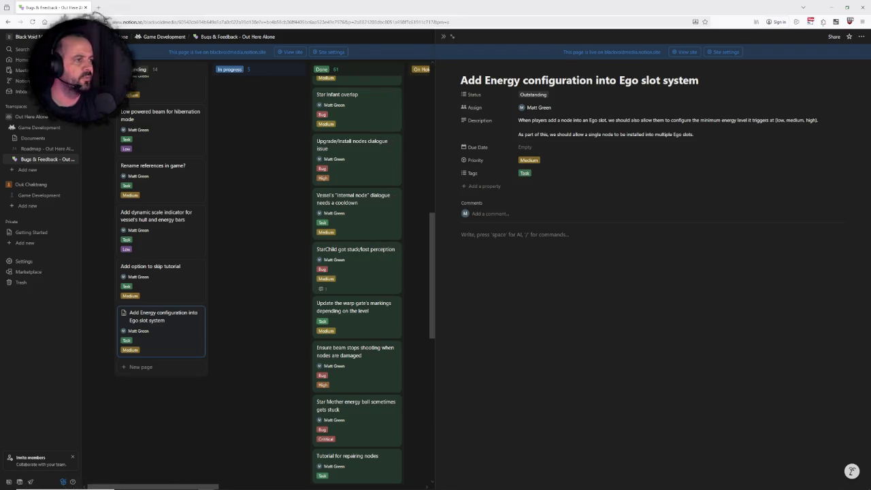
left_click(241, 407)
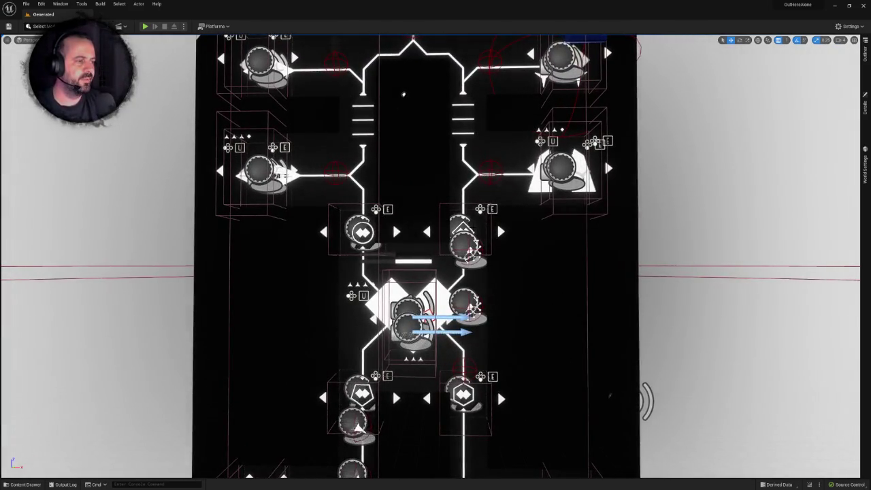
Step: Frame the hexagonal node and BP_ShipPrism actor, then show the Outliner's actor list
key("f")
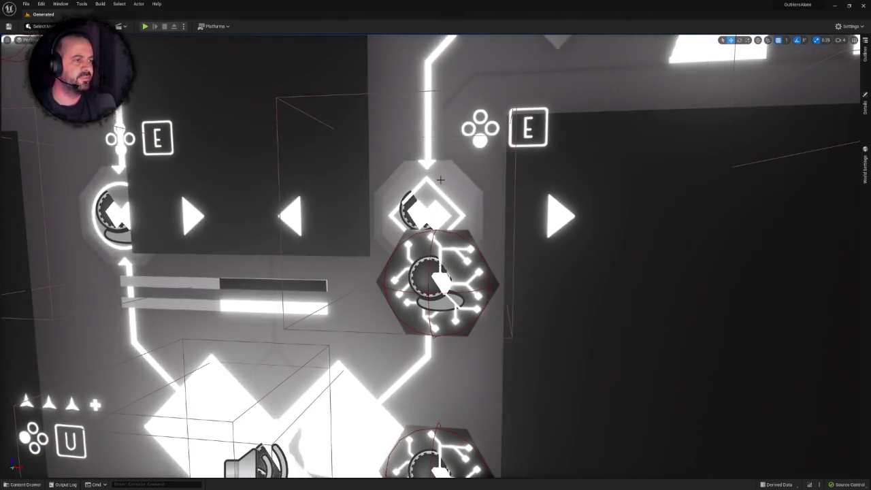
left_click(447, 212)
key("f")
scroll(437, 279, "up", 6)
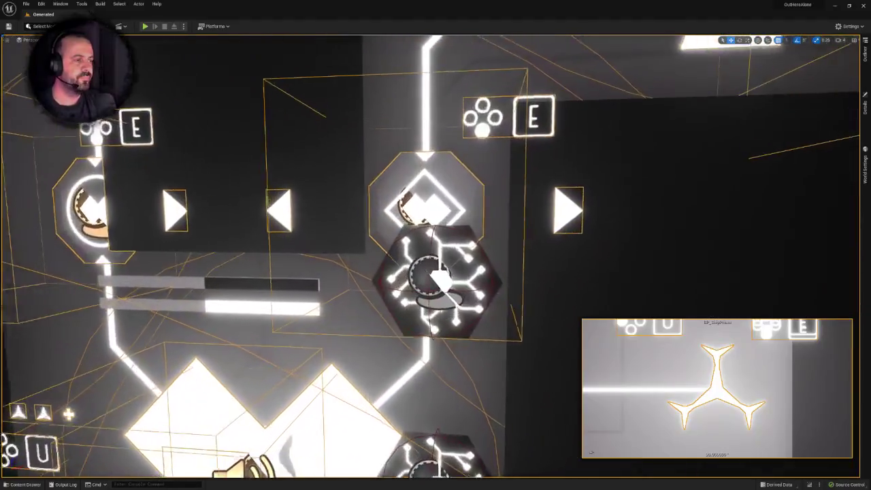
key("f")
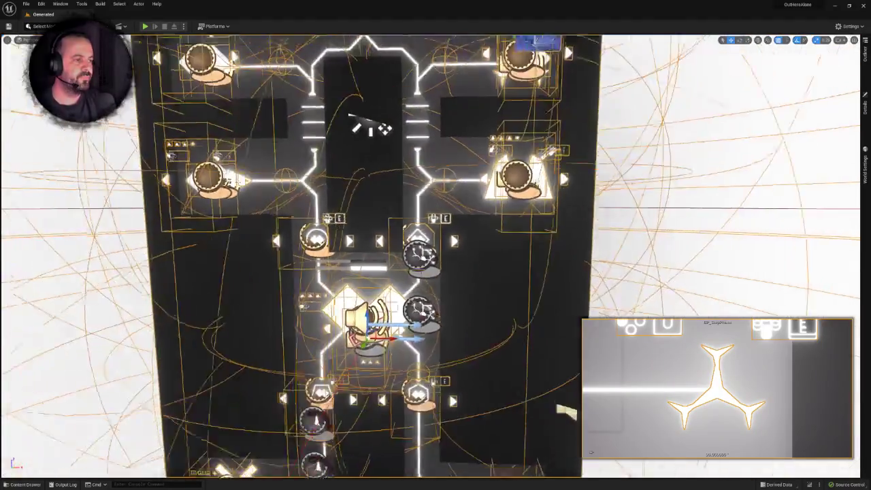
scroll(473, 208, "up", 5)
key("ctrl+space")
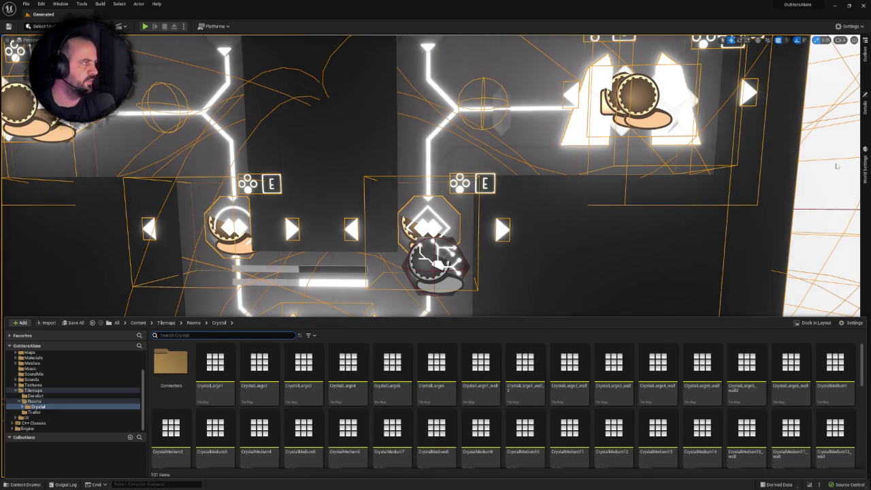
left_click(865, 54)
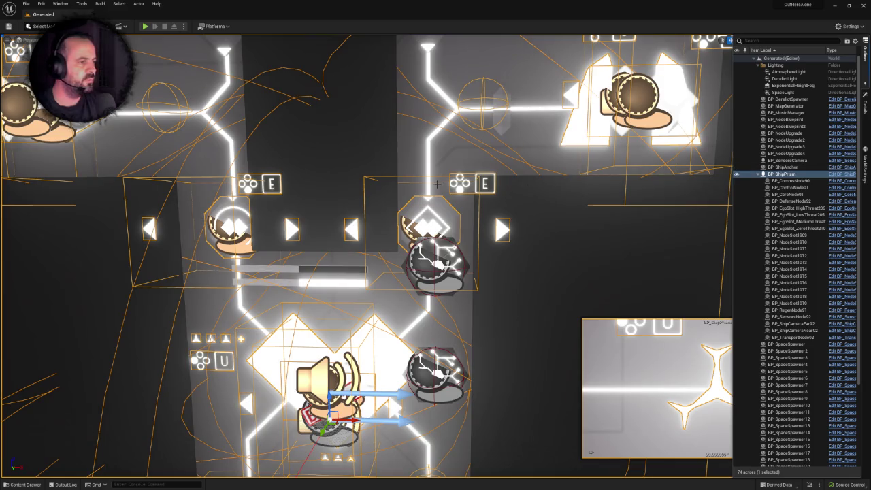
Step: Open BP_PlayerCharacter from Blueprints > Characters > Player, then return to the Generated level
scroll(331, 121, "down", 5)
left_click(24, 485)
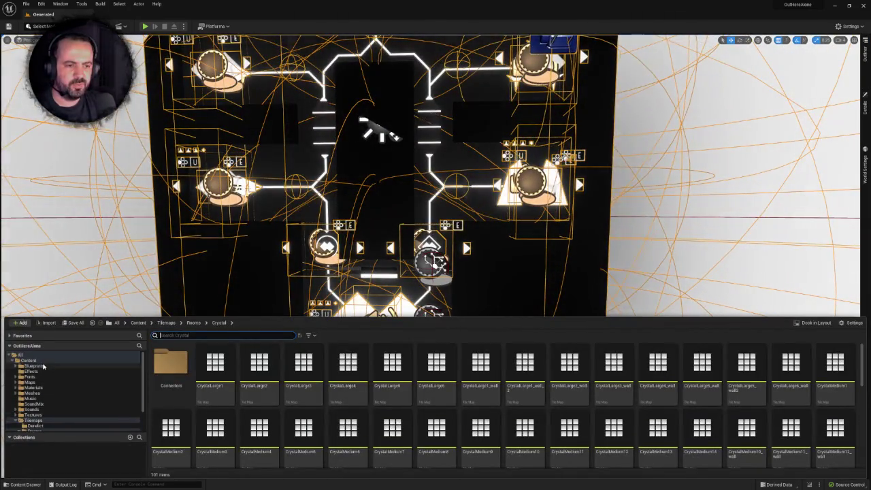
left_click(33, 366)
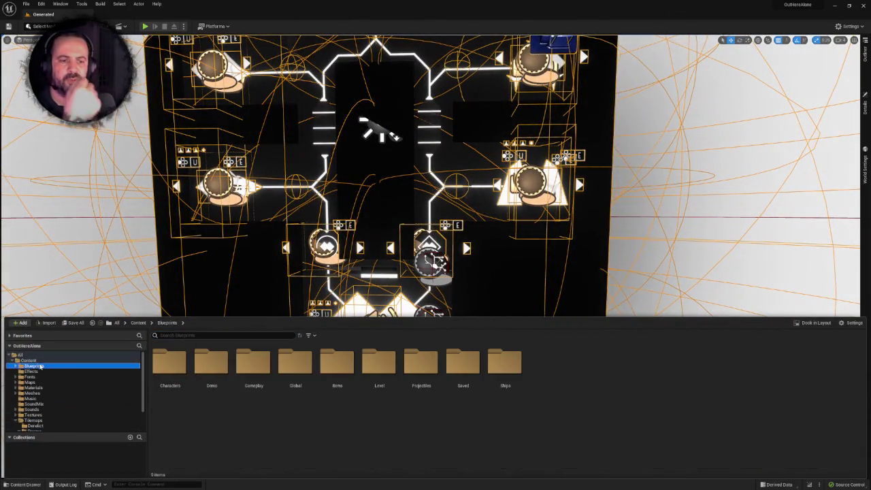
double_click(174, 364)
double_click(211, 363)
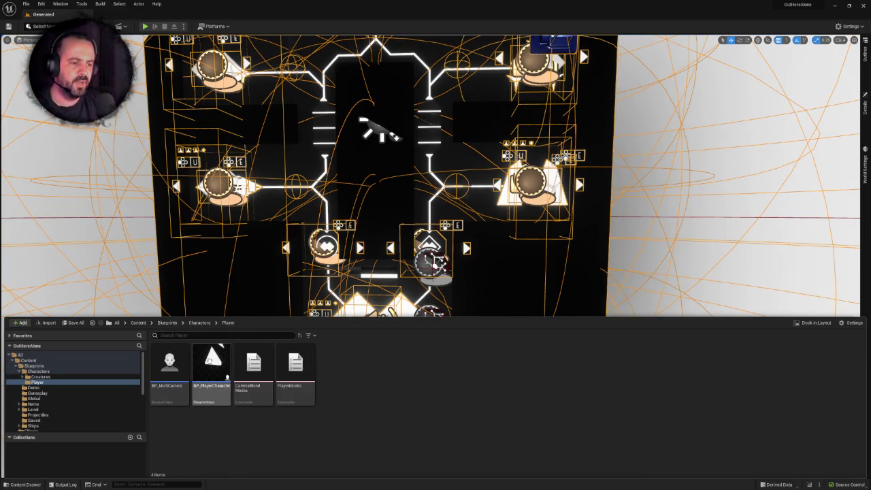
left_click(209, 362)
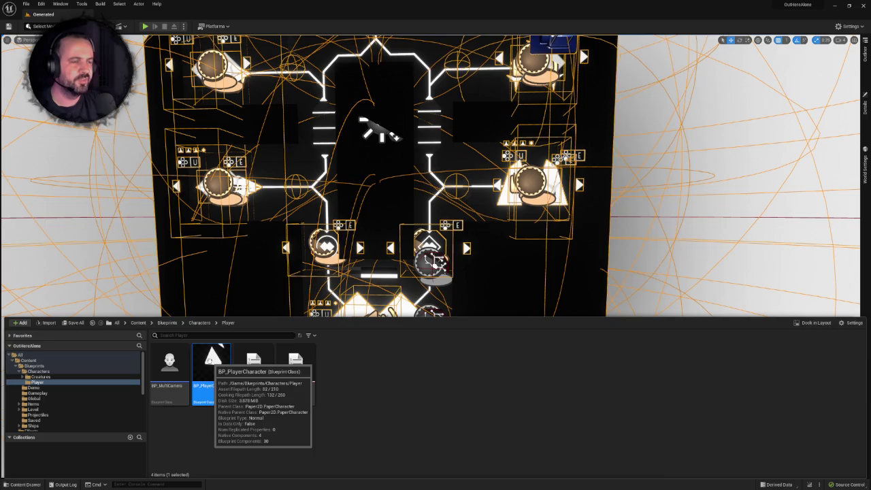
double_click(211, 361)
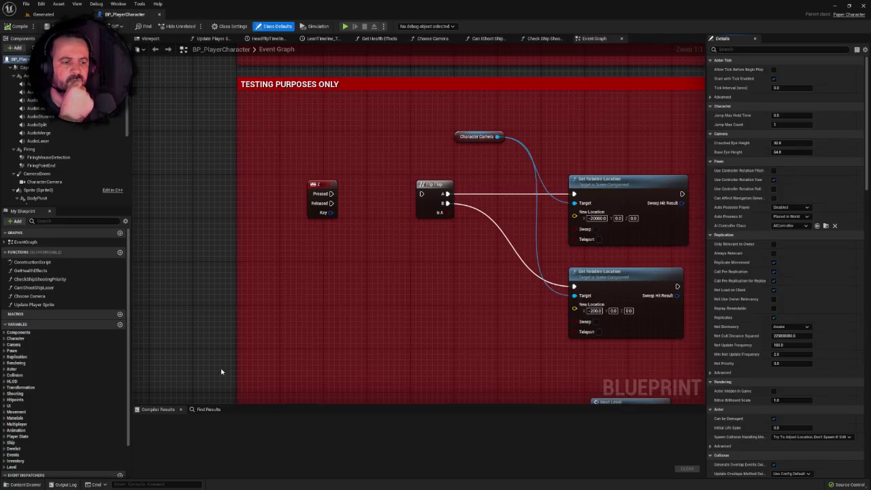
left_click(42, 15)
scroll(575, 420, "down", 5)
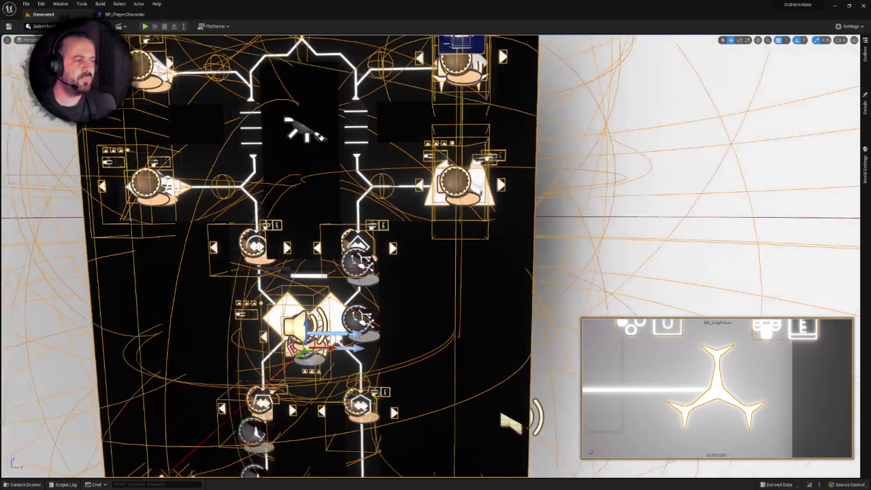
Step: Browse to Blueprints > Ships > Ego and open the BP_EgoSlot Blueprint
key("ctrl+space")
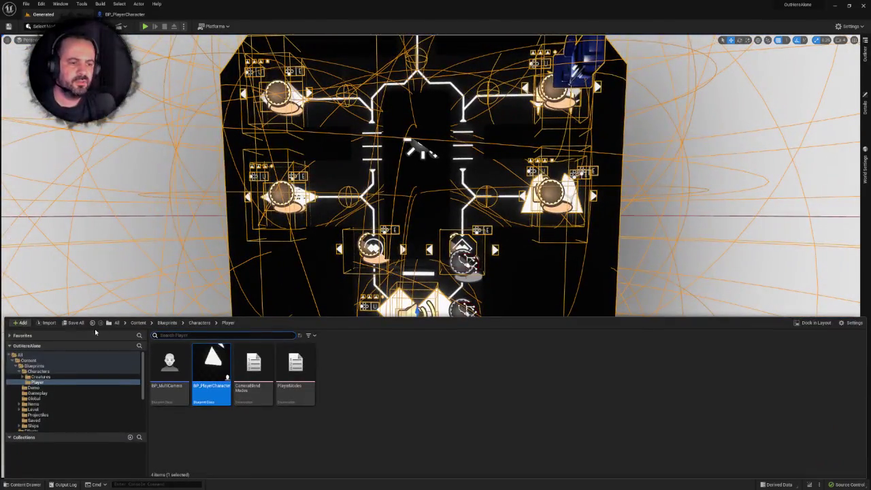
left_click(196, 324)
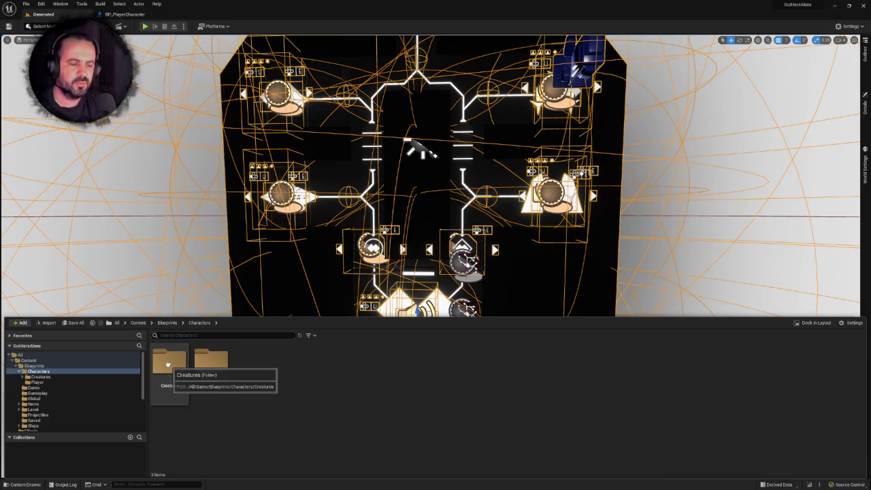
left_click(34, 366)
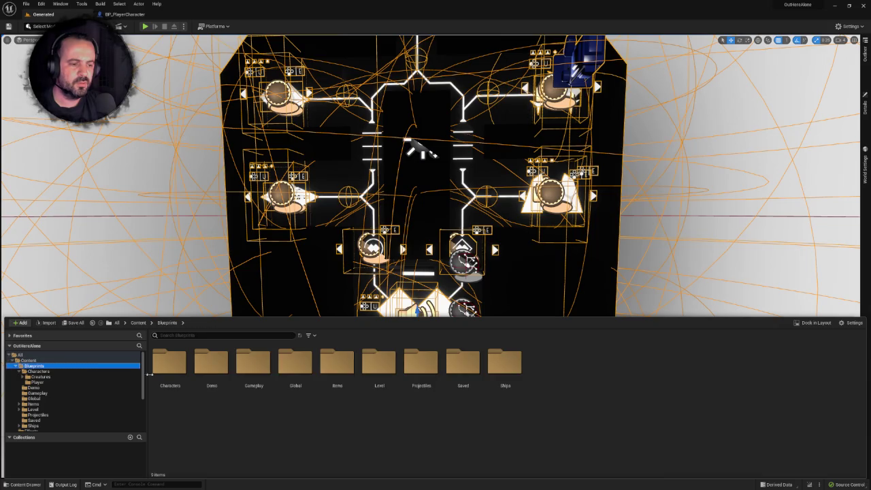
double_click(504, 362)
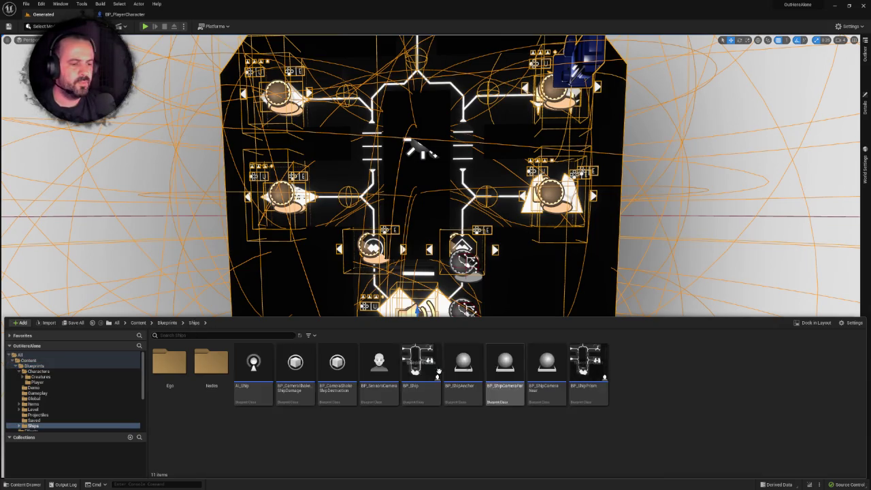
left_click(207, 363)
double_click(173, 363)
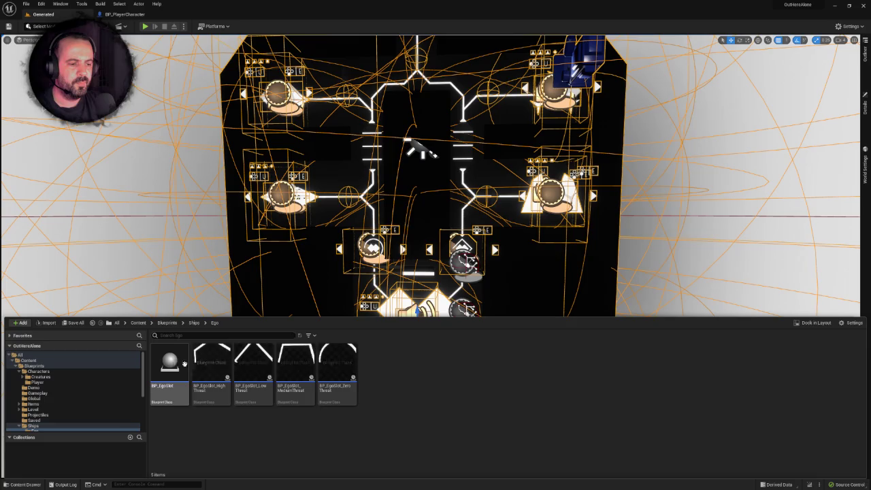
right_click(492, 422)
left_click(168, 360)
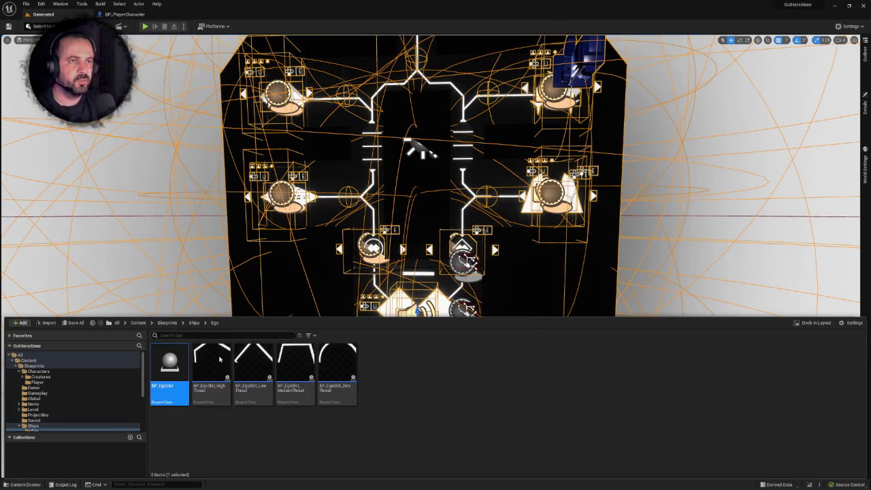
double_click(168, 359)
Step: Inspect the slot's LeftArrow and RightArrow sprites in the Blueprint viewport
left_click(155, 39)
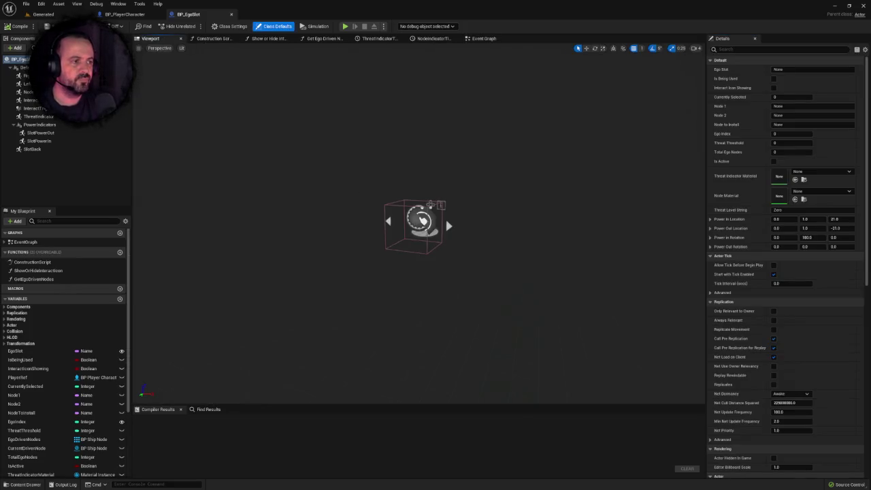
scroll(500, 225, "up", 5)
scroll(500, 225, "down", 6)
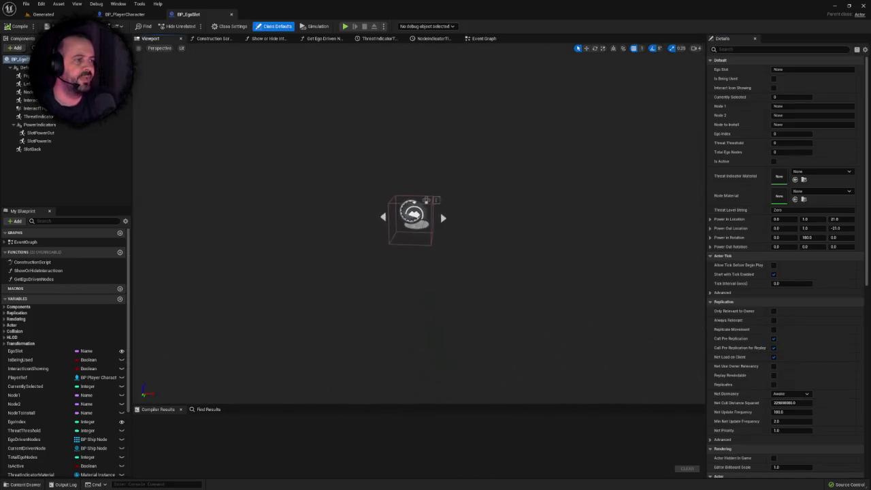
scroll(331, 210, "up", 6)
scroll(330, 210, "down", 5)
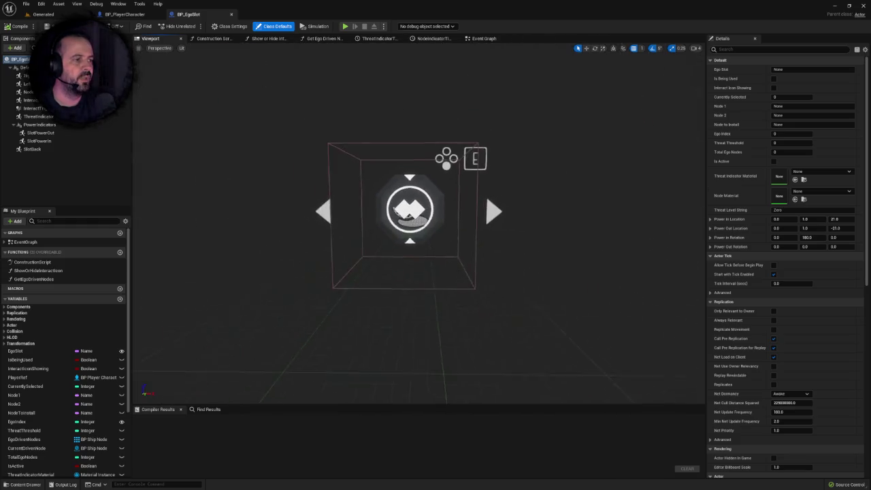
left_click(326, 211)
left_click(27, 75)
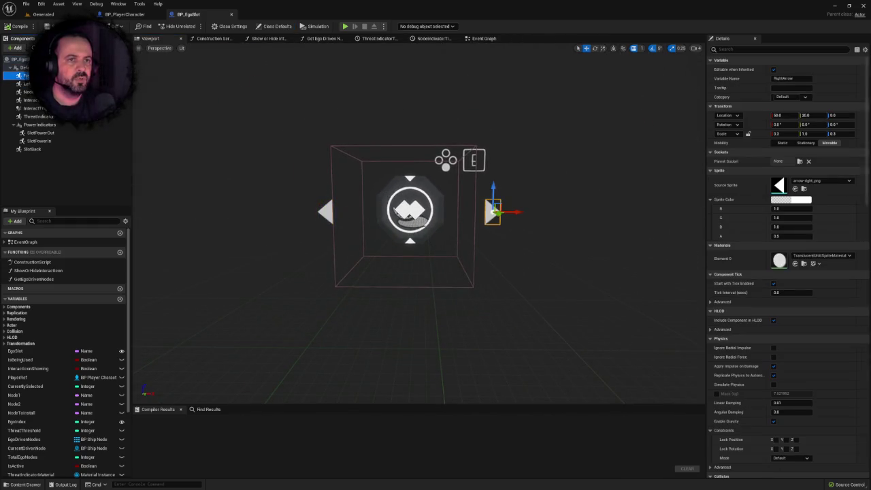
left_click(27, 84)
Step: Duplicate RightArrow as UpArrow and compare the arrow components' locations
right_click(31, 76)
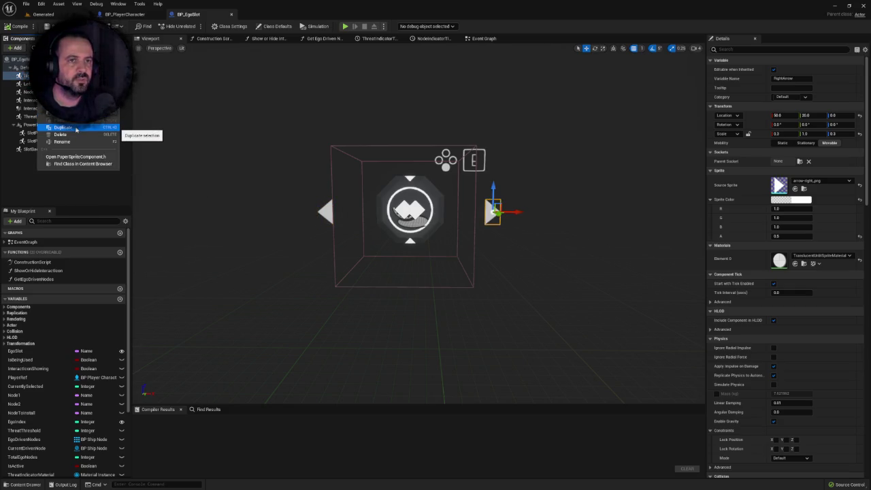
left_click(75, 129)
type("UpArrow1")
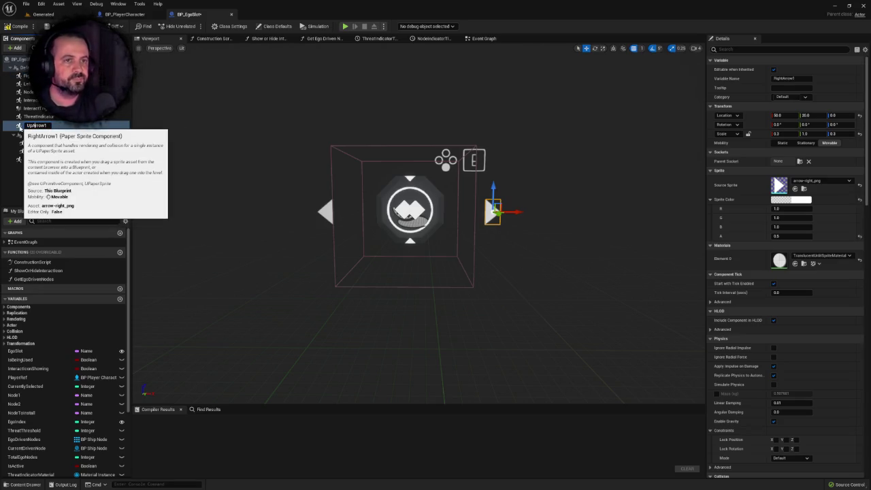
key("BackSpace")
key("Return")
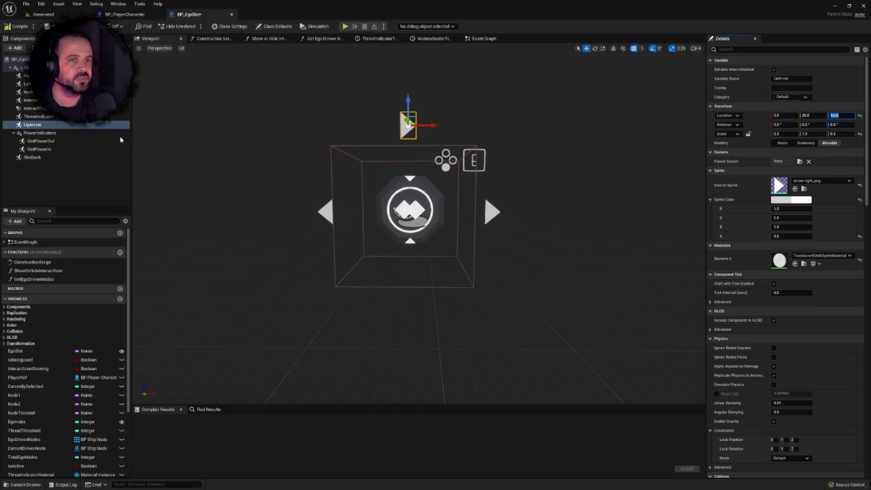
left_click(29, 84)
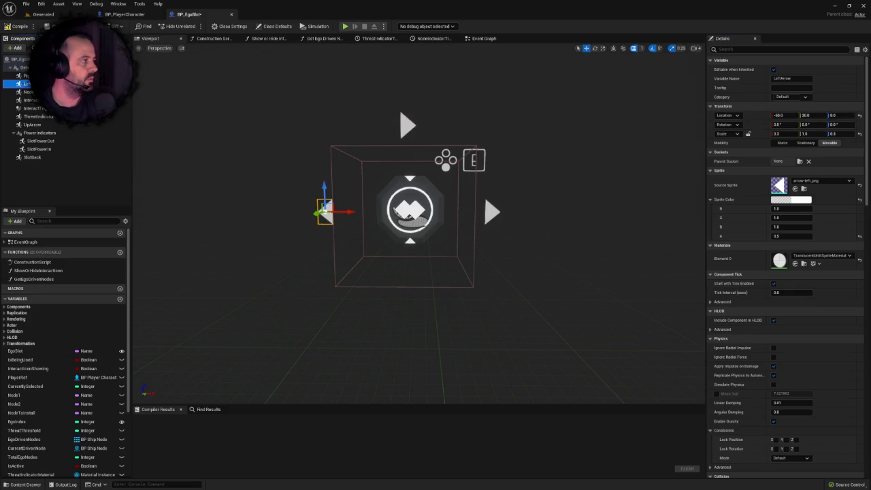
left_click(27, 76)
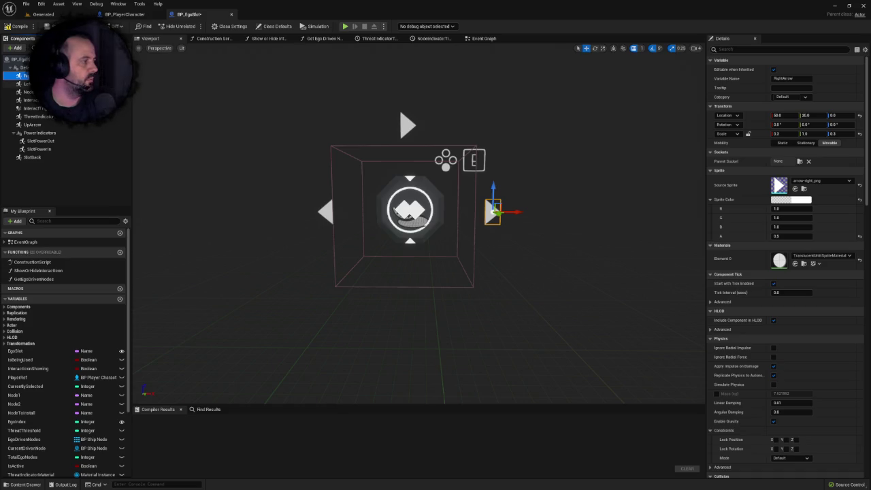
left_click(27, 75)
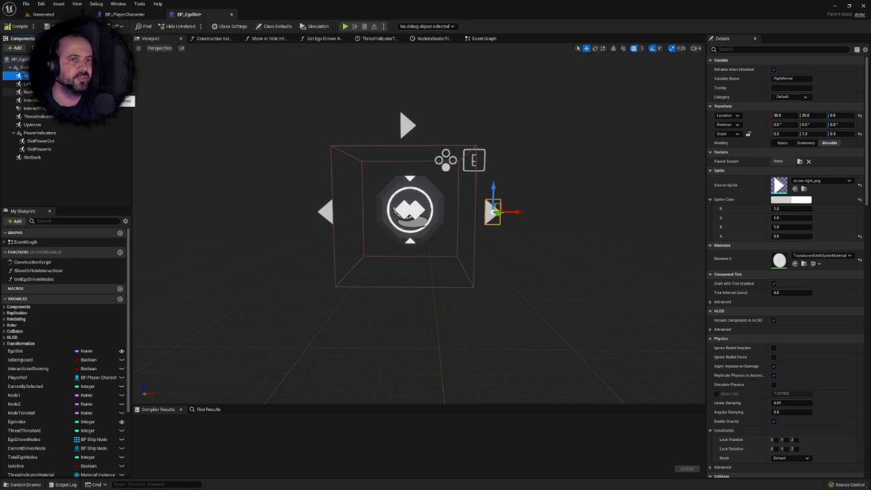
left_click(28, 84)
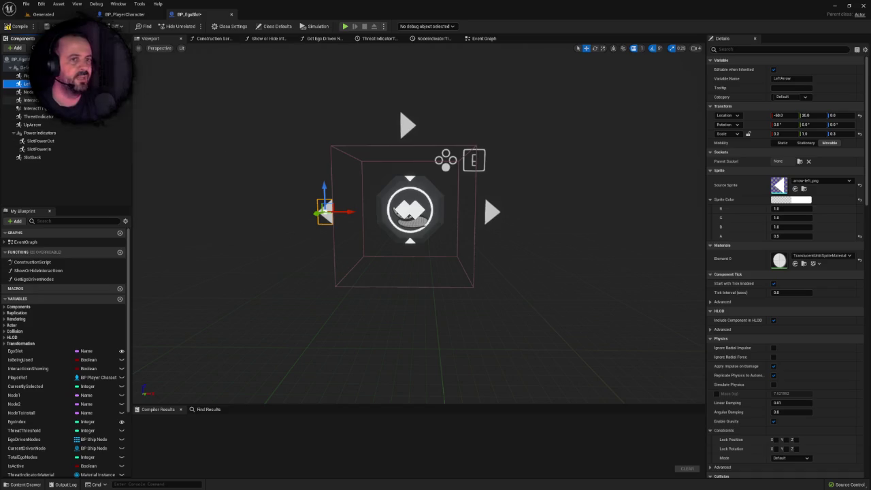
Step: Rotate UpArrow 90 degrees to point up and save the Blueprint
left_click(44, 126)
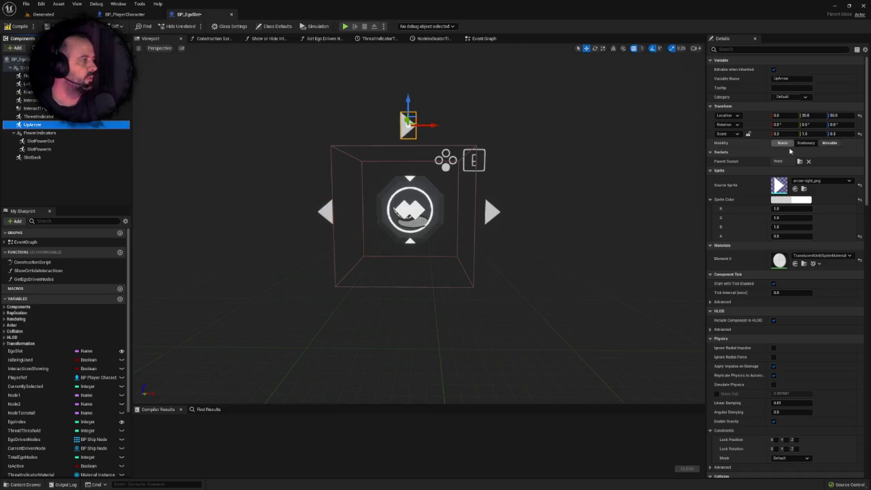
left_click(815, 182)
type("w")
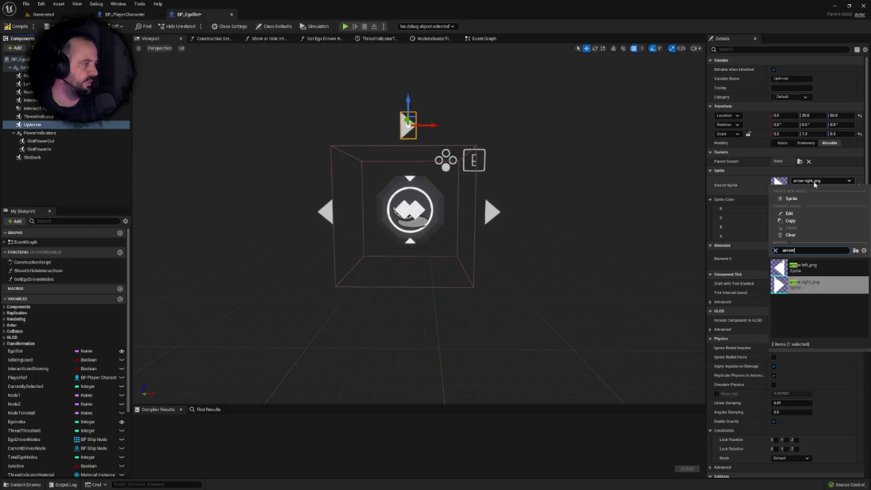
key("BackSpace")
key("BackSpace")
key("BackSpace")
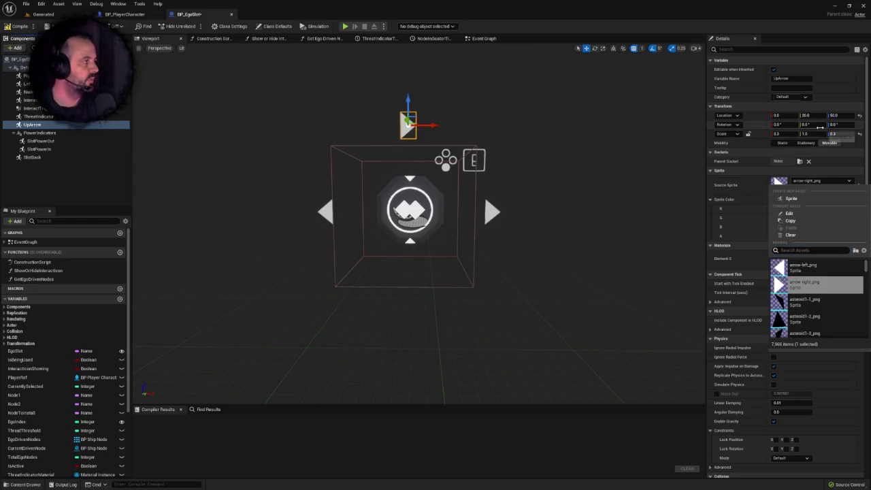
left_click(843, 125)
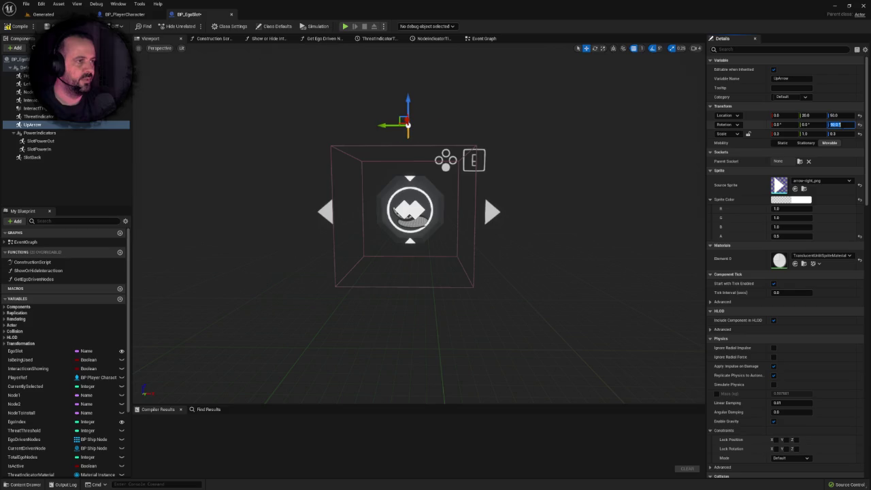
type("090")
key("Return")
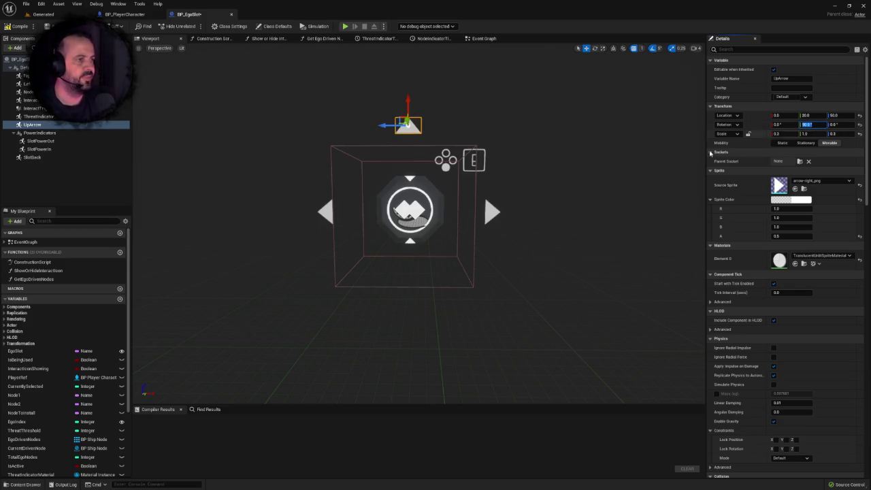
key("ctrl+s")
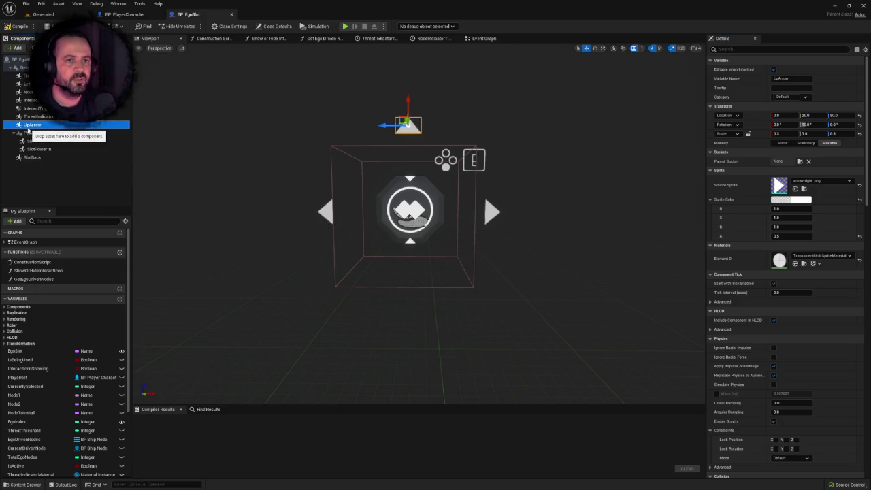
Step: Duplicate UpArrow as DownArrow at Z -50, rotated 270°, and compile
right_click(36, 126)
left_click(55, 178)
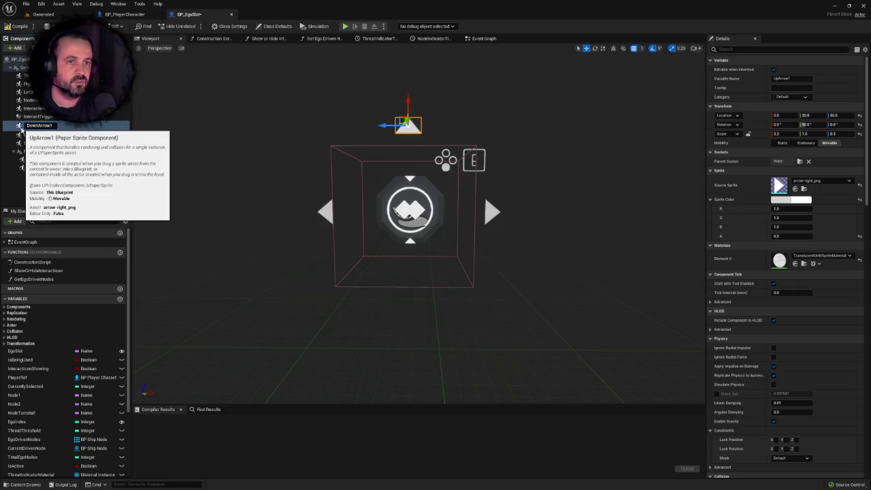
key("Return")
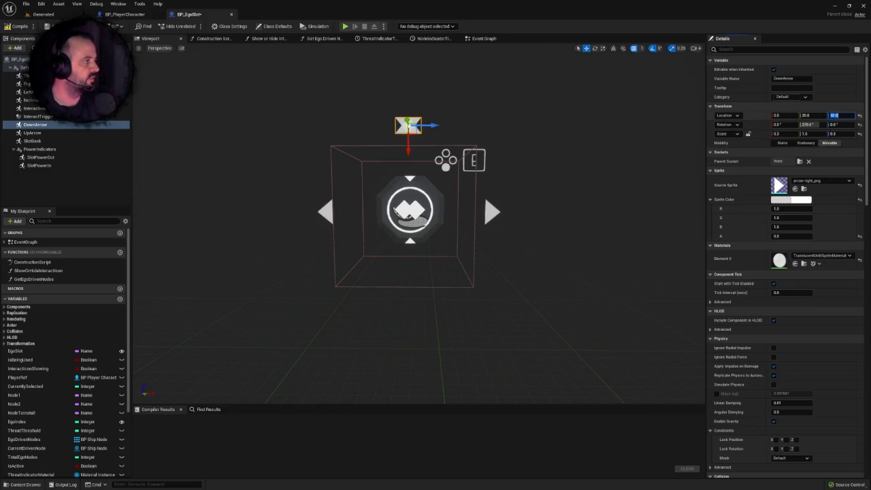
type("-50")
key("Return")
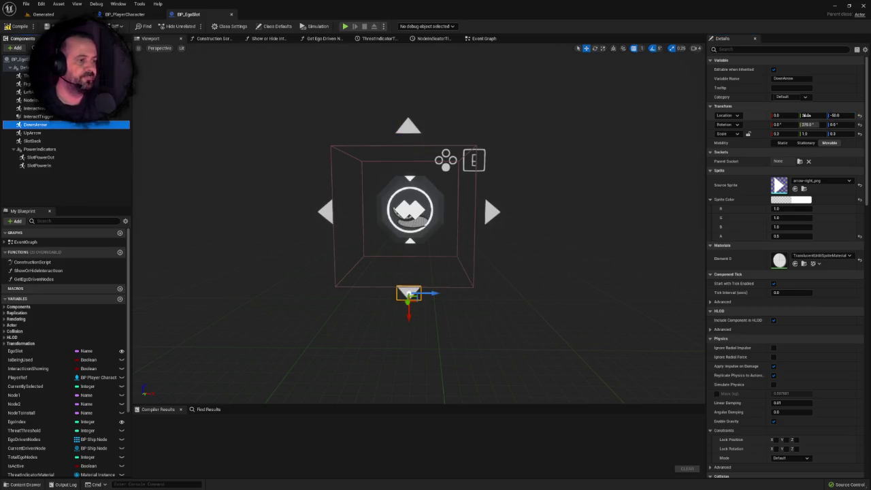
key("F7")
Step: Switch to BP_EgoSlot's Event Graph and look over its interact icon logic and comment boxes
scroll(332, 166, "down", 5)
scroll(343, 167, "up", 3)
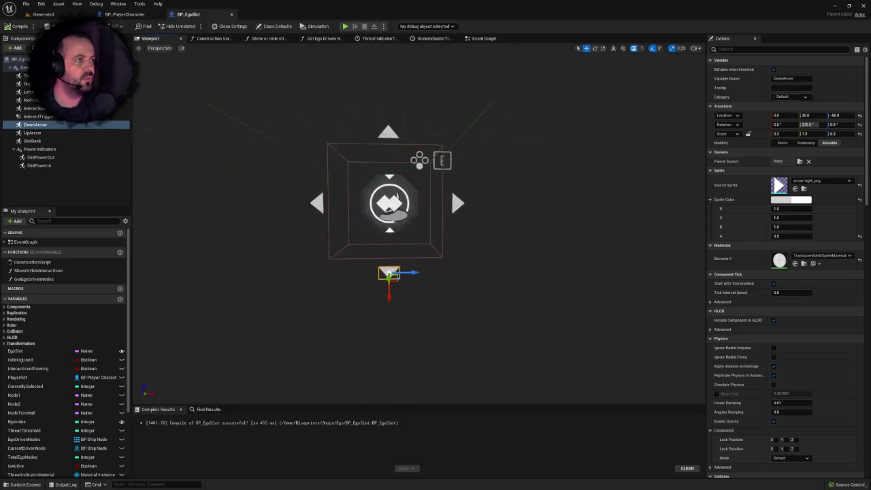
left_click(484, 39)
left_click_drag(468, 260, 503, 267)
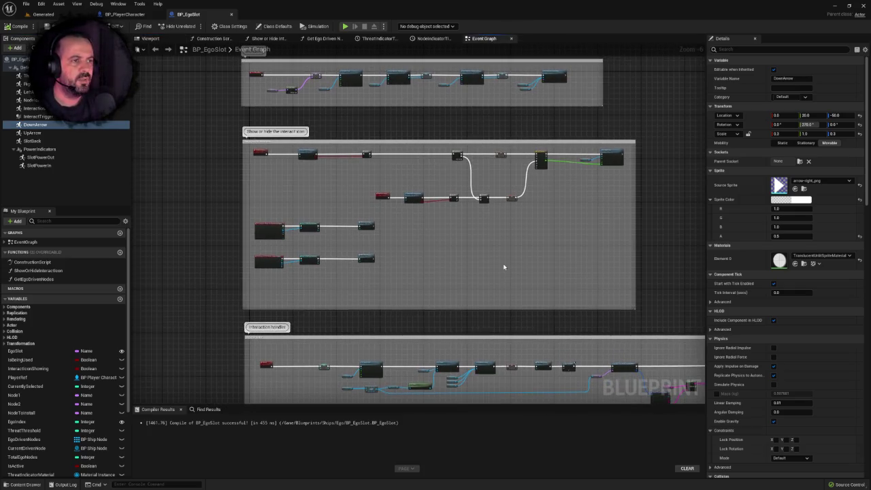
scroll(504, 255, "up", 3)
left_click_drag(443, 220, 544, 271)
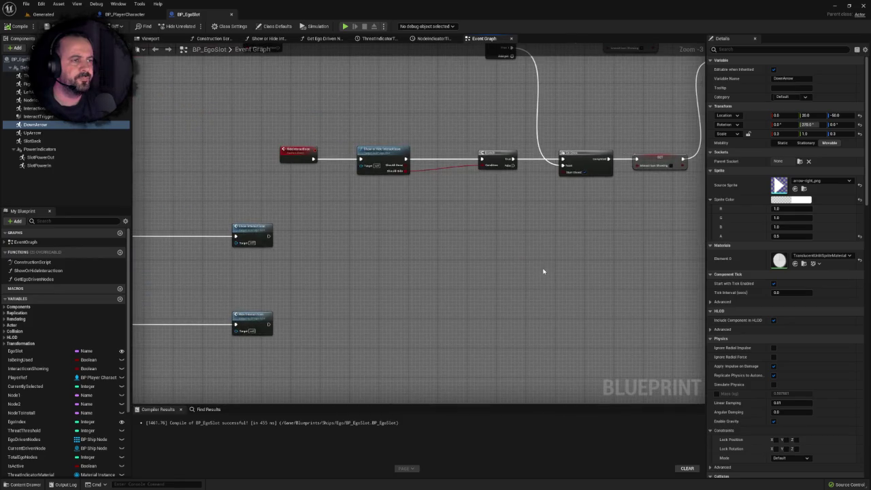
scroll(468, 239, "down", 2)
mouse_move(475, 237)
left_mouse_down()
mouse_move(499, 240)
mouse_move(247, 278)
mouse_move(508, 228)
mouse_move(449, 232)
left_mouse_up()
scroll(496, 245, "down", 2)
Step: Find all references to the RightArrow component and jump to the first Get RightArrow node
double_click(27, 84)
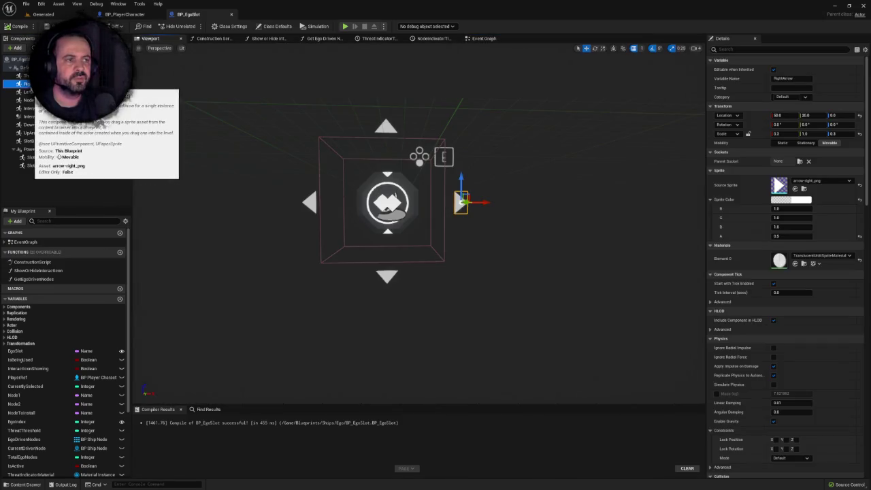
right_click(32, 99)
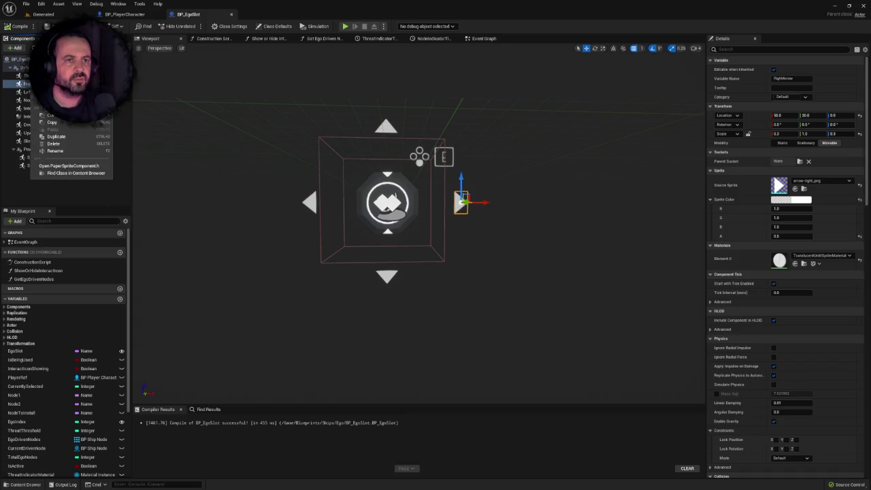
left_click(58, 107)
double_click(182, 439)
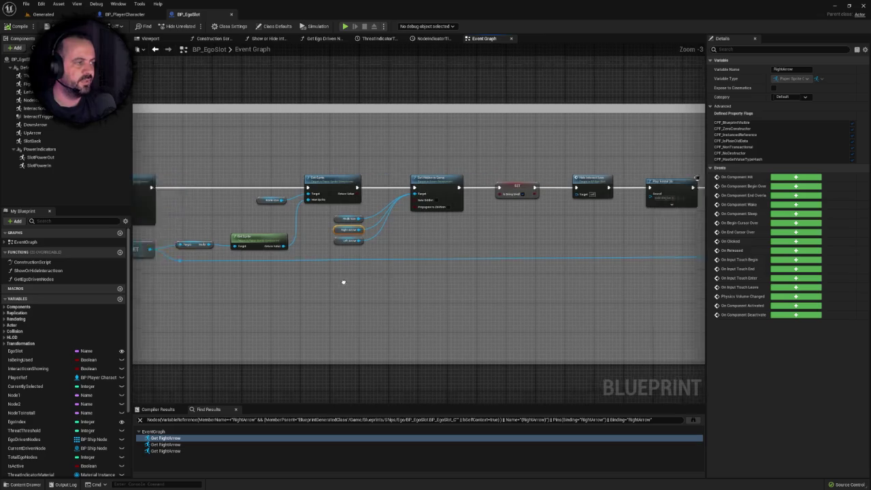
Step: Step through the three RightArrow references in the Event Graph
double_click(165, 444)
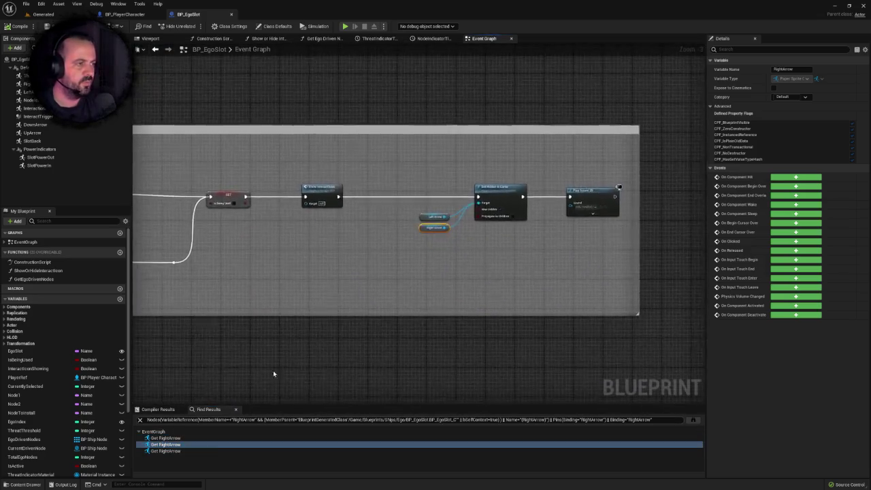
double_click(166, 451)
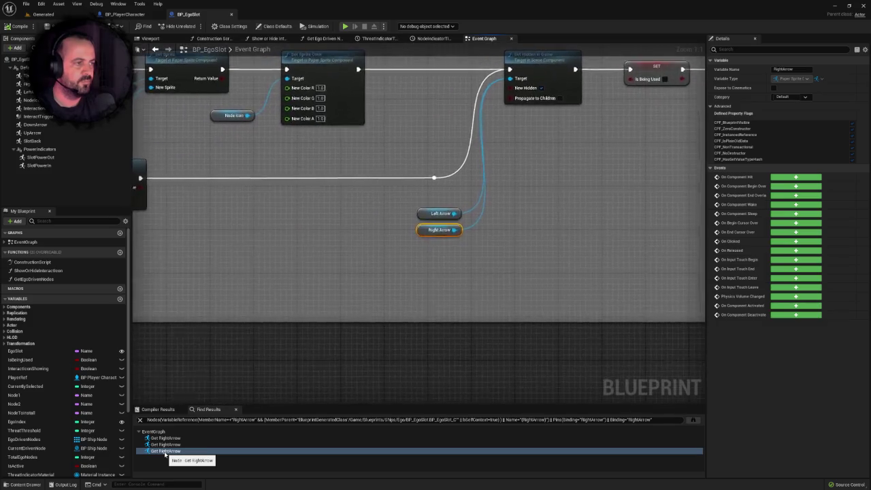
double_click(167, 439)
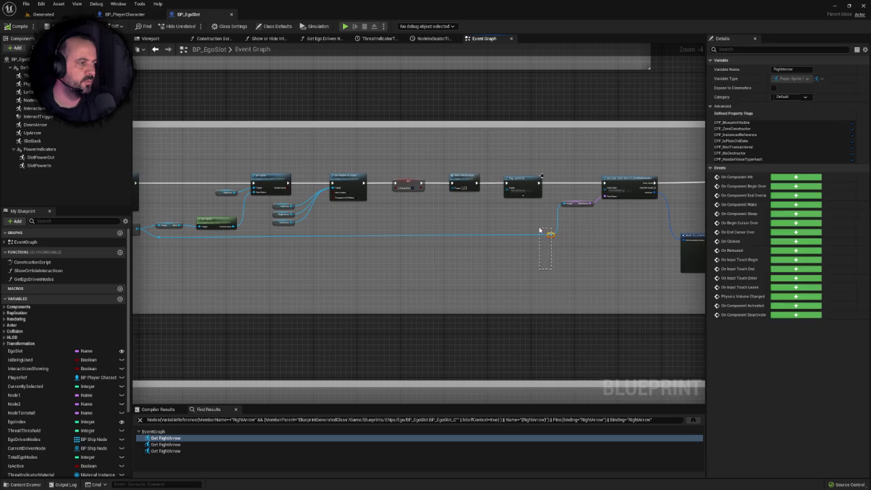
left_click(540, 230)
scroll(334, 269, "up", 3)
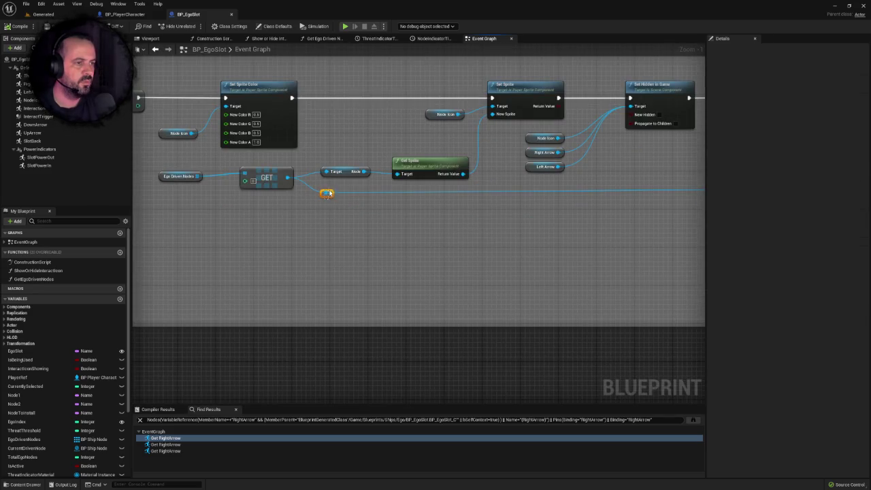
Step: Move the reroute point lower and bring the Set Sprite and arrow getters into view
left_click_drag(331, 197, 331, 222)
left_click_drag(541, 204, 386, 247)
left_click_drag(483, 254, 192, 235)
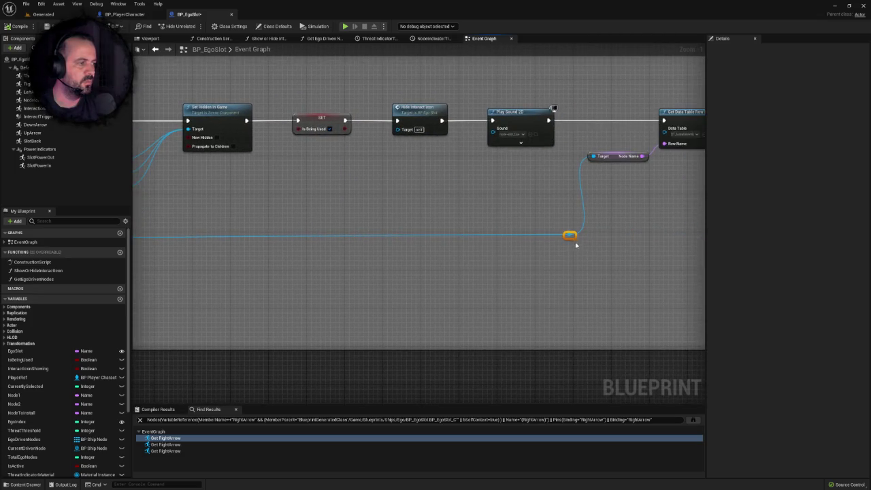
left_click_drag(570, 235, 575, 243)
mouse_move(122, 221)
left_mouse_down()
mouse_move(353, 225)
mouse_move(457, 215)
left_mouse_up()
scroll(355, 231, "up", 1)
Step: Add UpArrow and DownArrow getter nodes to the graph
left_click(27, 92)
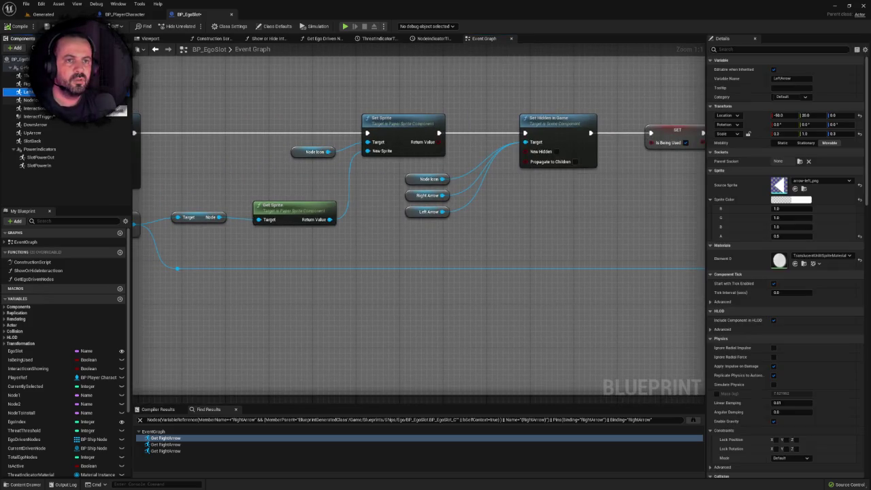
left_click_drag(35, 134, 434, 237)
mouse_move(35, 124)
left_mouse_down()
mouse_move(156, 175)
mouse_move(432, 241)
mouse_move(434, 252)
mouse_move(413, 225)
mouse_move(412, 245)
mouse_move(524, 141)
mouse_move(440, 247)
mouse_move(420, 255)
left_mouse_up()
left_click(418, 249)
Step: Paste UpArrow and DownArrow getters beside the second RightArrow reference
left_click(166, 444)
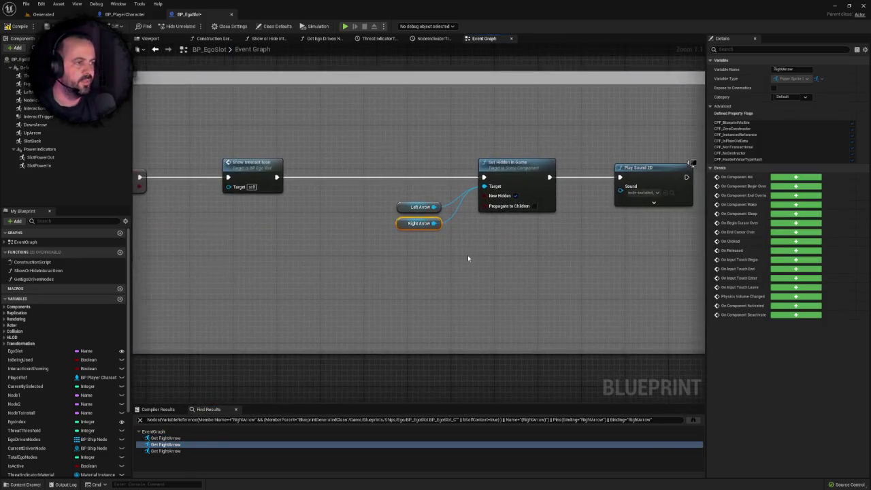
scroll(414, 266, "down", 2)
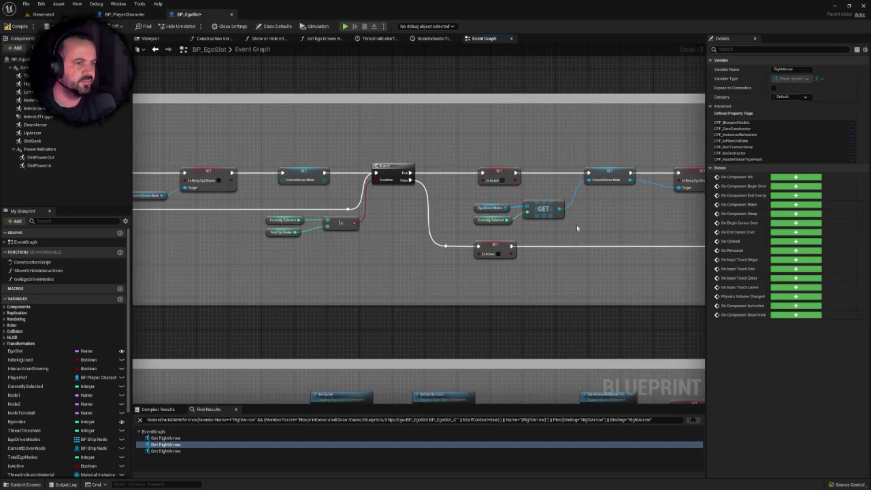
left_click_drag(578, 228, 870, 226)
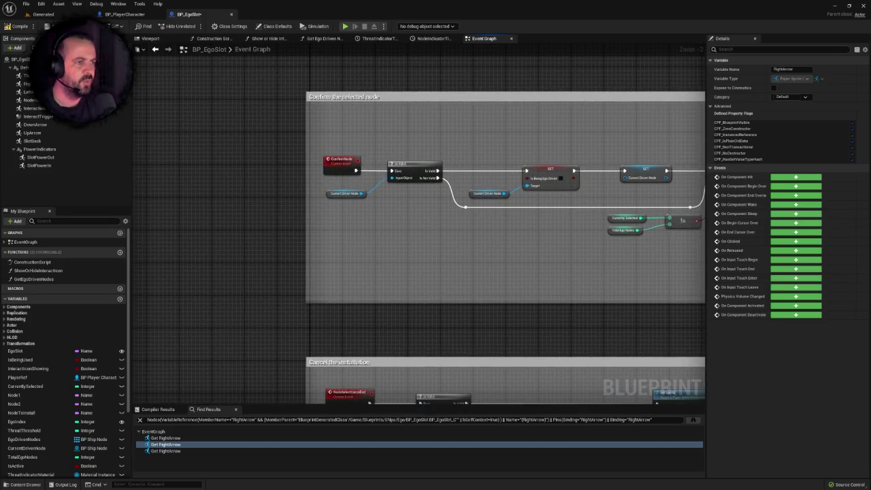
mouse_move(701, 224)
left_mouse_down()
mouse_move(542, 200)
mouse_move(143, 221)
left_mouse_up()
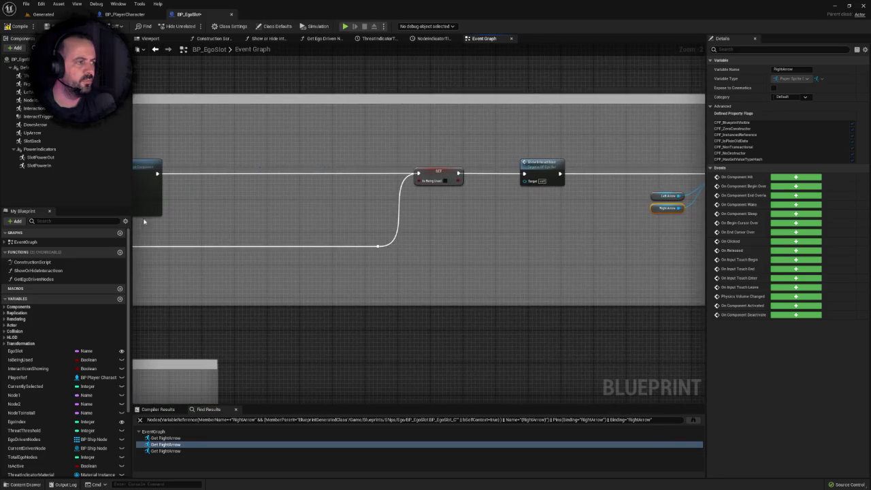
left_click_drag(511, 216, 209, 217)
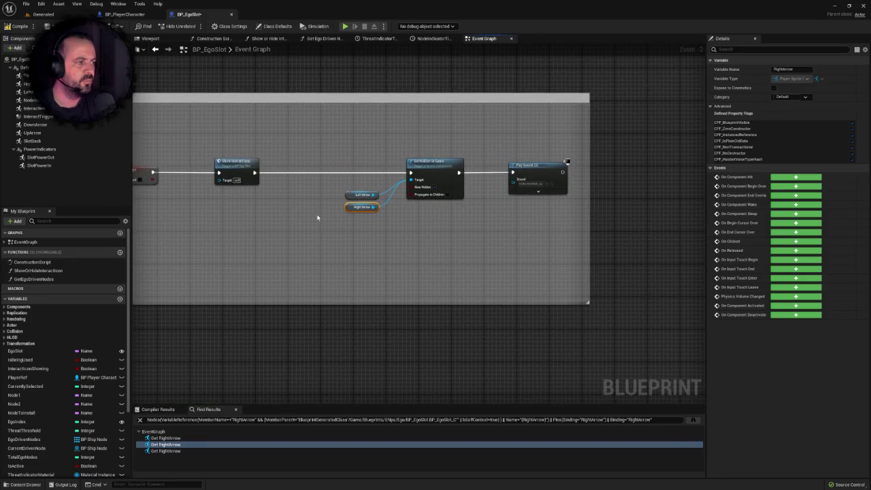
scroll(323, 215, "up", 2)
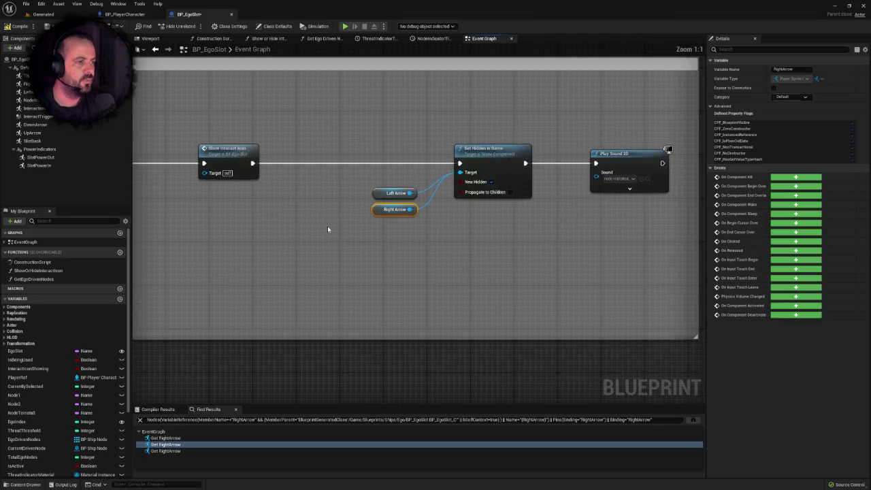
scroll(327, 226, "down", 5)
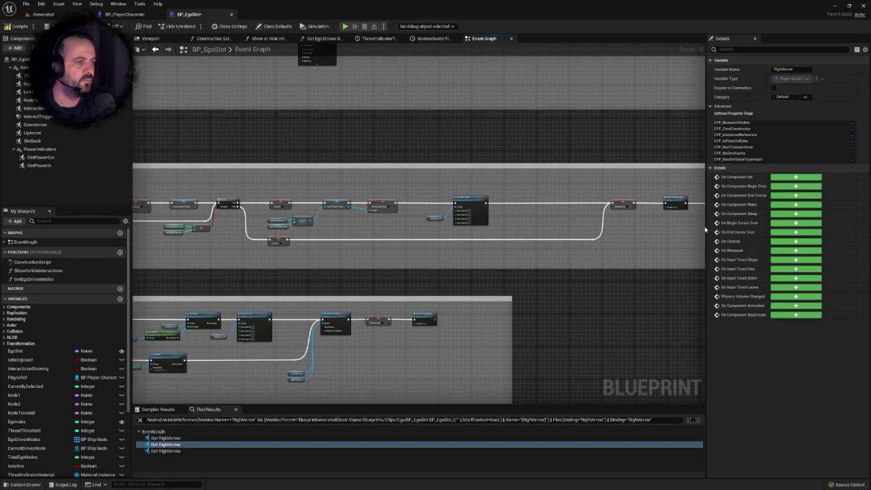
scroll(339, 227, "up", 1)
scroll(350, 235, "up", 1)
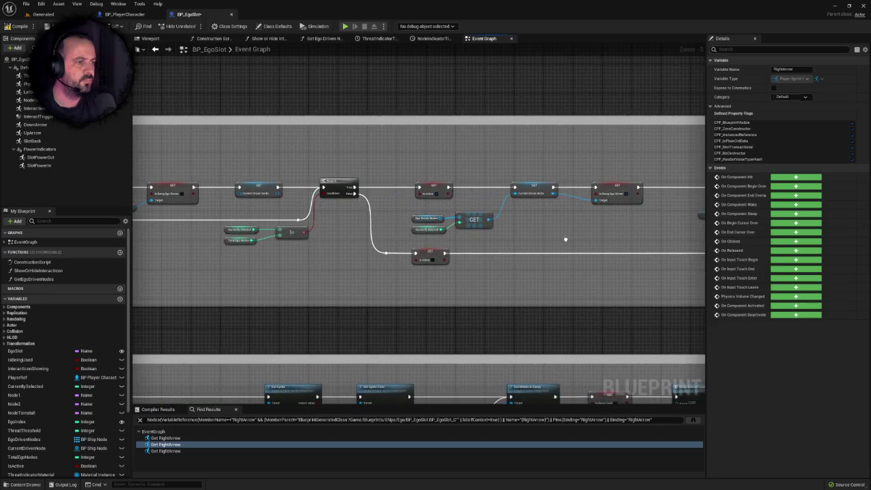
mouse_move(565, 239)
left_mouse_down()
mouse_move(701, 242)
mouse_move(537, 246)
mouse_move(449, 229)
mouse_move(339, 234)
mouse_move(433, 248)
mouse_move(499, 202)
mouse_move(482, 193)
mouse_move(438, 256)
left_mouse_up()
scroll(408, 243, "up", 2)
key("ctrl+v")
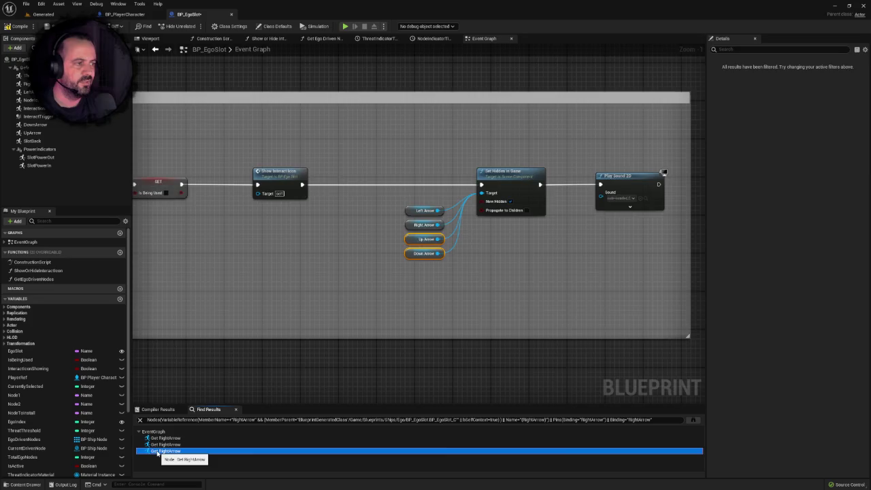
Step: Paste the getters at the third reference and wire UpArrow into Set Hidden in Game's Target
left_click(165, 450)
left_click_drag(344, 321, 572, 308)
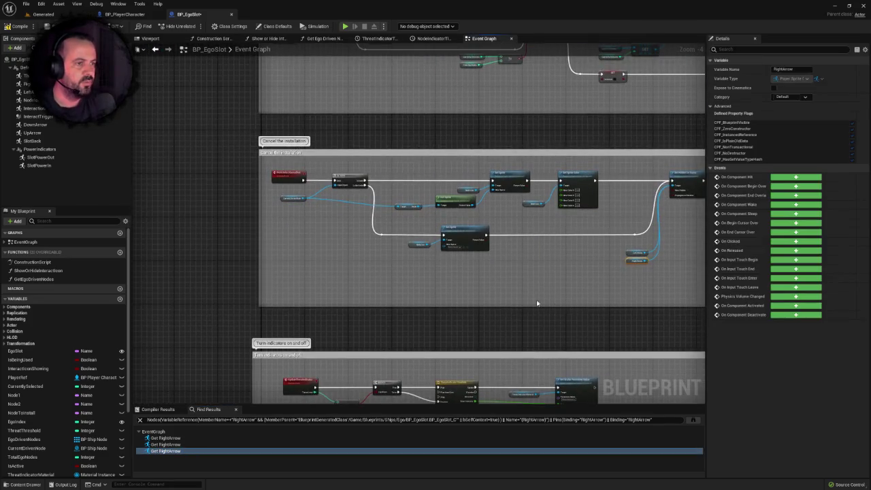
scroll(456, 284, "up", 1)
left_click_drag(611, 283, 399, 266)
scroll(488, 276, "up", 1)
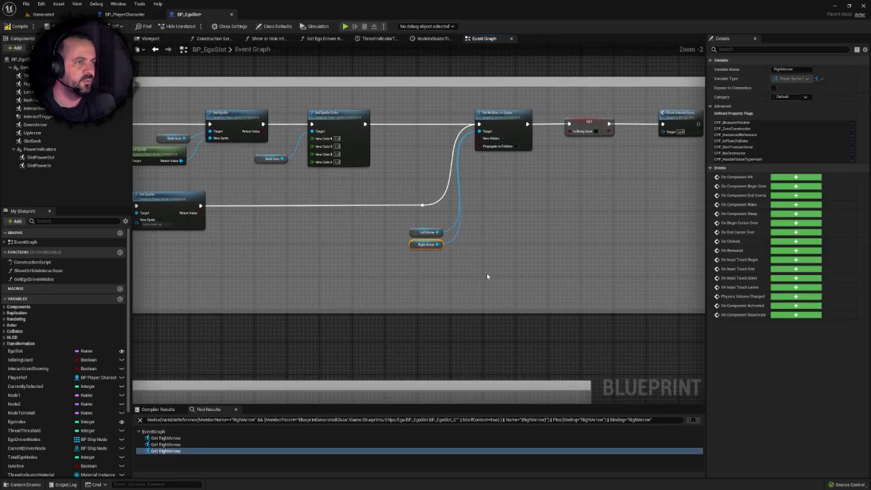
mouse_move(449, 274)
left_mouse_down()
mouse_move(472, 268)
mouse_move(433, 257)
mouse_move(496, 127)
left_mouse_up()
key("ctrl+v")
mouse_move(454, 265)
left_mouse_down()
mouse_move(468, 263)
mouse_move(451, 272)
left_mouse_up()
scroll(452, 273, "down", 8)
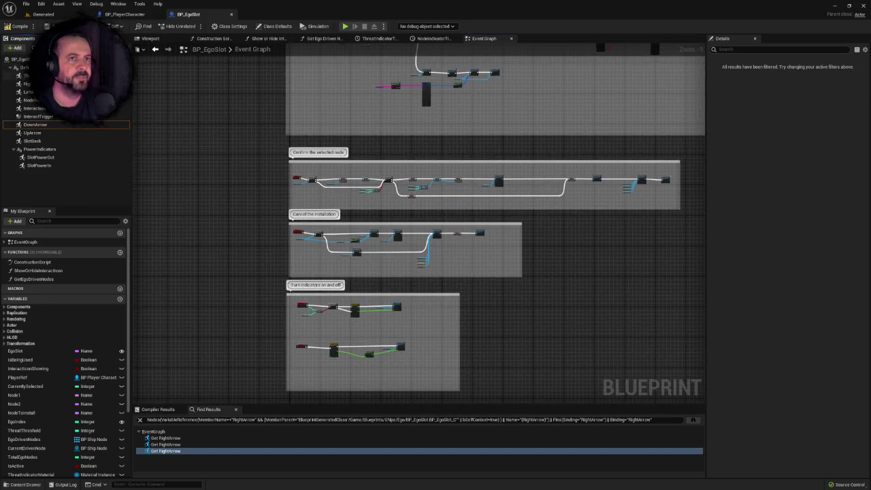
left_click(43, 14)
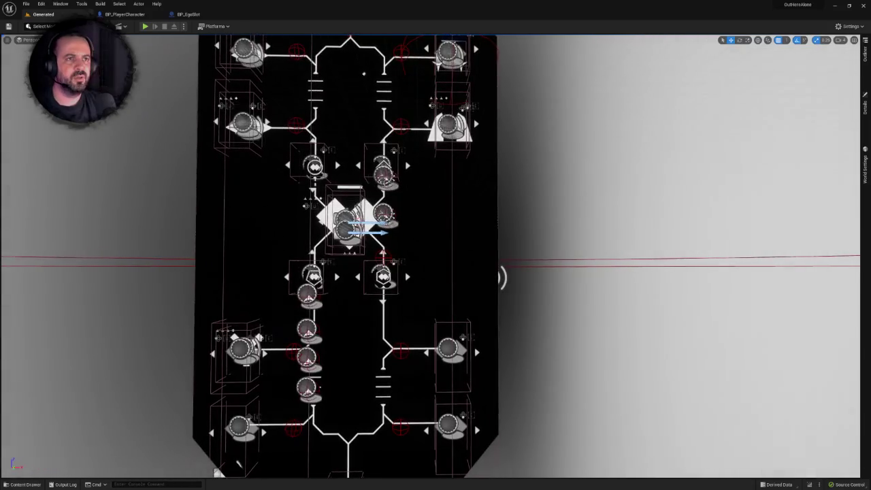
Step: Play the level fullscreen, move the player onto the right branch and advance the tutorial
scroll(363, 73, "up", 3)
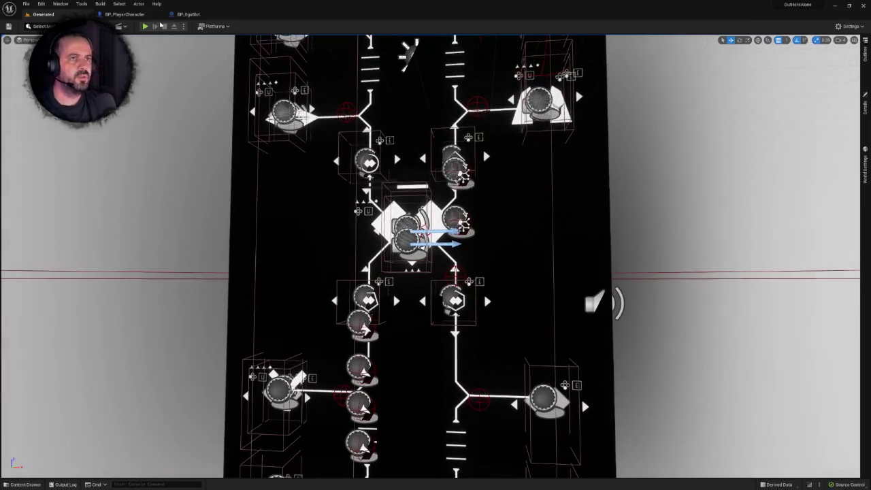
left_click(146, 27)
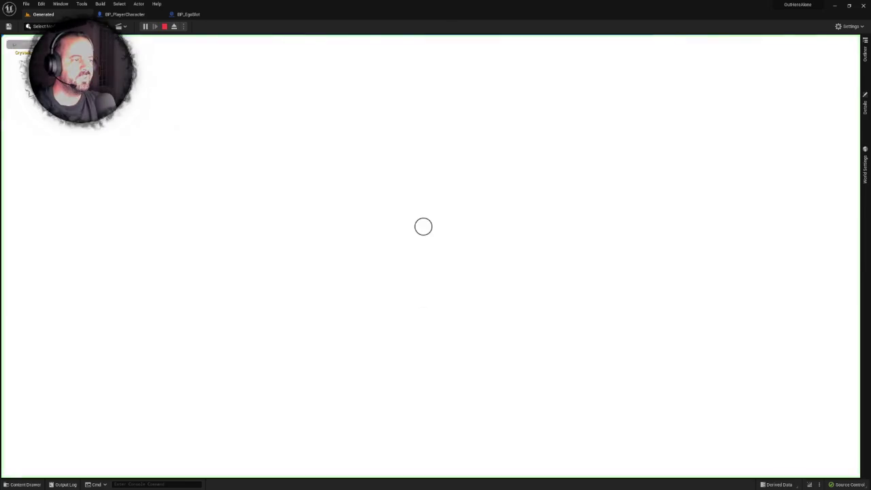
key("F11")
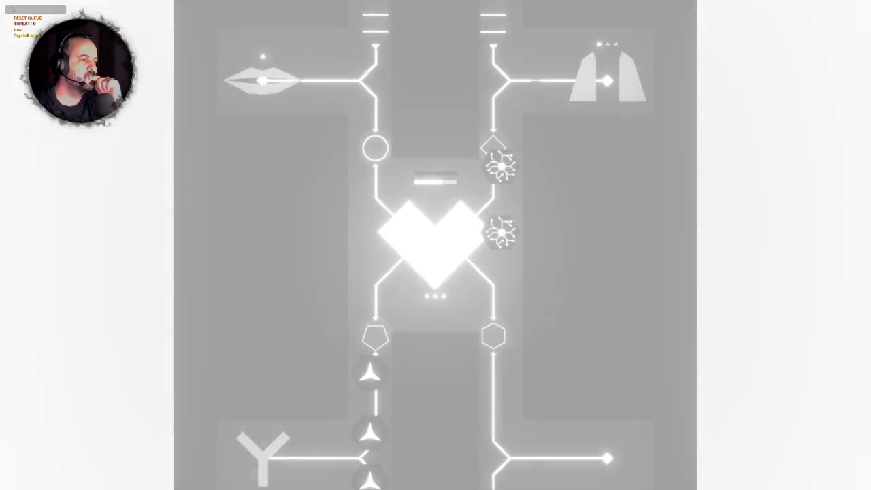
key("d")
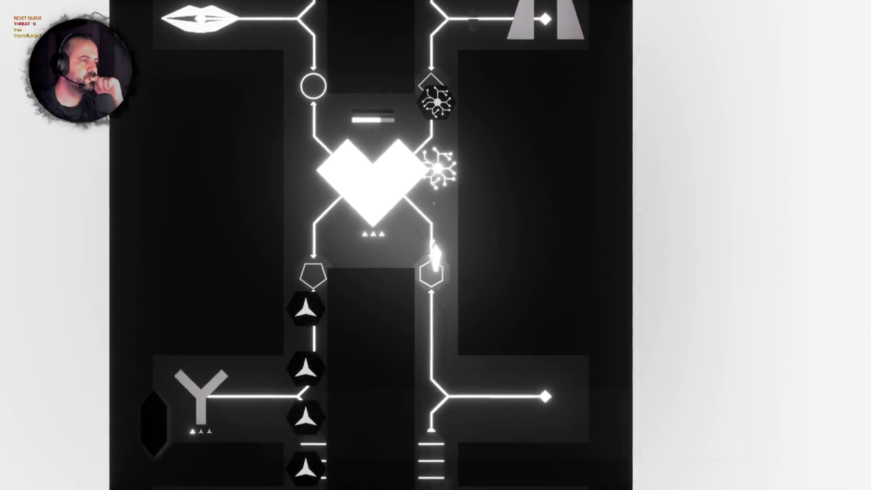
key("s")
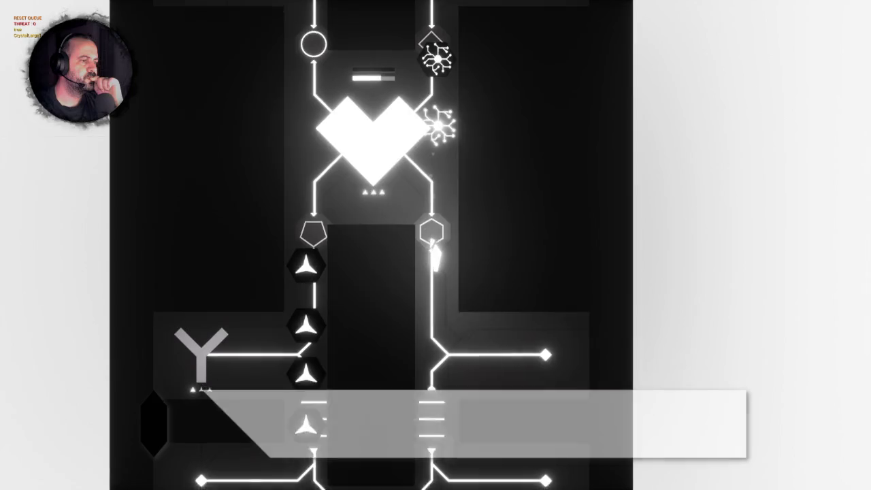
key("d")
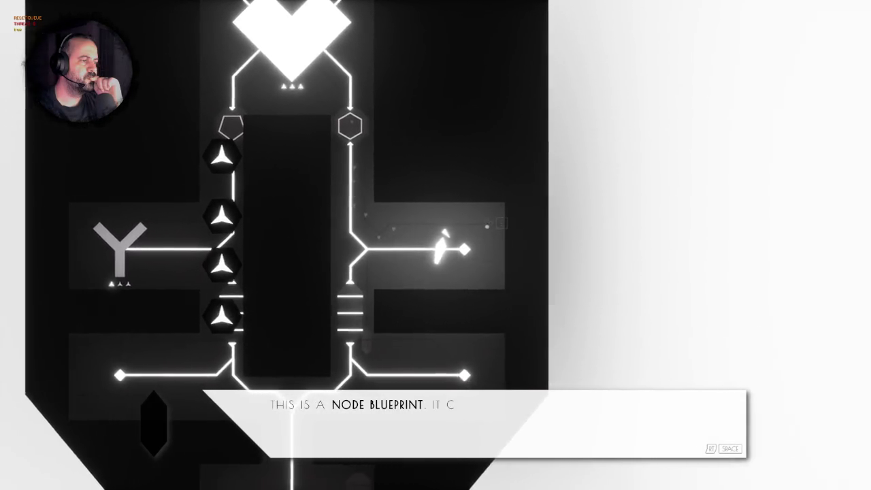
key("space")
Step: Steer the player back up around the heart toward the virus hexagon
key("a")
key("w")
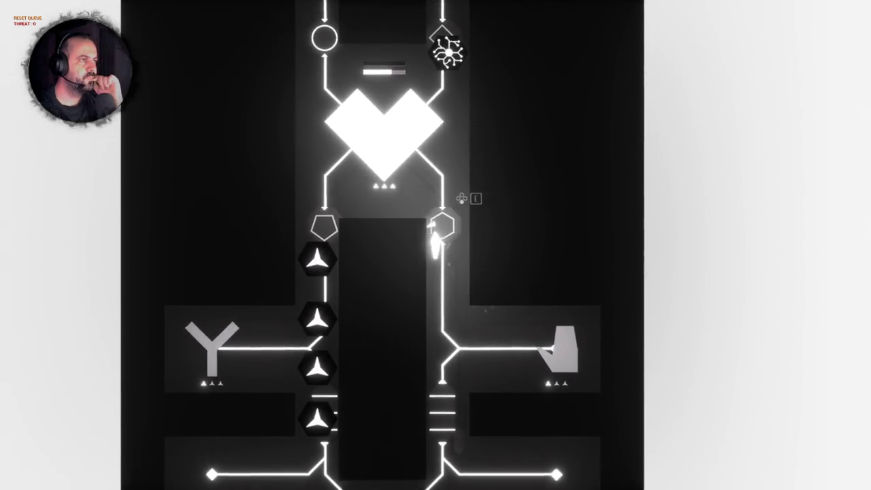
key("w")
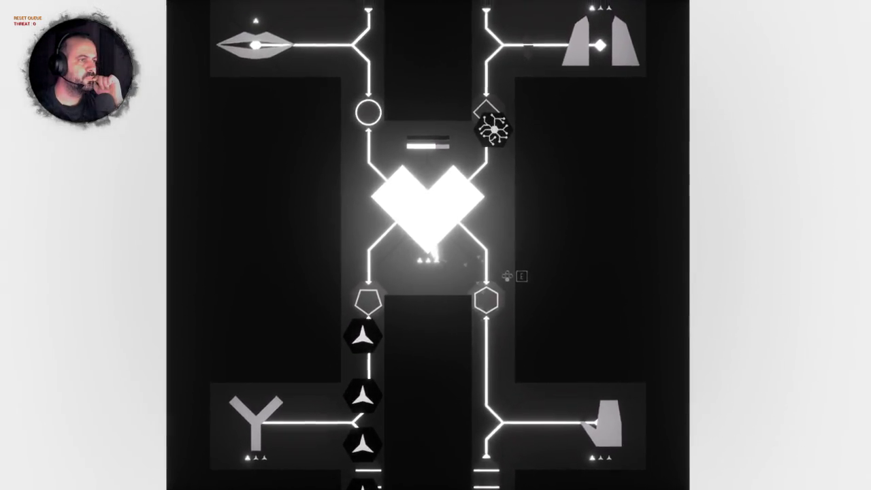
key("a")
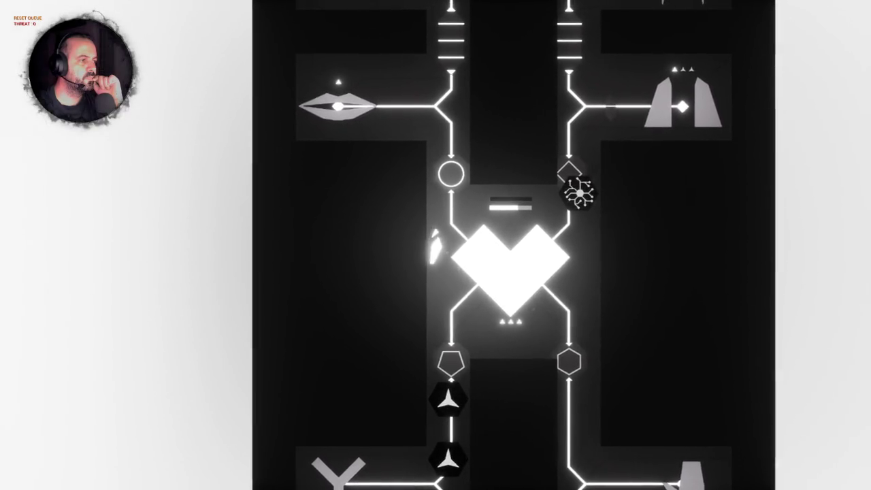
key("d")
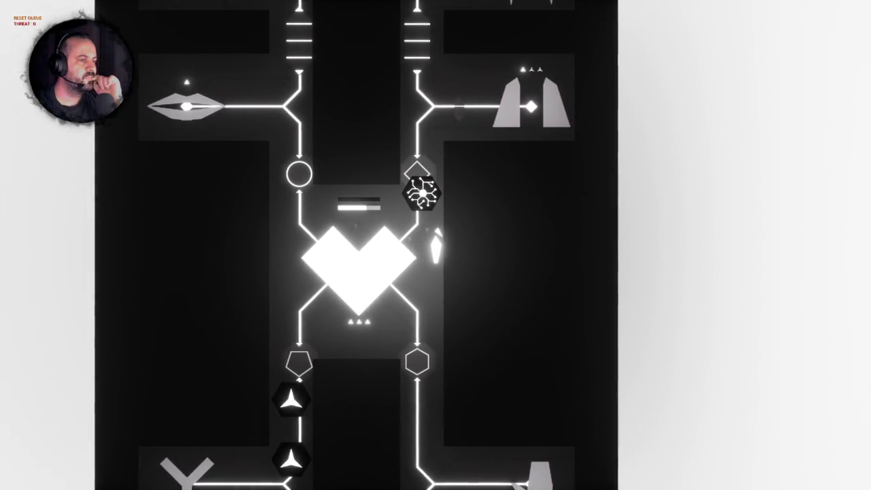
key("w")
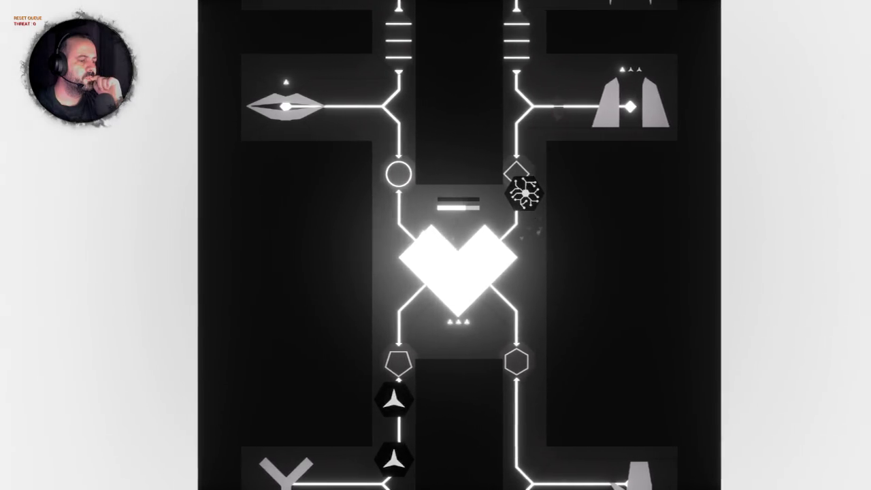
key("a")
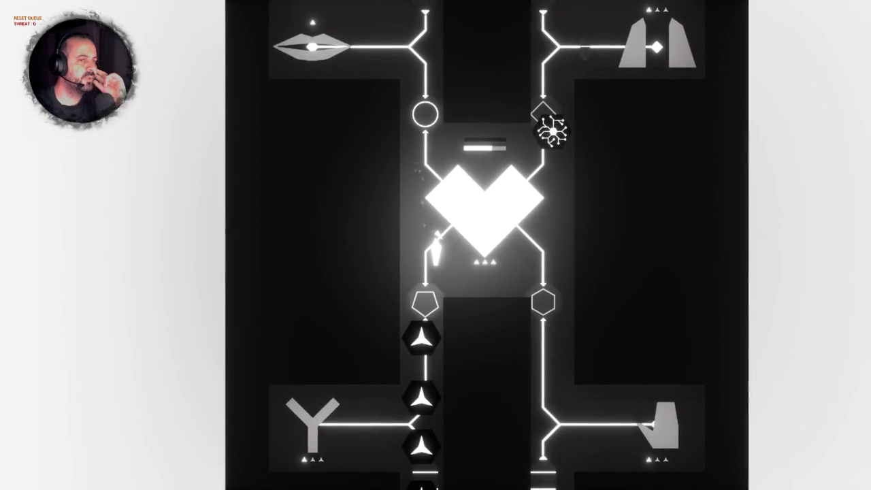
Step: Walk the player up the left path toward the lips junction and back, then exit the game
key("w")
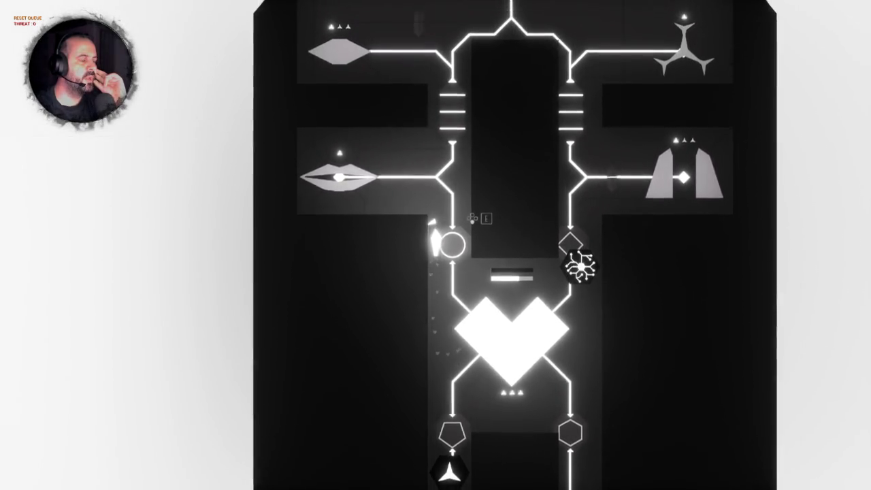
key("w")
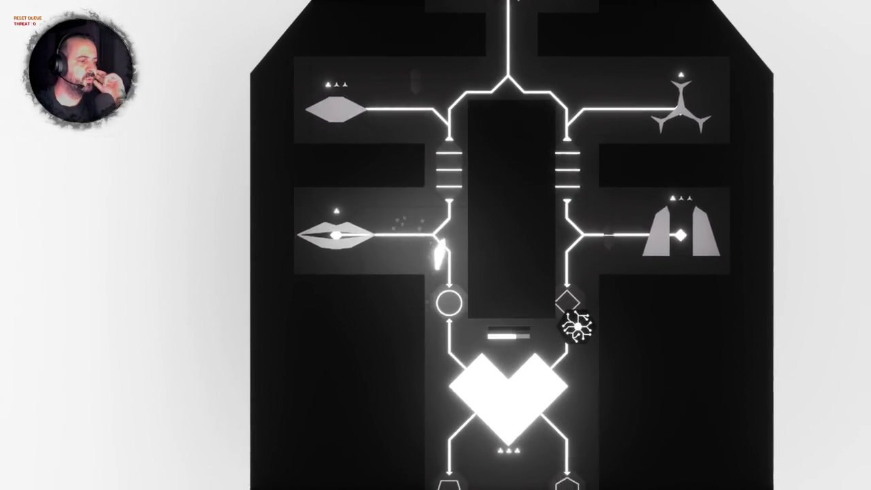
key("s")
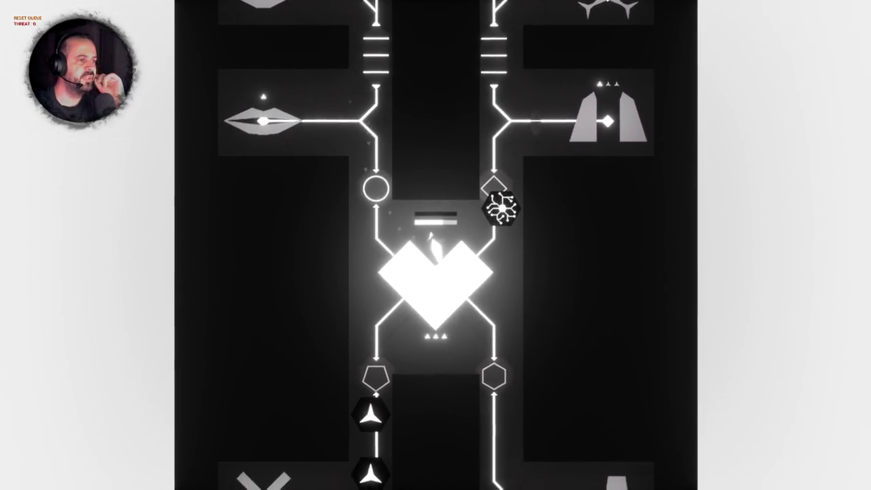
key("a")
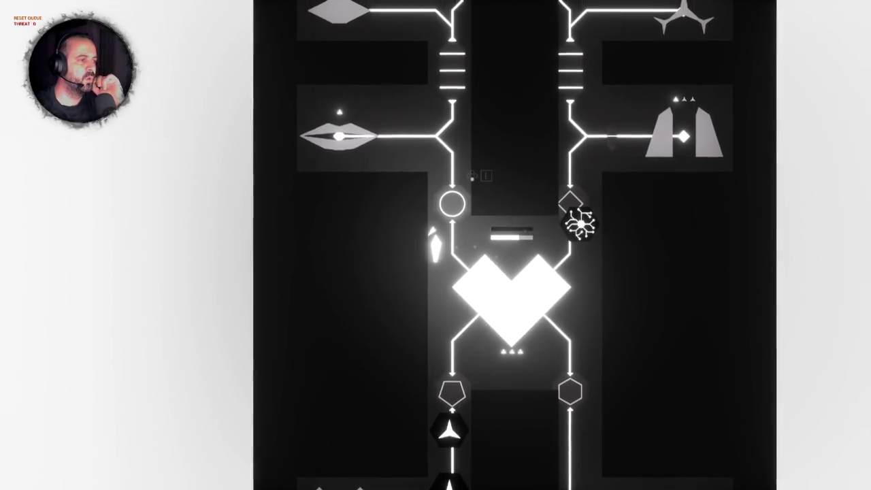
key("d")
key("s")
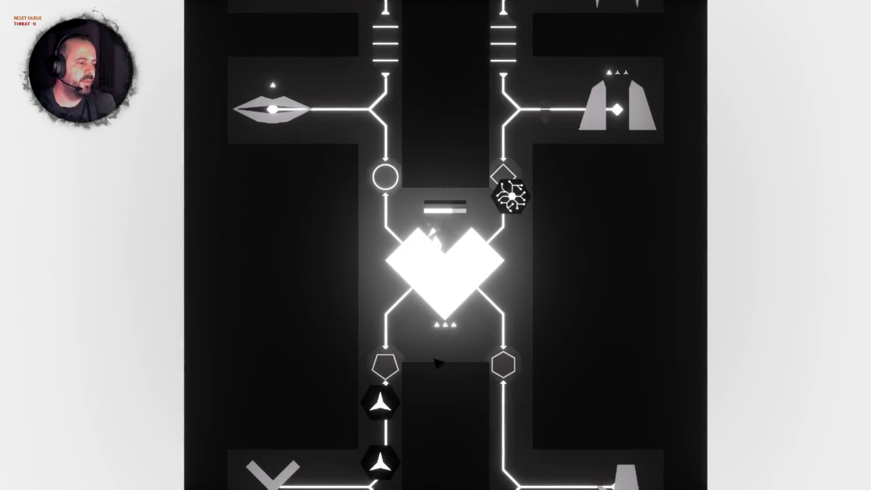
left_click(346, 334)
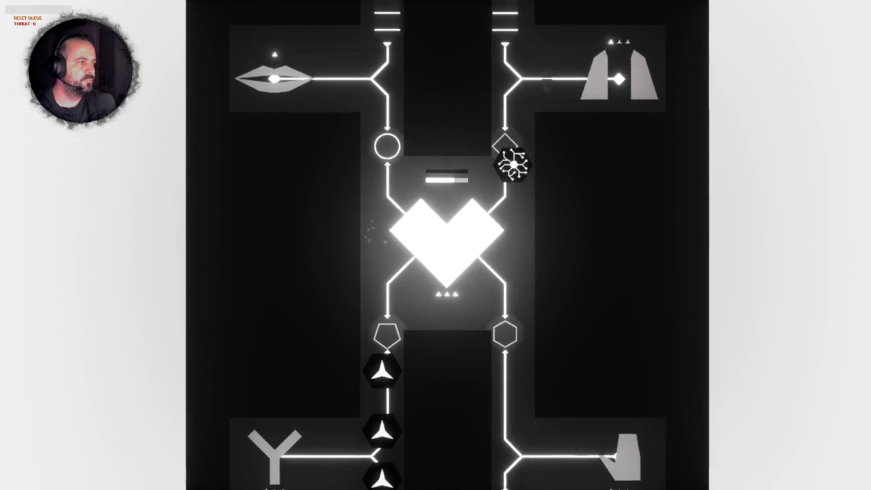
key("F8")
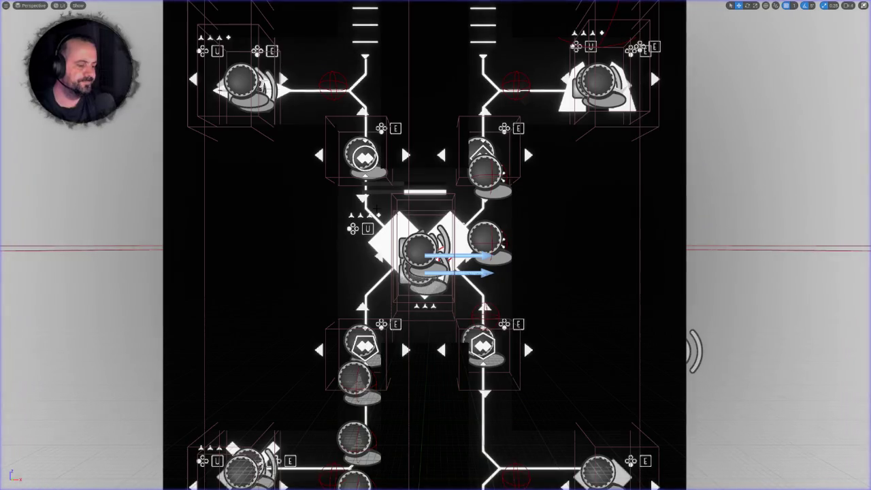
Step: Restore the editor layout and frame the whole ship board in the level viewport
key("Escape")
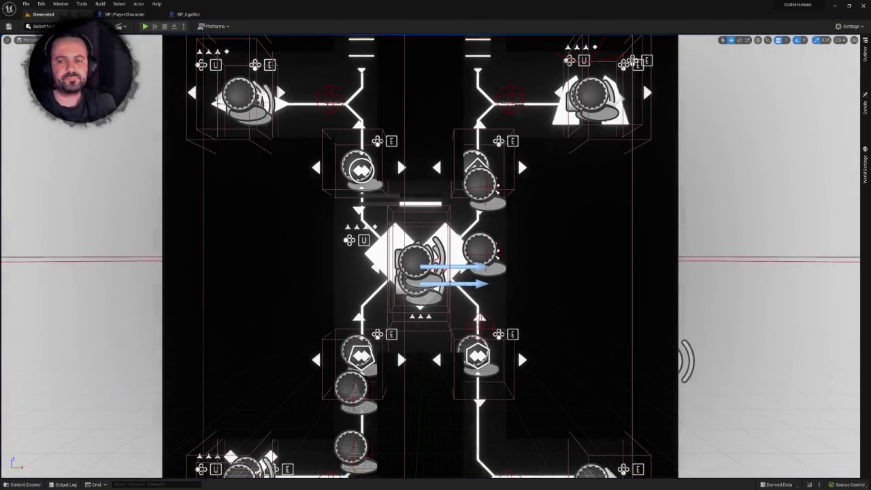
left_click(188, 13)
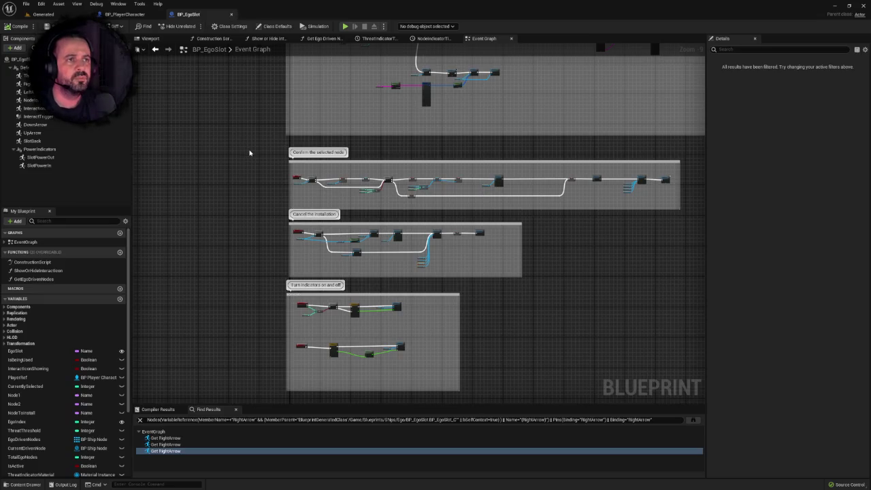
scroll(249, 152, "down", 3)
left_click(42, 14)
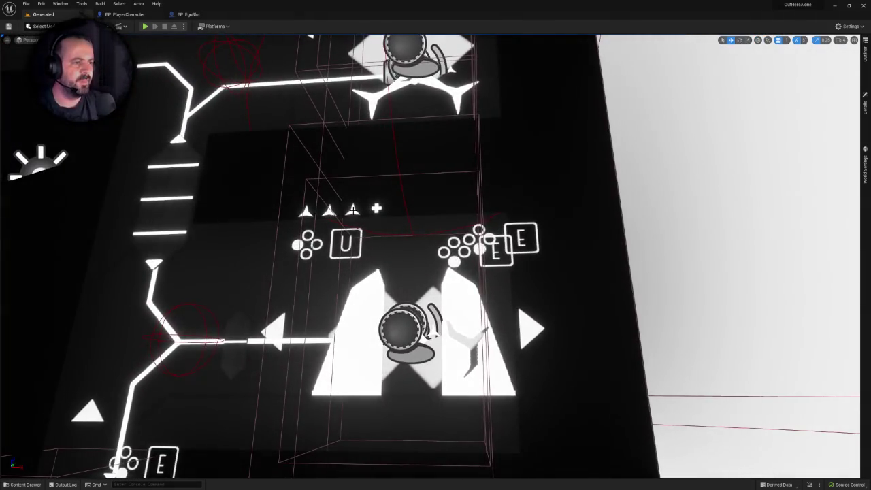
left_click(395, 304)
key("f")
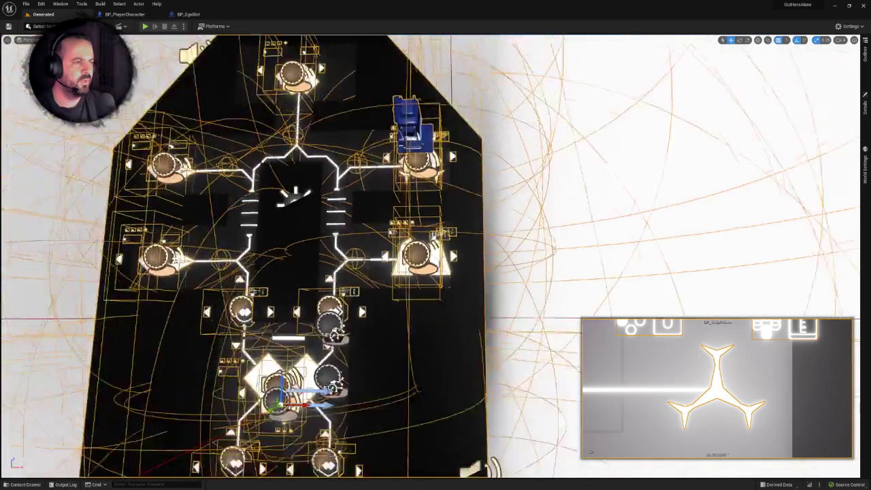
key("Escape")
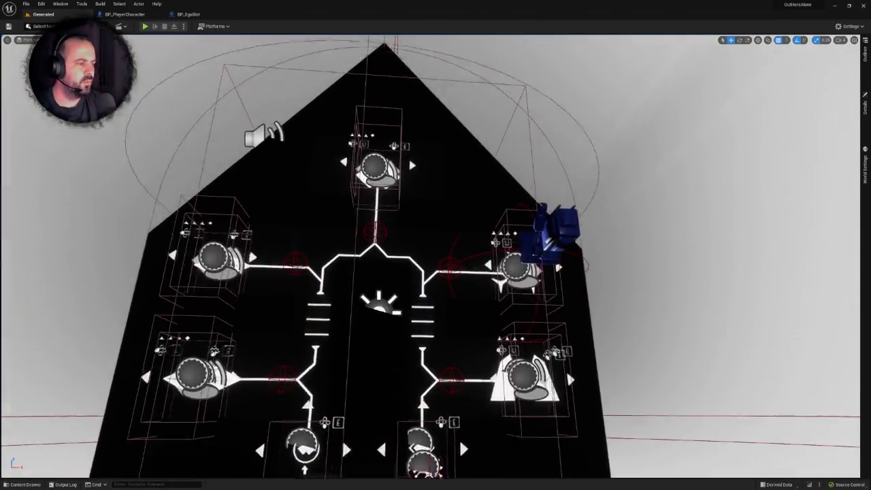
scroll(473, 399, "up", 5)
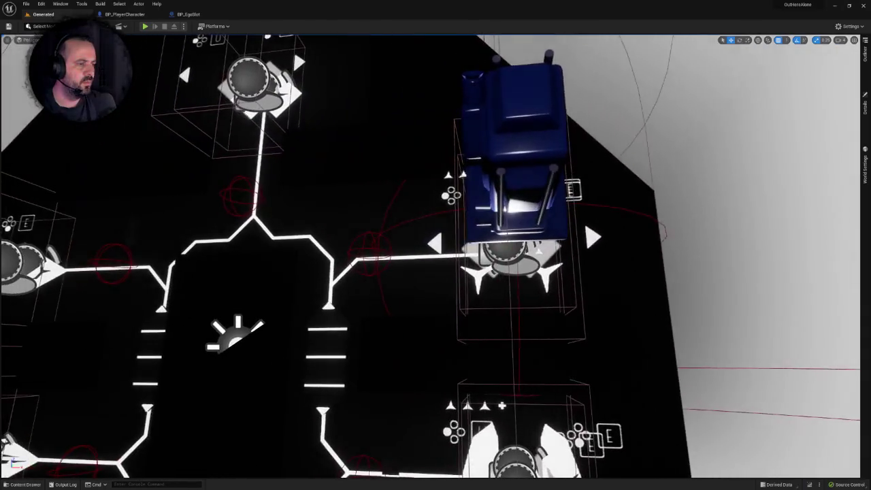
scroll(436, 245, "down", 5)
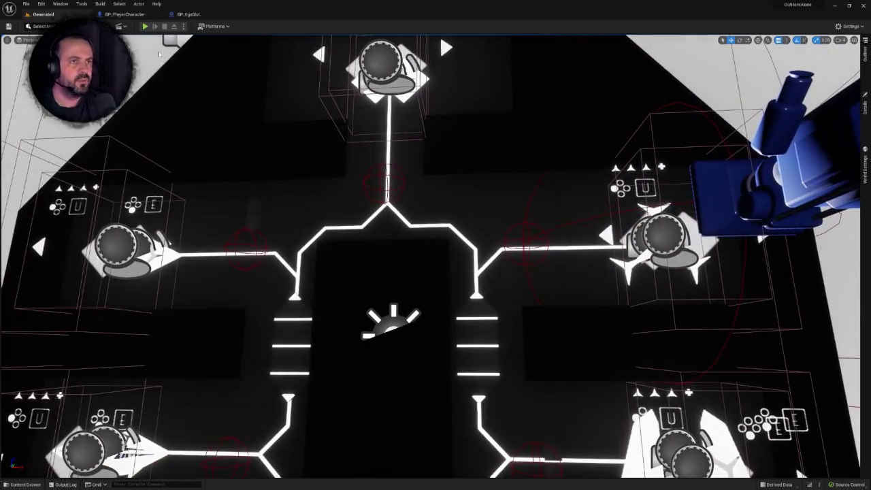
Step: Replay the level briefly, stop it, leave fullscreen and open the Content Drawer
left_click(145, 26)
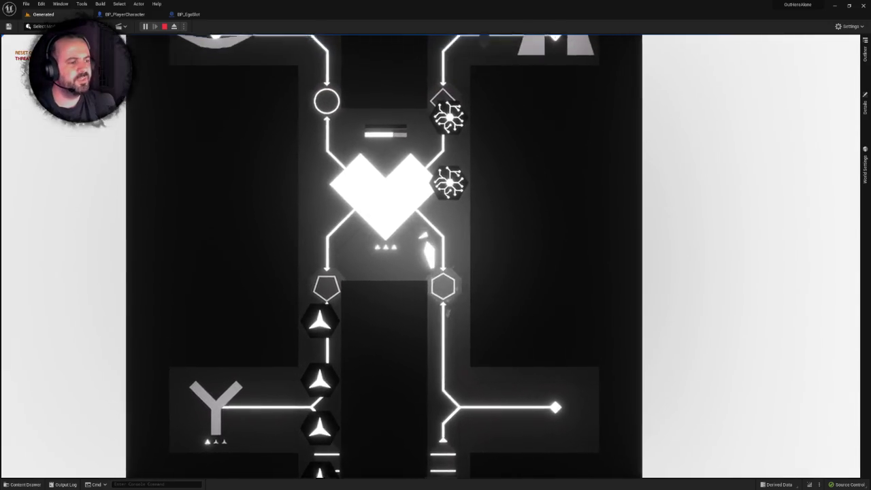
key("Escape")
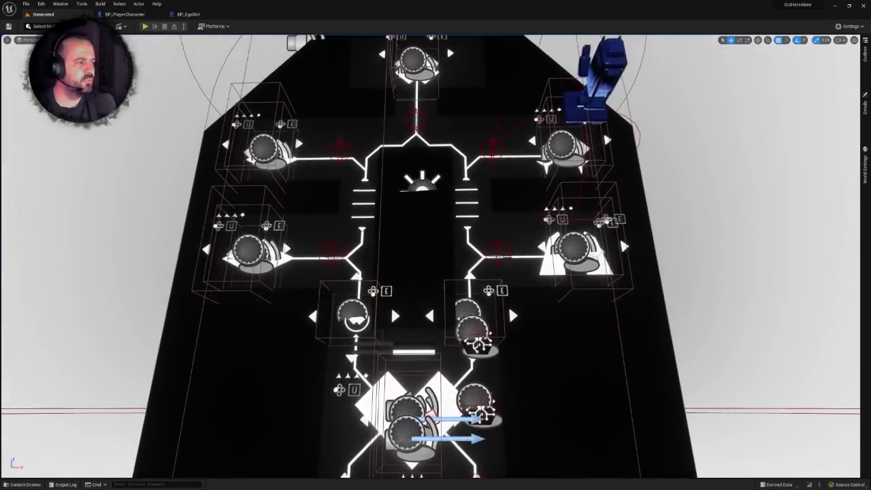
key("F11")
key("F11")
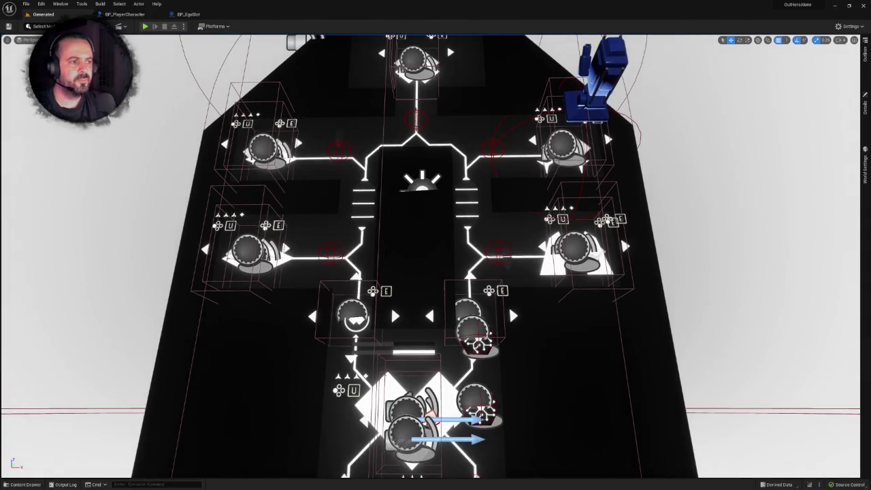
scroll(391, 306, "down", 5)
scroll(382, 441, "up", 5)
scroll(381, 441, "down", 2)
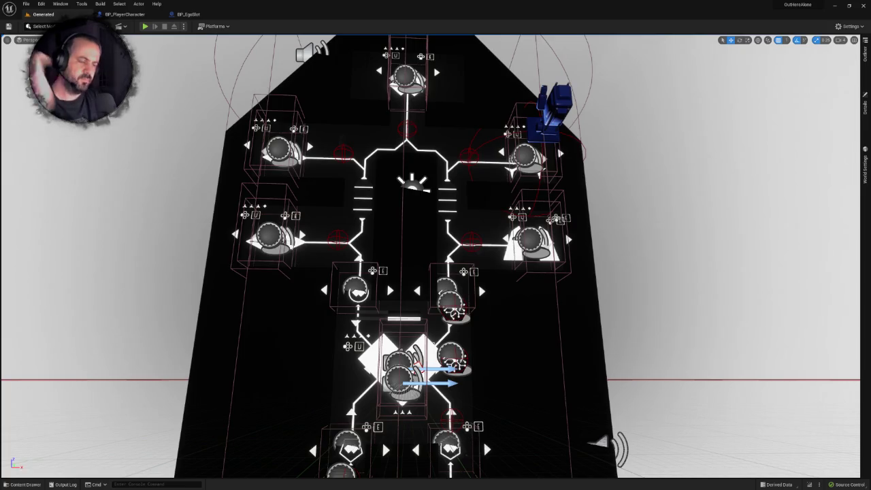
scroll(417, 342, "up", 2)
key("ctrl+space")
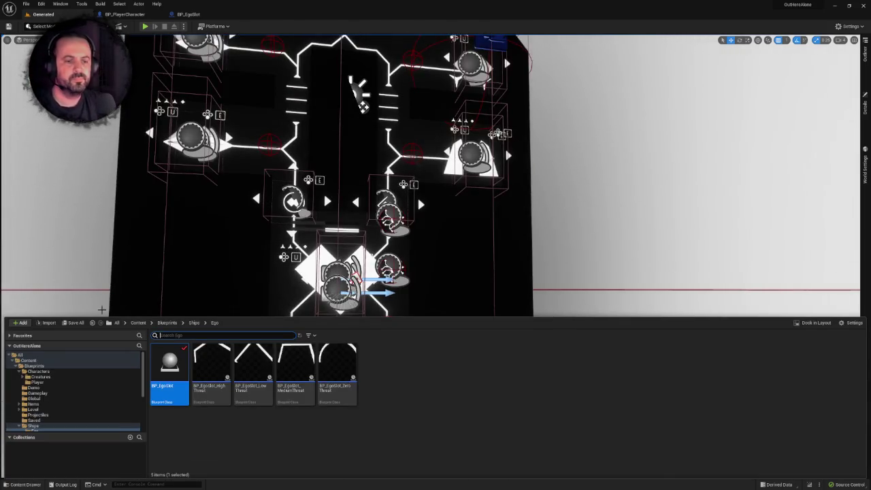
Step: Browse to Blueprints > Ships > Nodes and view BP_NodeSlot's components in its Viewport
left_click(109, 366)
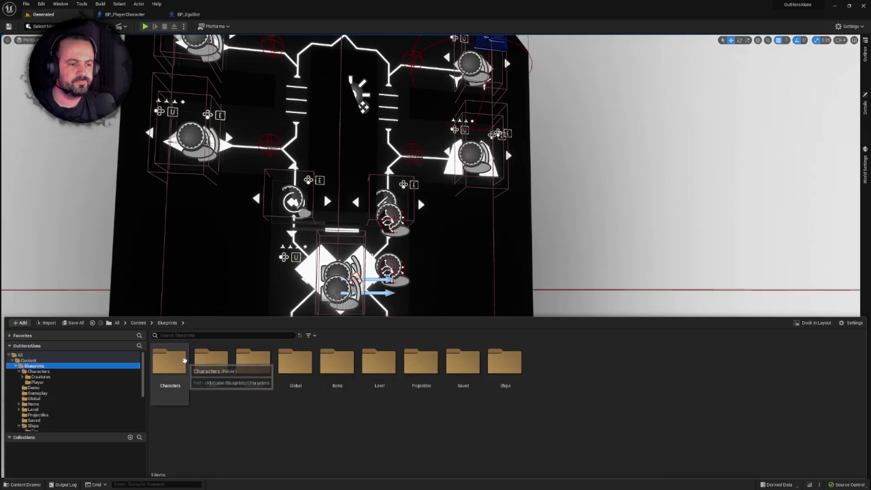
double_click(184, 360)
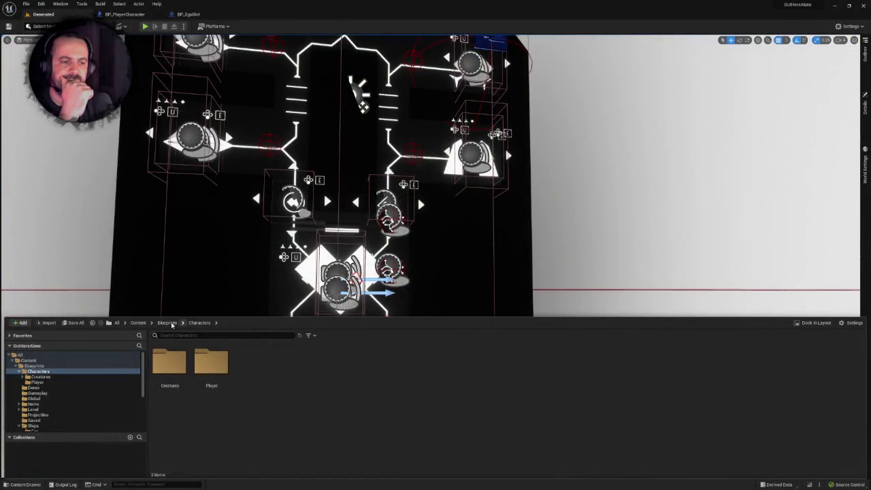
left_click(169, 323)
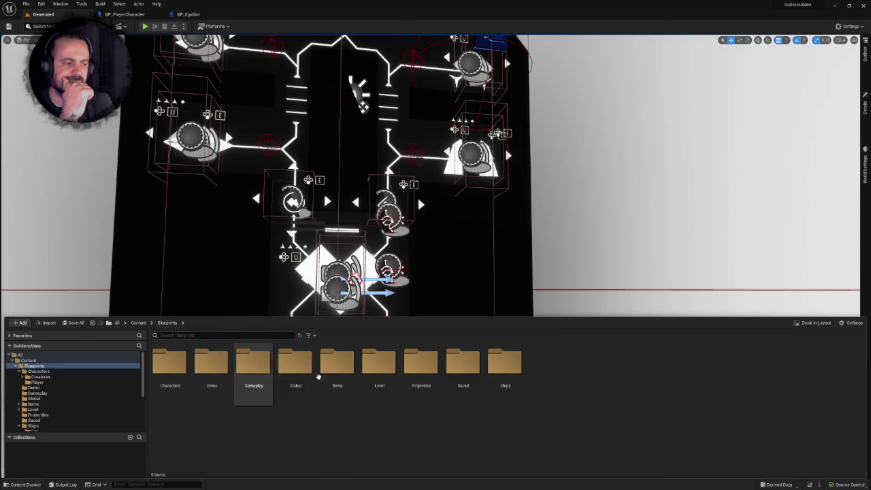
double_click(505, 366)
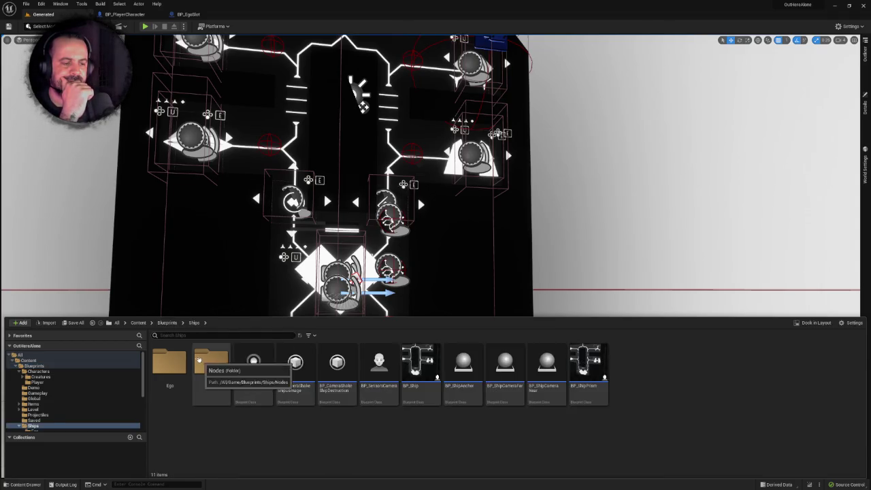
double_click(196, 361)
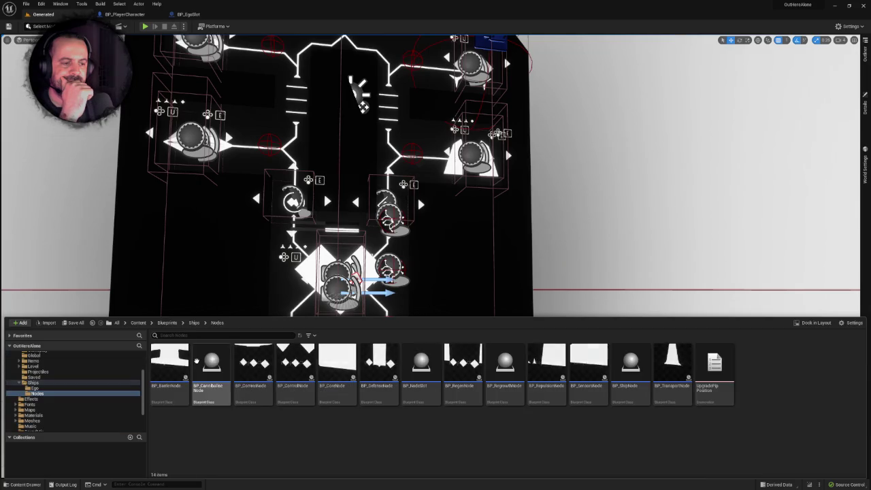
double_click(422, 357)
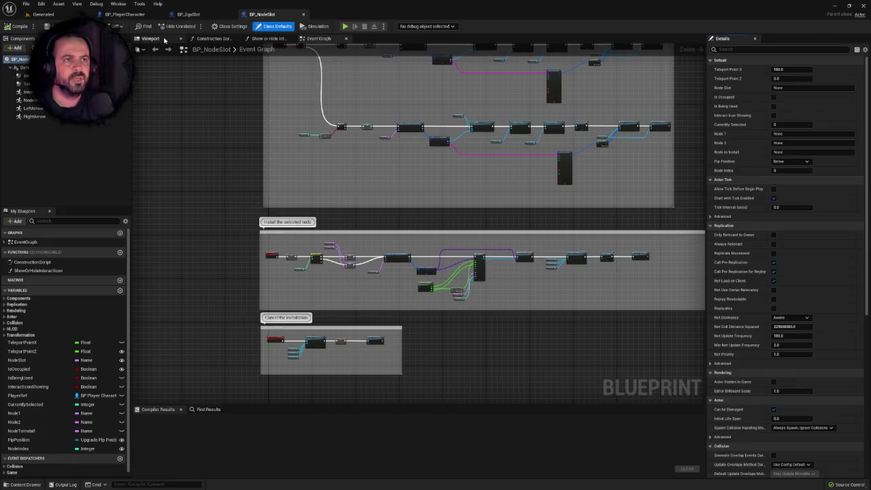
left_click(150, 38)
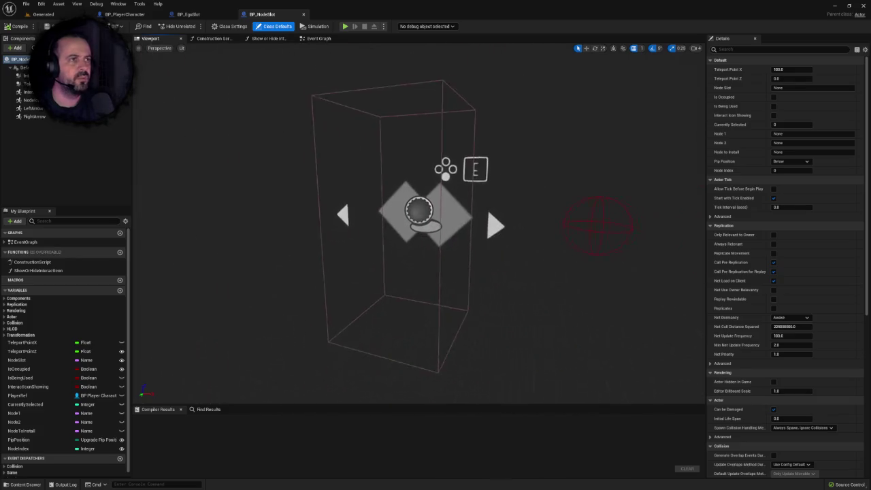
Step: Close BP_NodeSlot and open BP_ShipNode from the Content Drawer
left_click(304, 13)
left_click(39, 15)
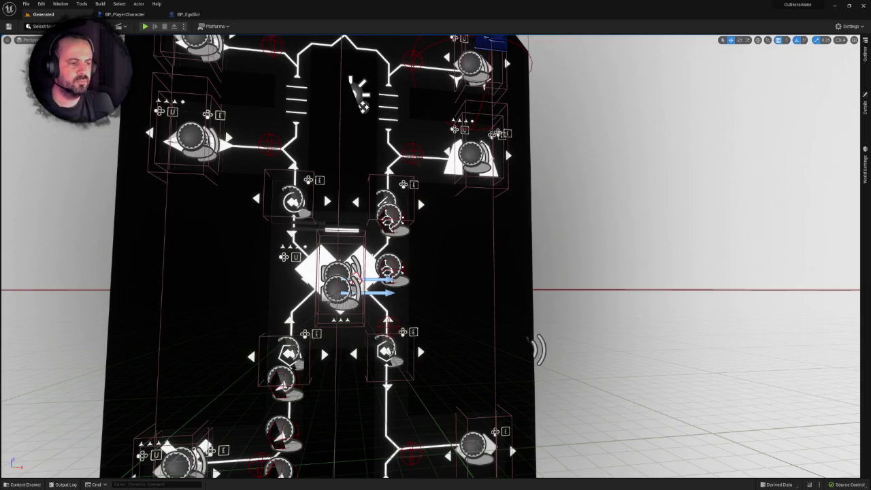
key("ctrl+space")
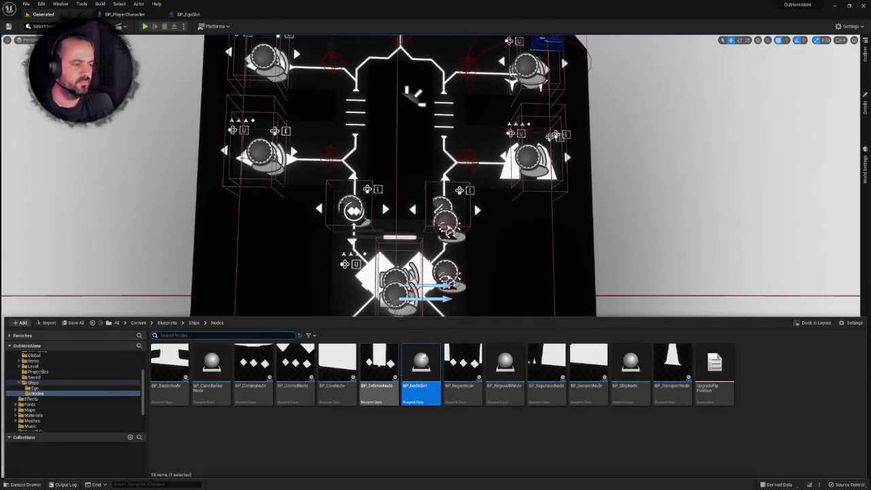
double_click(631, 364)
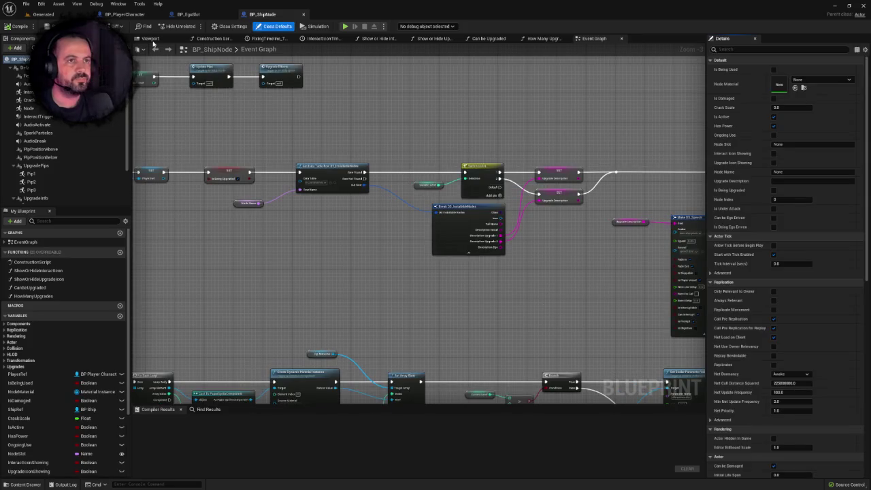
Step: View BP_ShipNode's components and select the third upgrade arrow icon
left_click(149, 38)
scroll(328, 162, "up", 6)
scroll(419, 225, "down", 5)
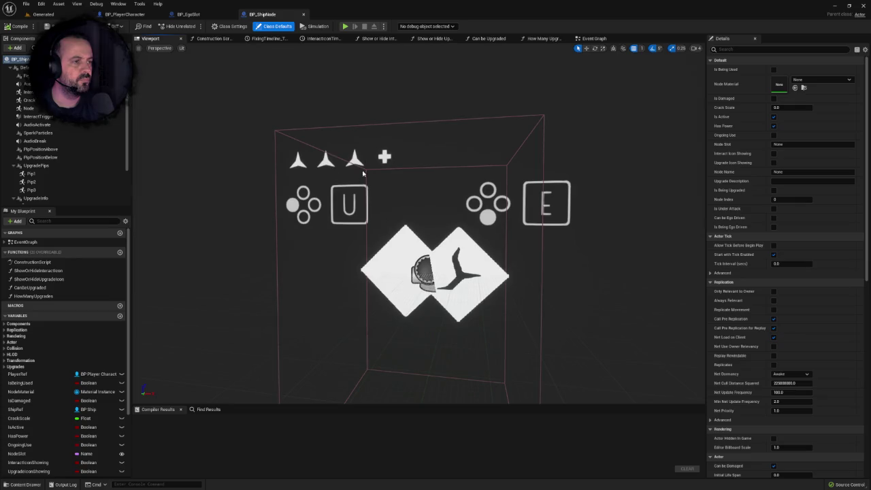
left_click(353, 159)
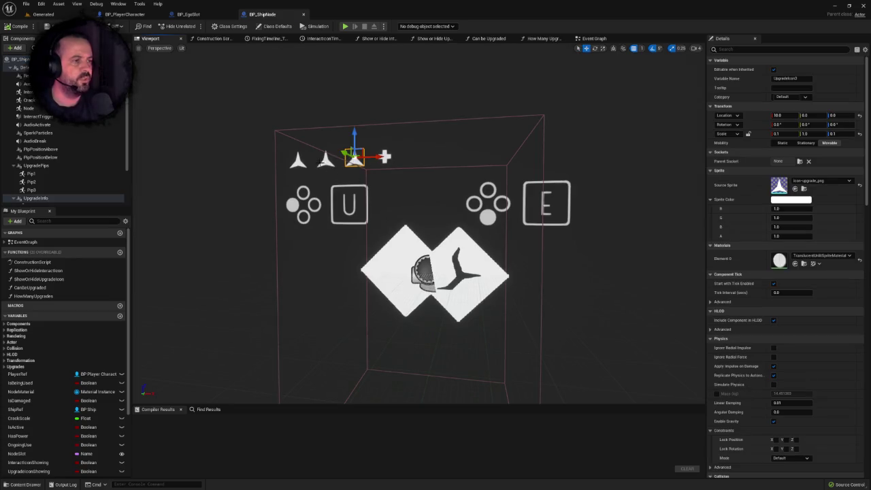
scroll(320, 163, "down", 4)
scroll(330, 164, "up", 7)
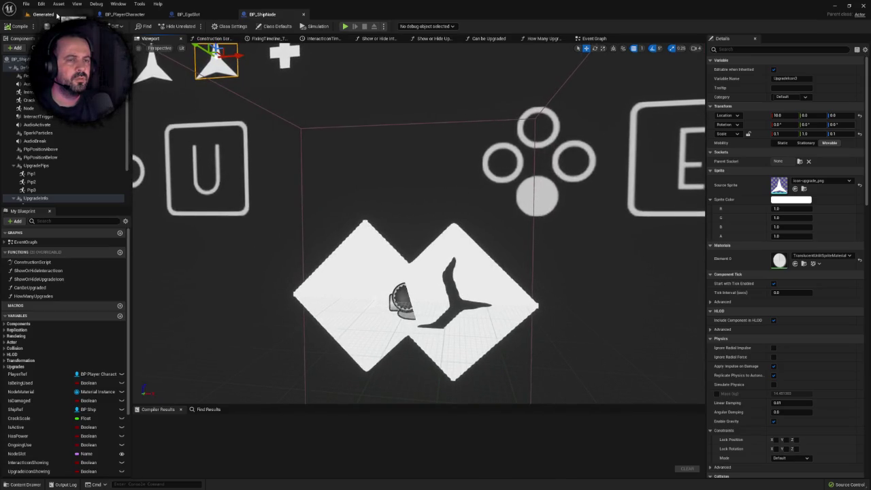
Step: Focus the view on PipPositionAbove and PipPositionBelow, then return to the Event Graph
left_click(54, 149)
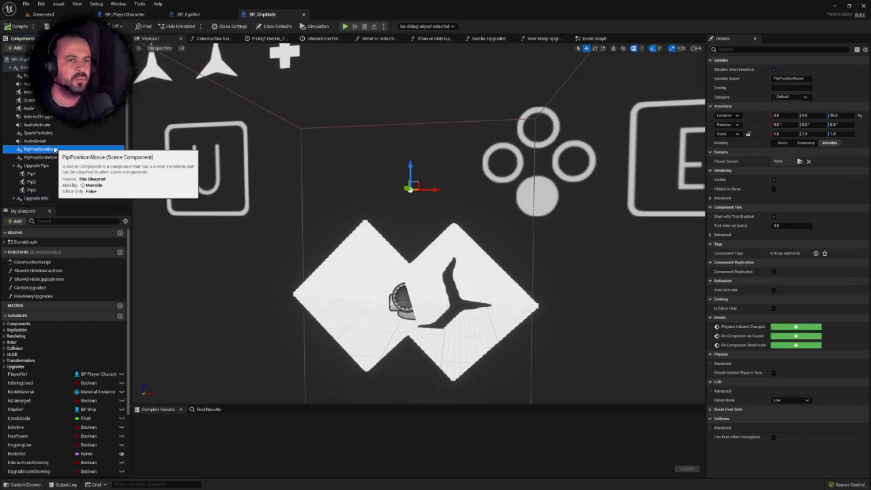
key("f")
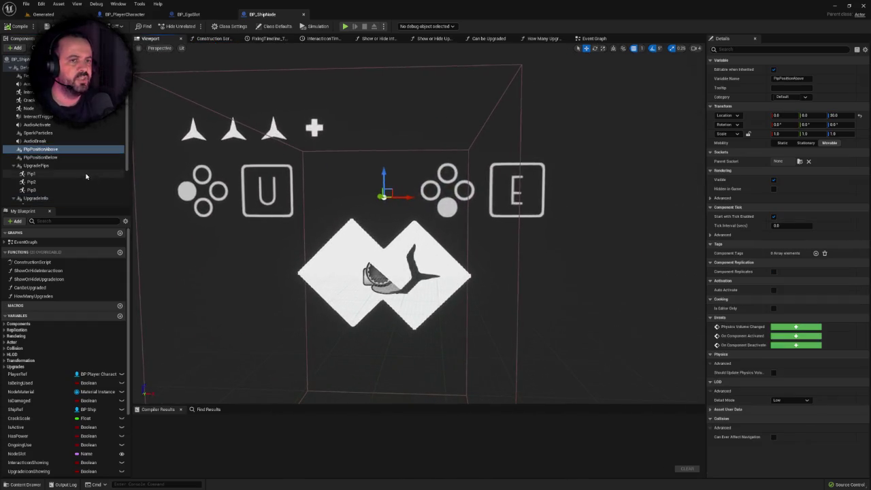
left_click(51, 158)
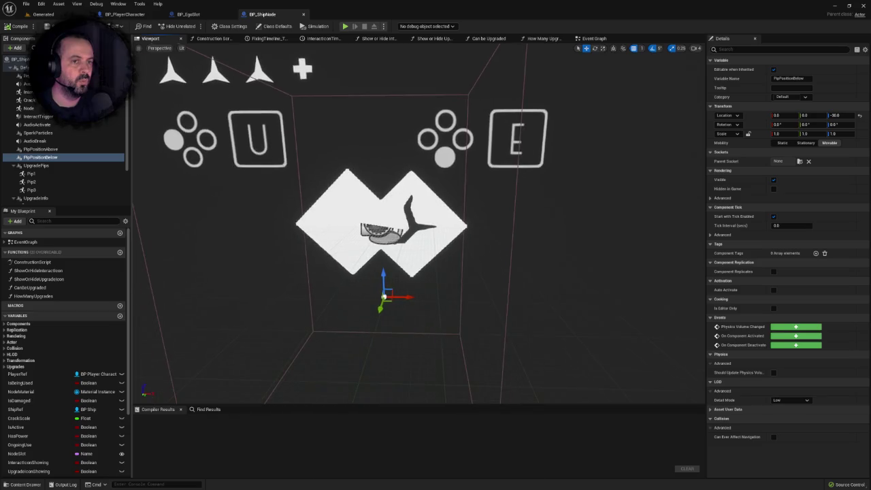
key("f")
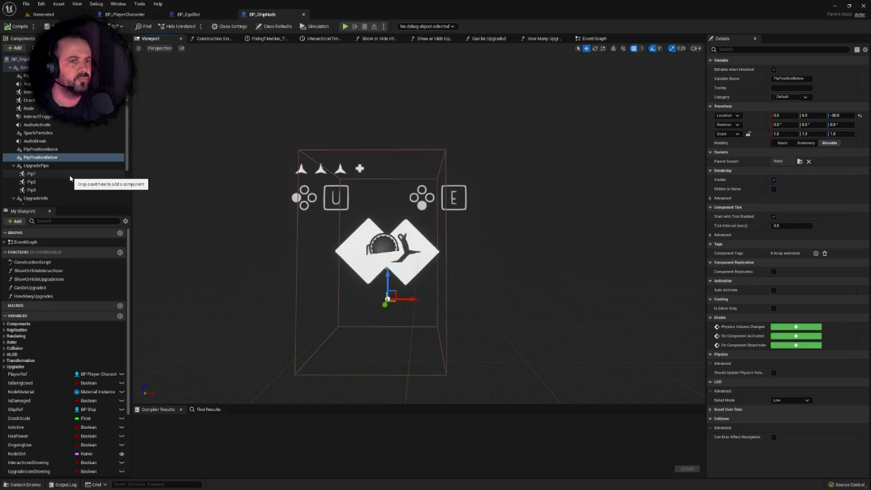
left_click(591, 39)
mouse_move(340, 256)
left_mouse_down()
mouse_move(379, 258)
mouse_move(351, 260)
left_mouse_up()
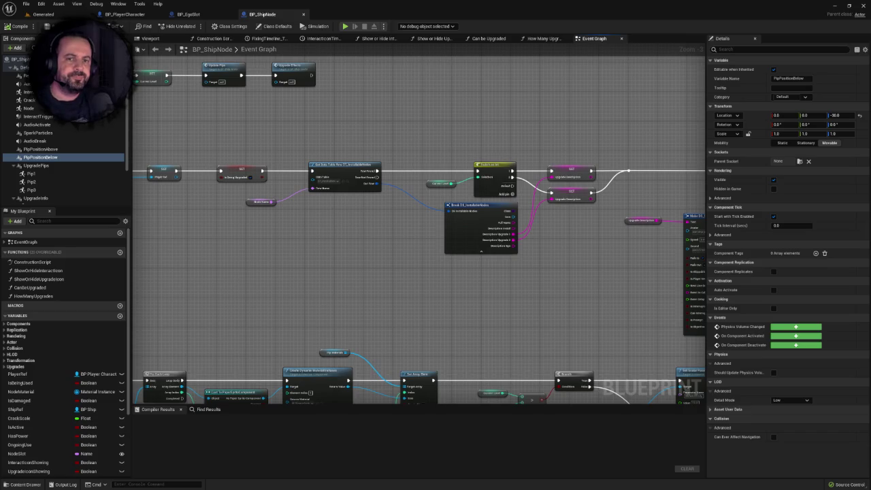
Step: Find references to PipPositionAbove and jump to its Get node in the Event Graph
scroll(294, 216, "down", 6)
scroll(381, 198, "up", 3)
scroll(344, 230, "down", 3)
left_click_drag(344, 229, 363, 230)
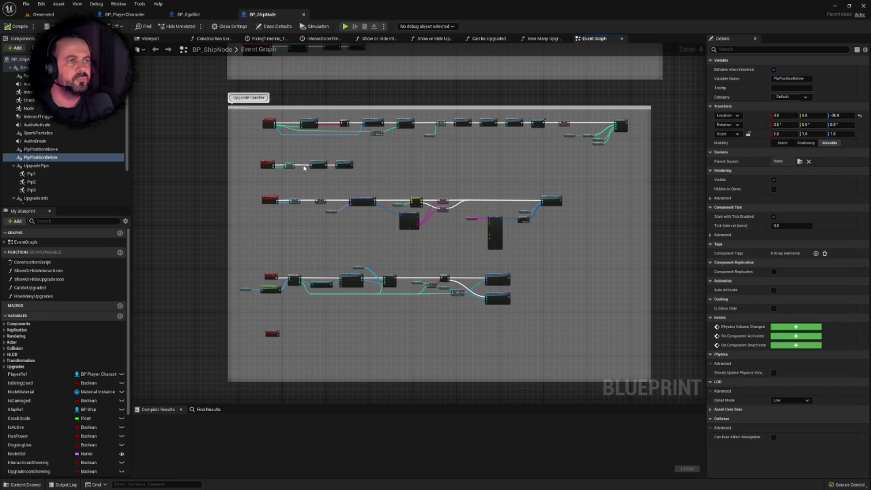
mouse_move(304, 169)
left_mouse_down()
mouse_move(314, 174)
mouse_move(325, 223)
left_mouse_up()
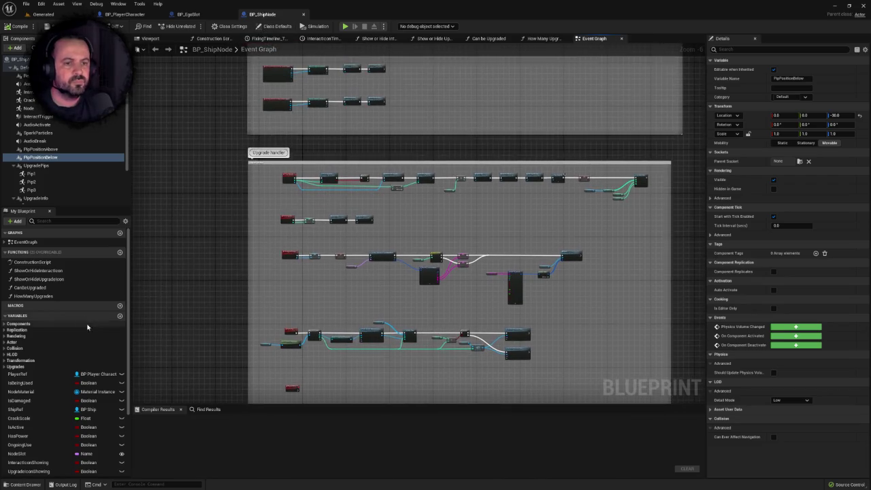
right_click(41, 150)
left_click(75, 156)
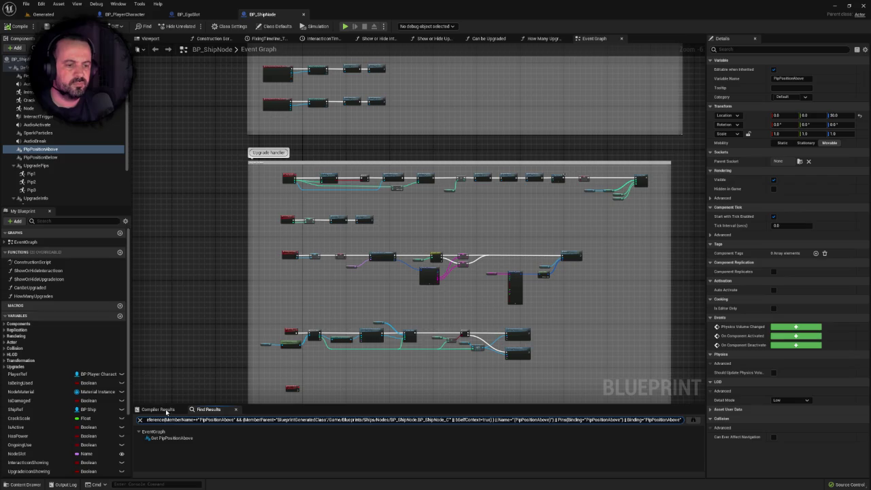
left_click(172, 438)
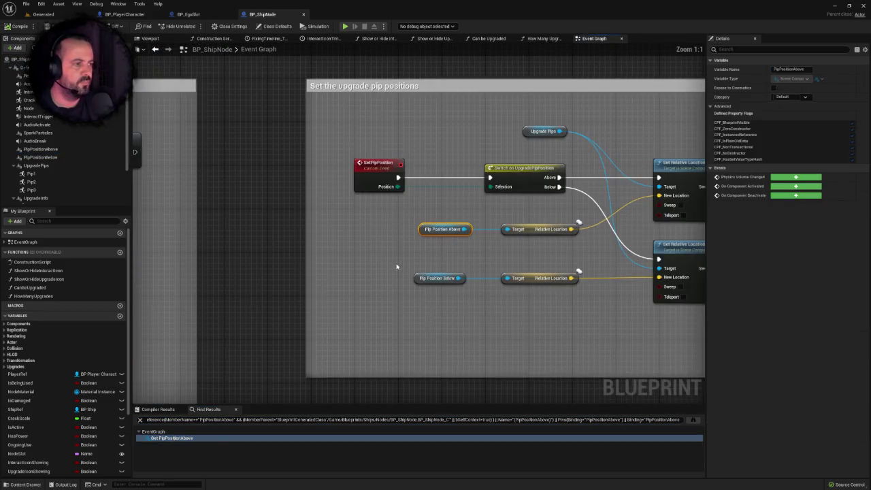
Step: Inspect the SetPipPosition event and its input, then return to the Generated level
left_click_drag(396, 266, 344, 267)
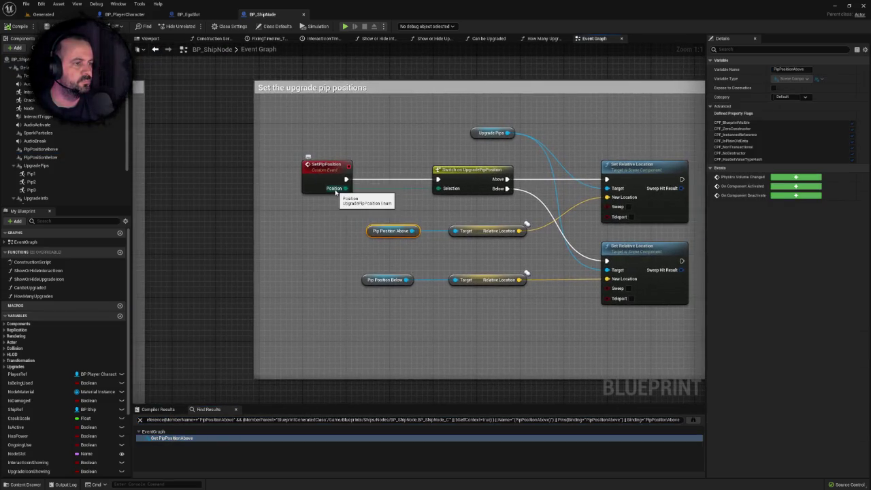
left_click(341, 186)
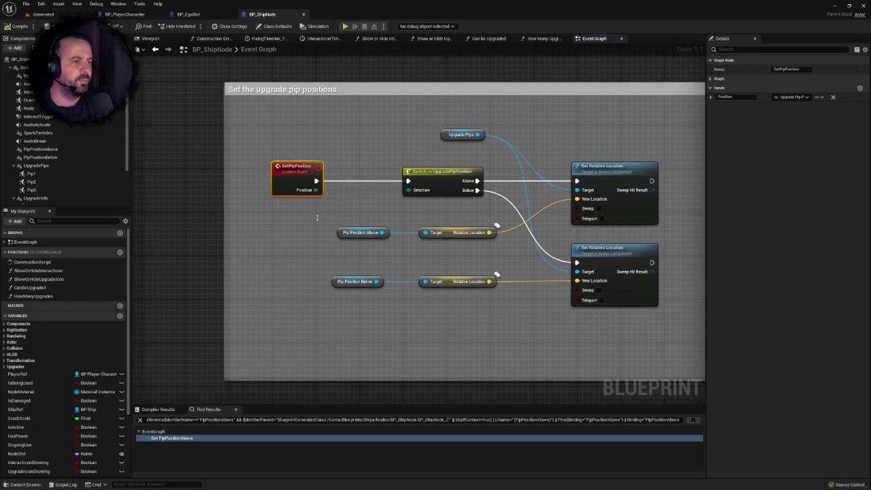
left_click(284, 215)
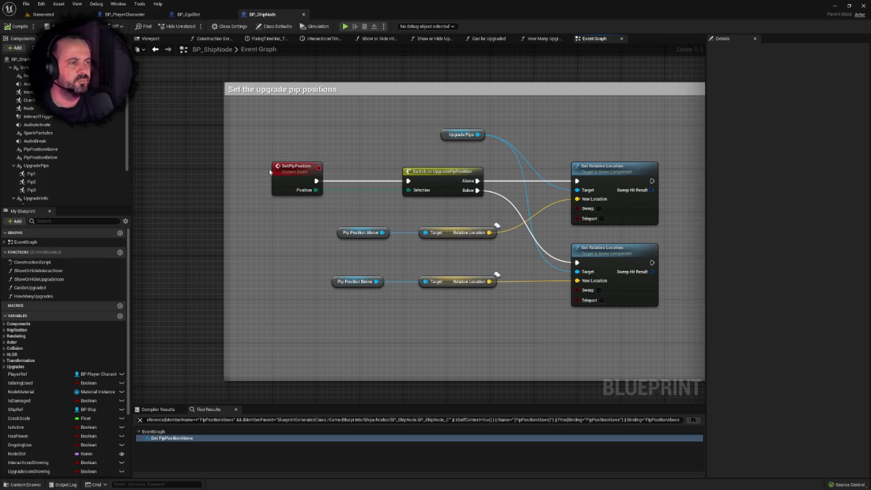
scroll(361, 195, "down", 3)
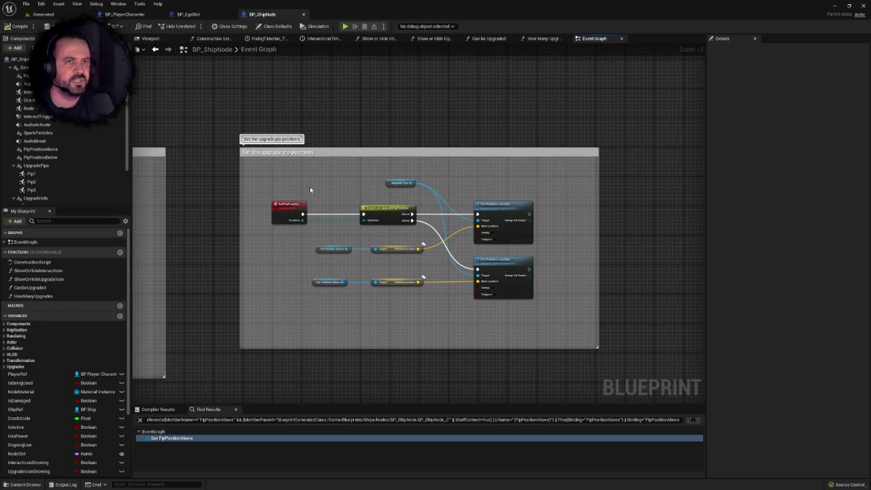
left_click(63, 15)
scroll(485, 241, "up", 5)
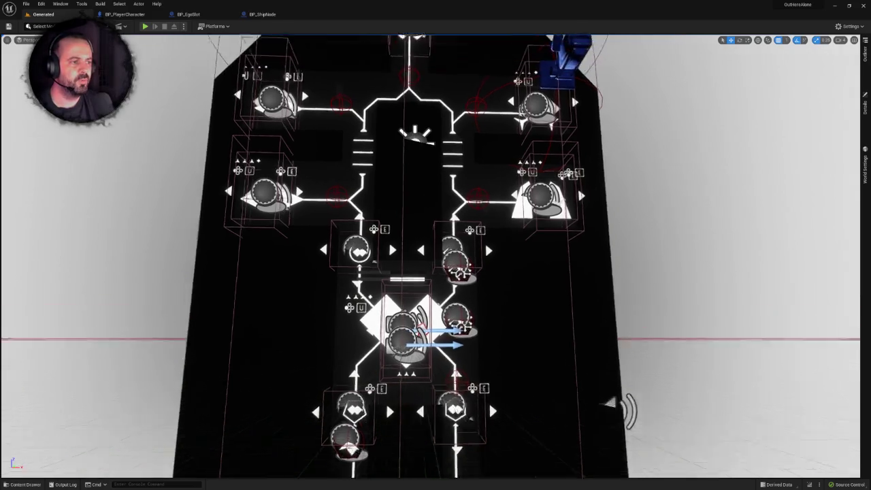
Step: Zoom in and out on the ship board, then open the Content Drawer on Blueprints/Ships/Nodes
scroll(434, 47, "up", 3)
scroll(434, 48, "down", 8)
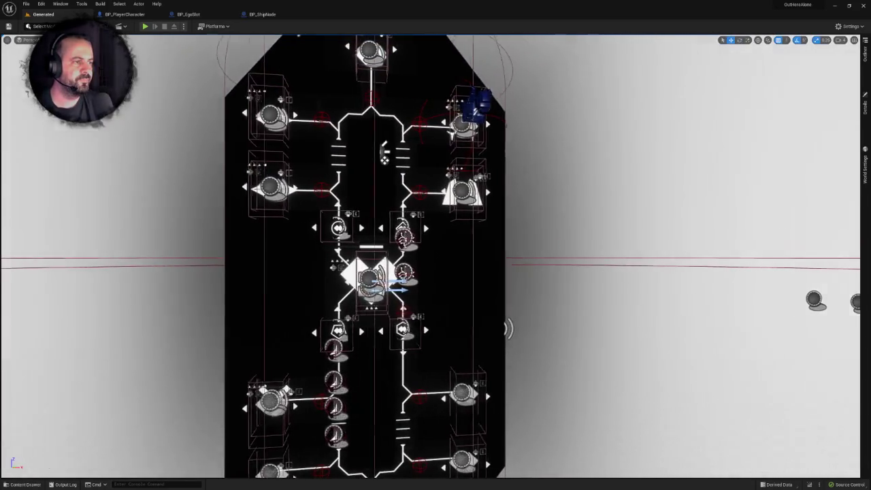
scroll(436, 259, "up", 4)
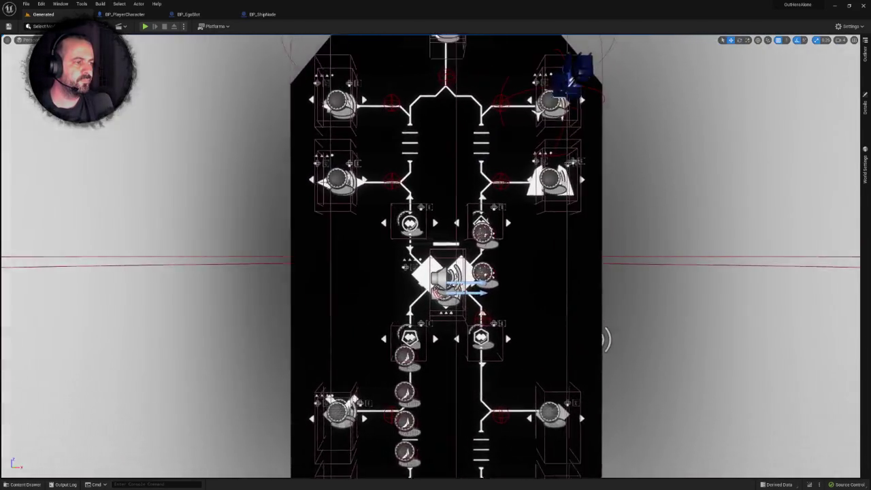
scroll(583, 133, "up", 5)
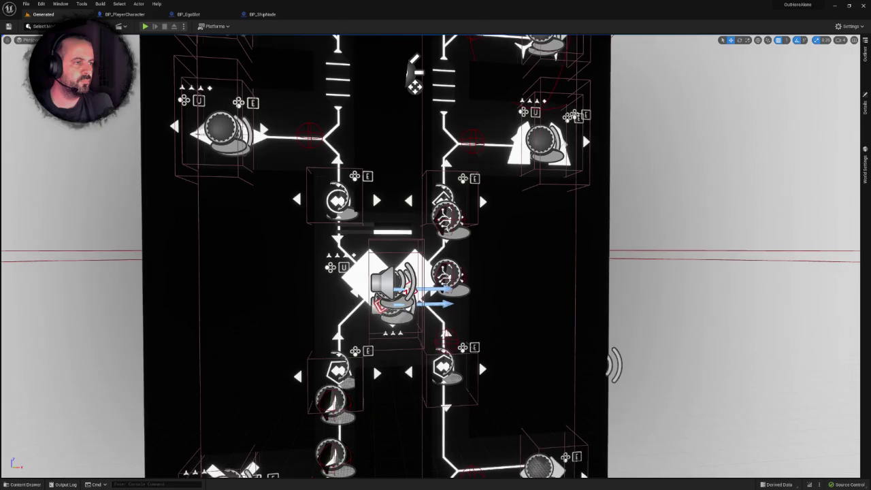
scroll(435, 258, "down", 8)
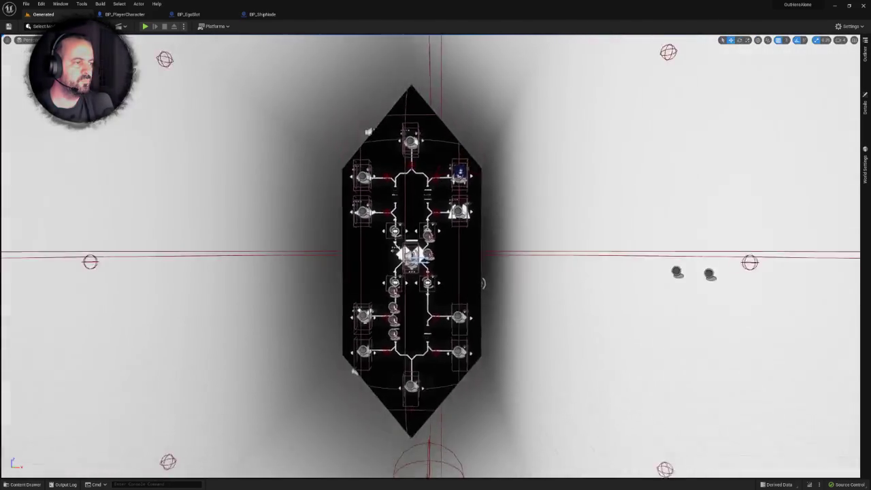
scroll(436, 258, "up", 6)
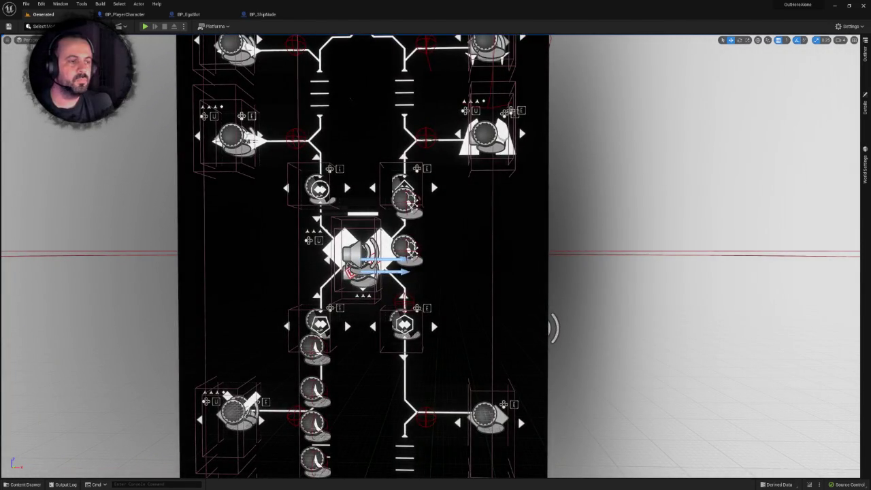
scroll(435, 259, "down", 5)
key("ctrl+space")
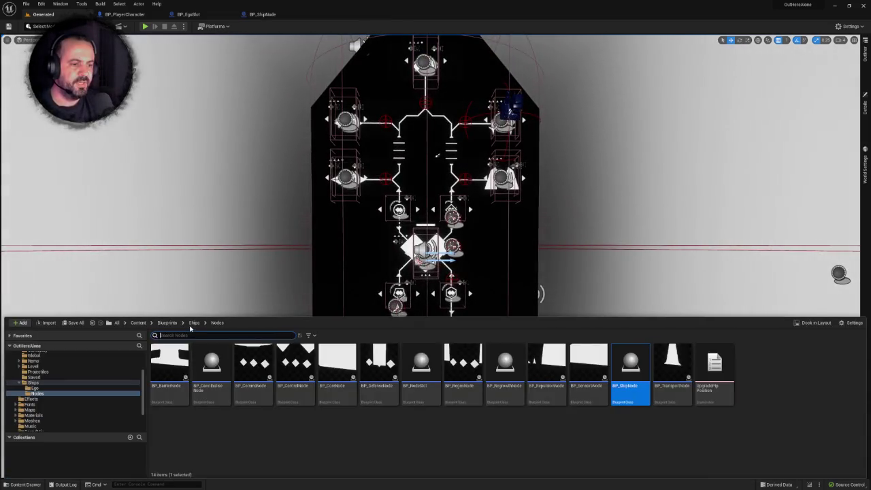
Step: Check the UpgradePip Position asset in Nodes, then move into the Ships > Ego folder
left_click(194, 322)
double_click(209, 364)
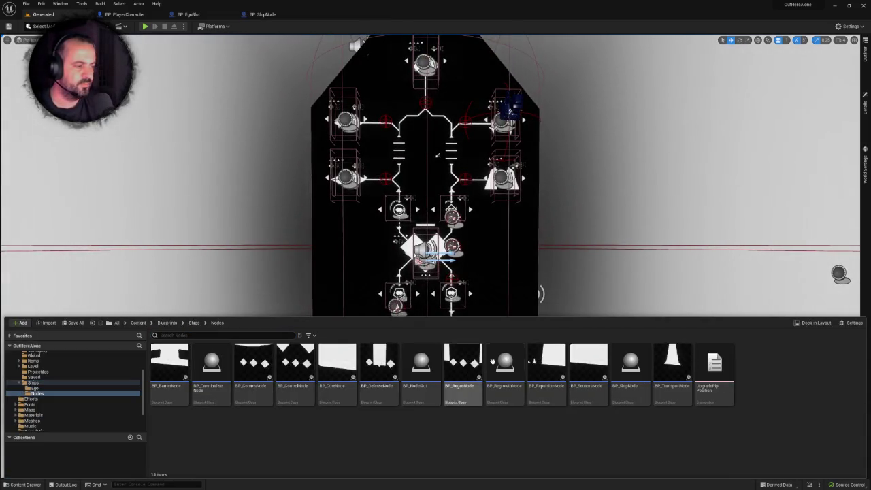
left_click(714, 364)
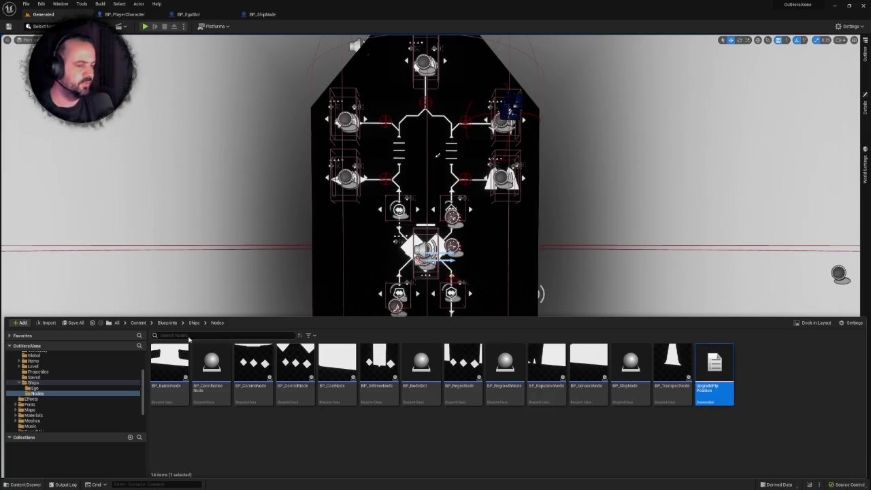
left_click(194, 322)
double_click(169, 361)
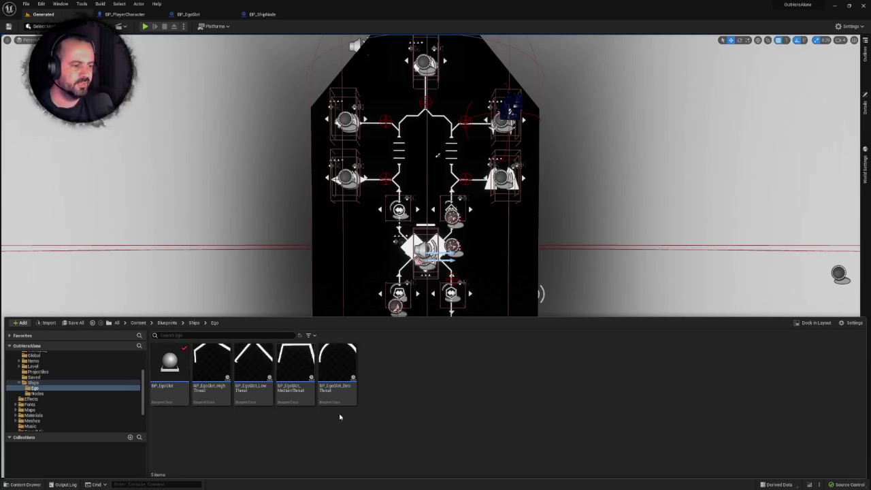
Step: Create a new Enumeration asset named PowerIndicatorPosition in Ego and open it
right_click(420, 364)
mouse_move(465, 286)
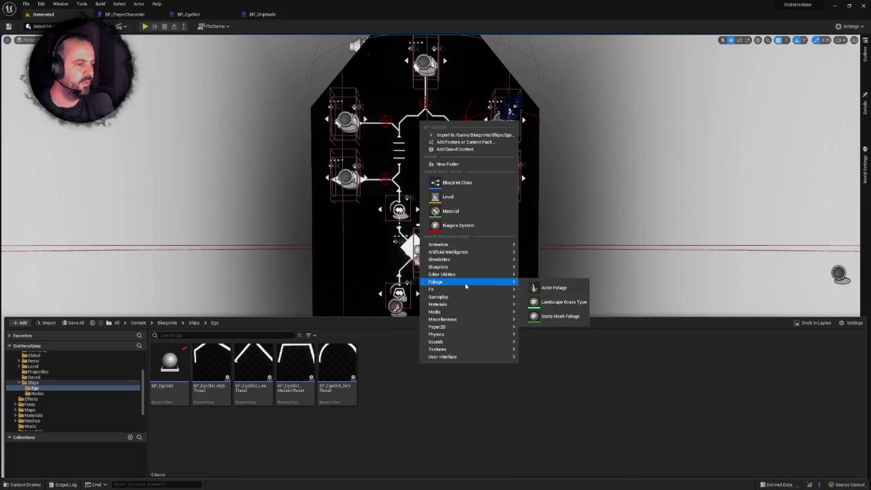
mouse_move(475, 267)
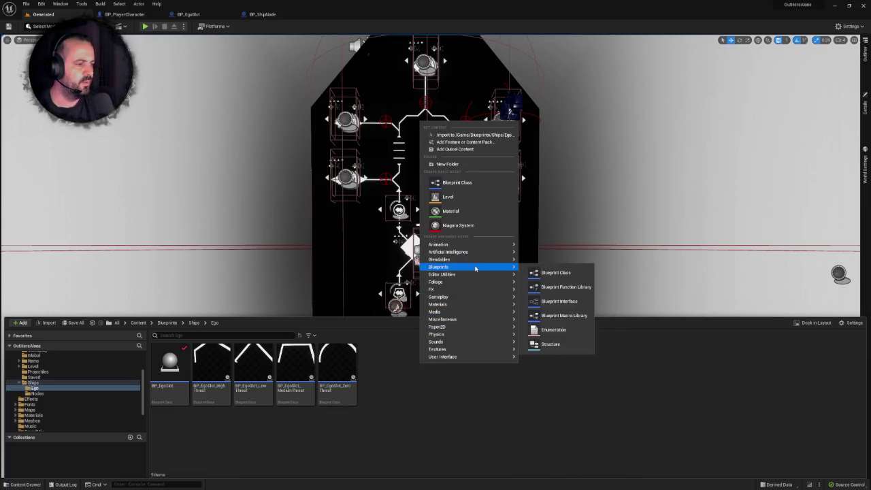
left_click(555, 330)
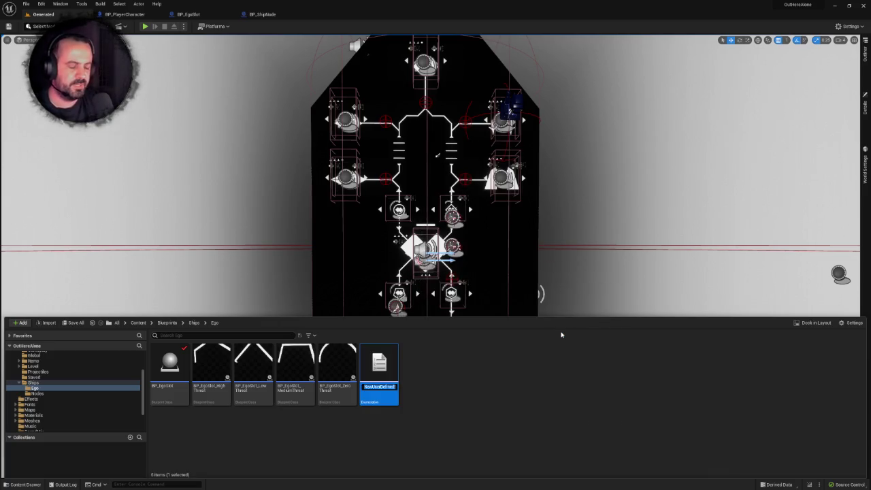
type("E")
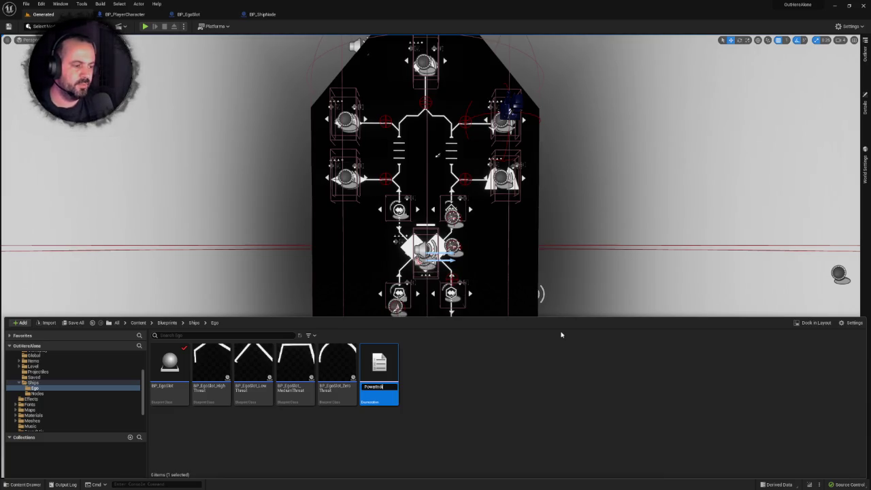
type("Position")
key("Return")
double_click(383, 371)
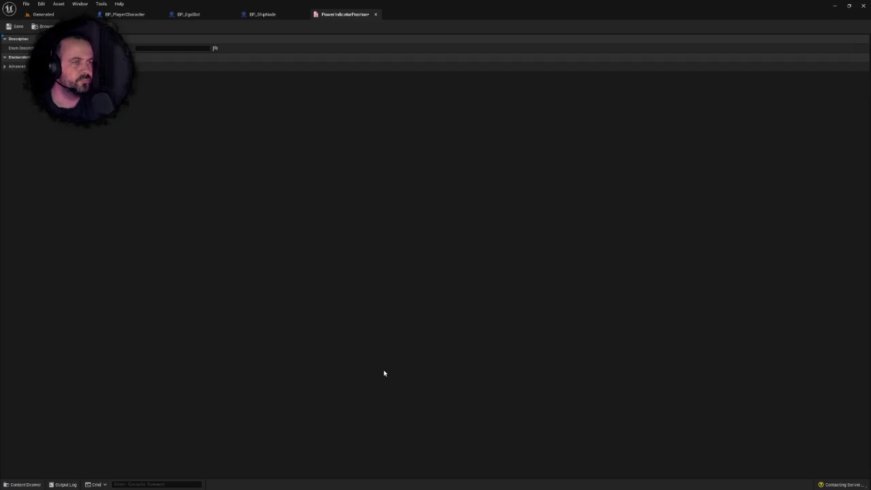
Step: Add four enumerators and name the first two TopLeft and TopRight
left_click(41, 57)
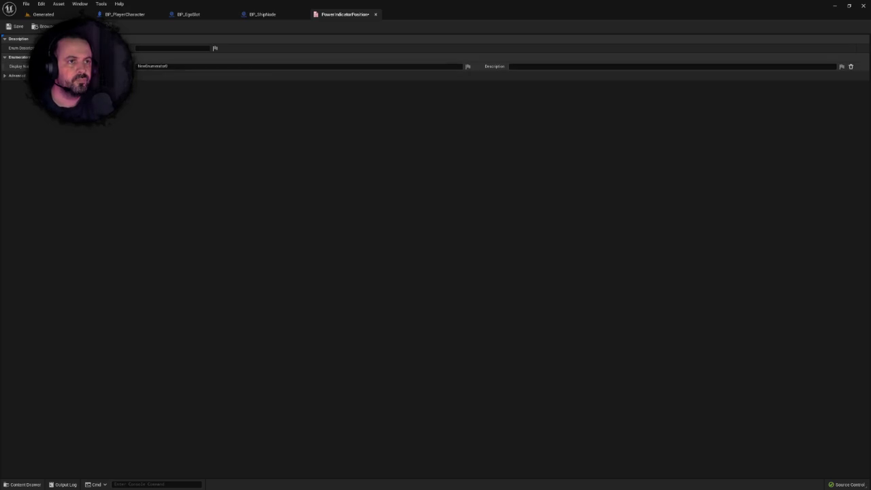
left_click(139, 66)
type("TopLe")
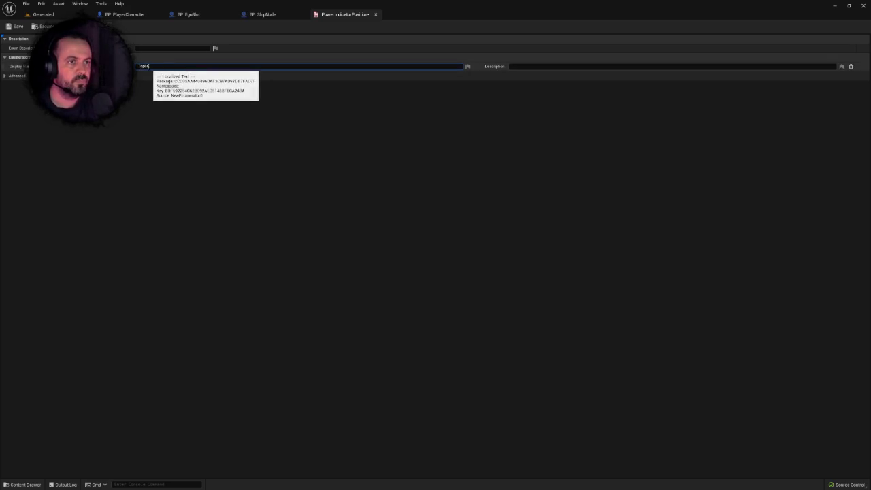
type("ft")
key("Return")
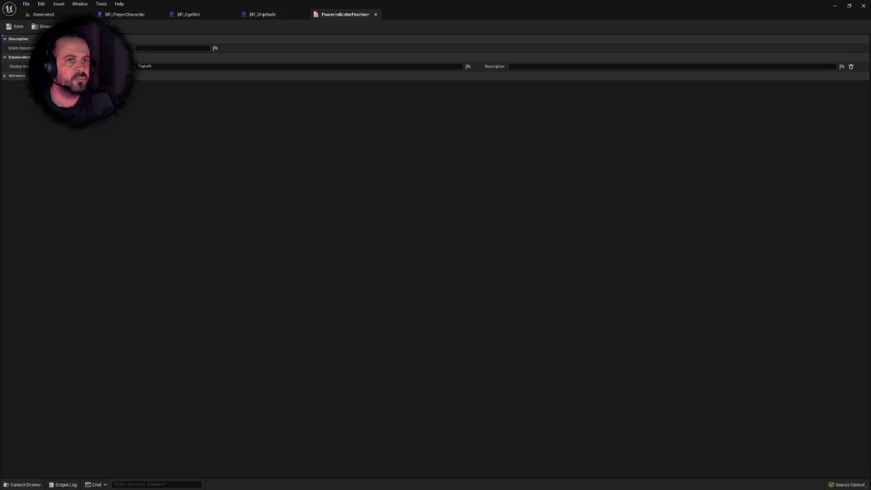
left_click(82, 57)
double_click(82, 56)
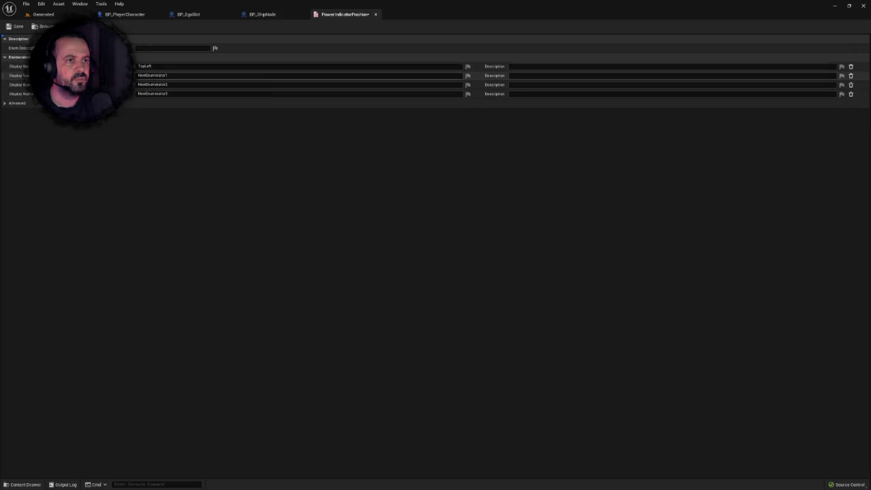
left_click(157, 75)
type("TopRight")
key("Return")
Step: Name the remaining enumerators BottomLeft and BottomRight and save the enum
left_click(163, 84)
type("BottomLeft")
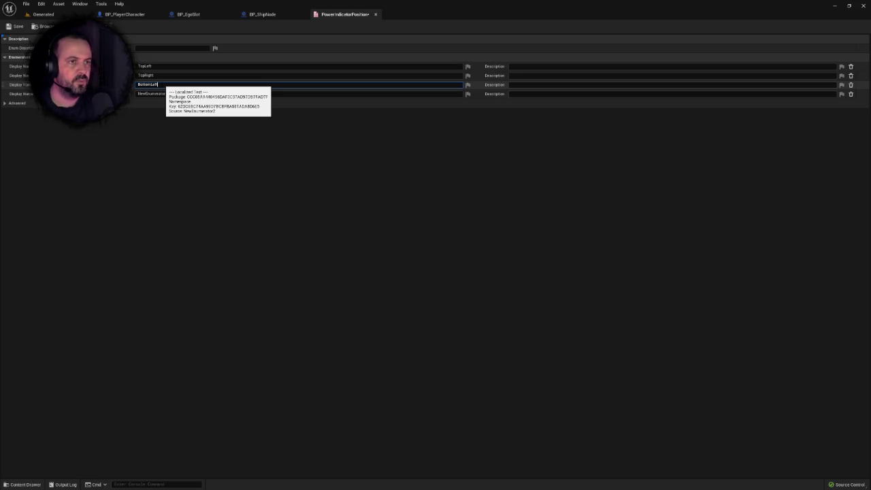
key("Return")
left_click(154, 93)
type("BottomRight")
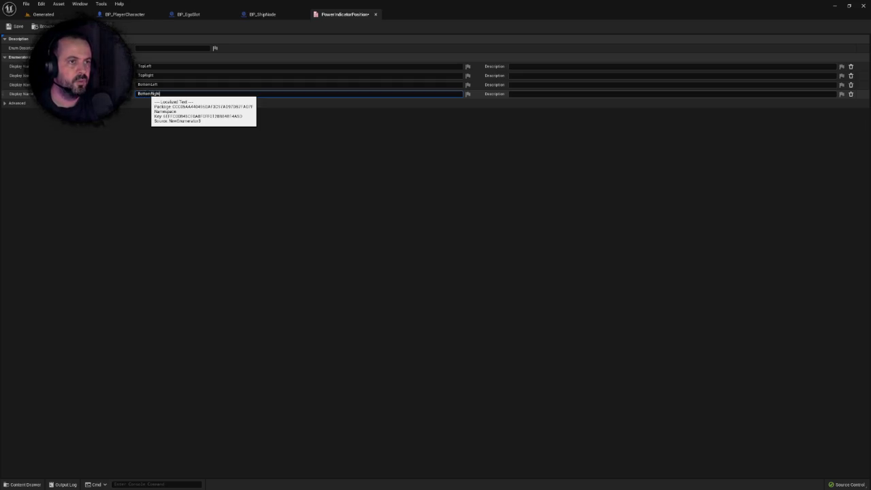
key("Return")
key("ctrl+s")
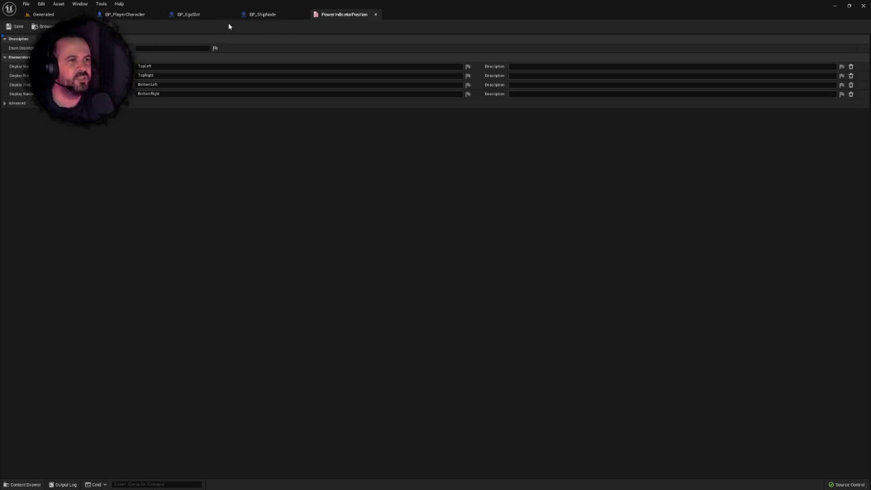
left_click_drag(188, 14, 117, 14)
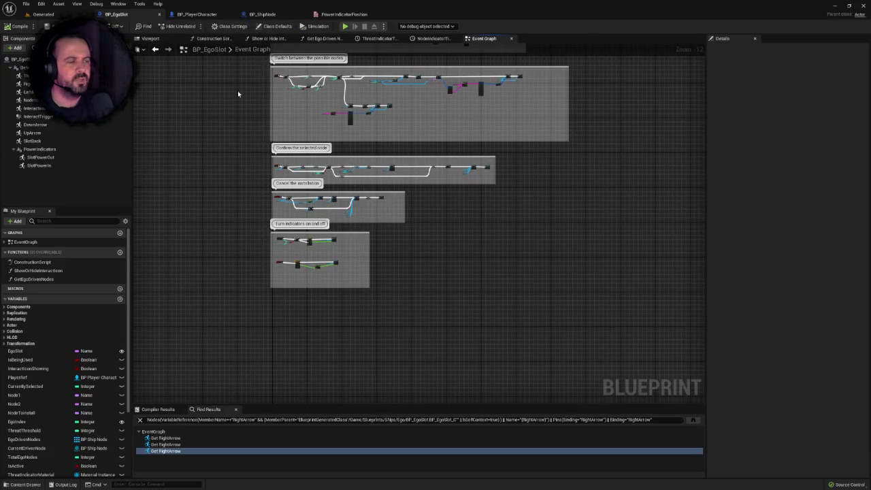
Step: Look over the enum and the Generated level, then return to BP_EgoSlot's graph
scroll(238, 116, "up", 2)
scroll(272, 132, "down", 2)
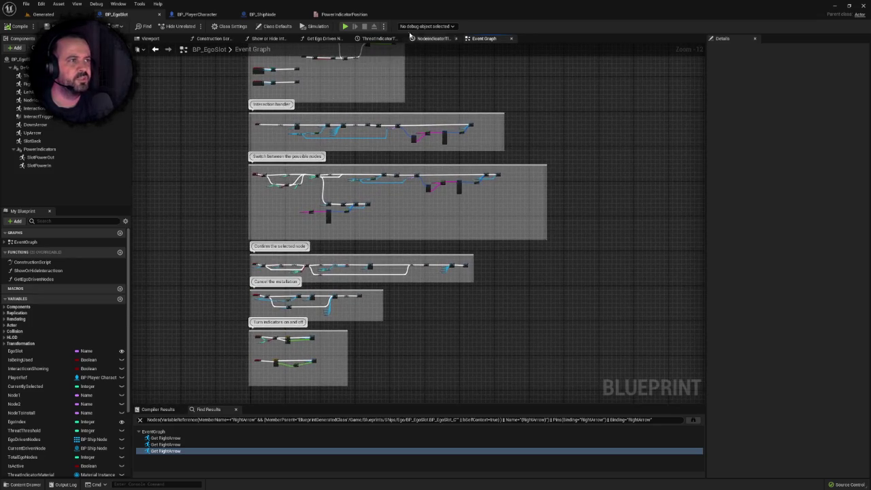
left_click(344, 14)
left_click(43, 14)
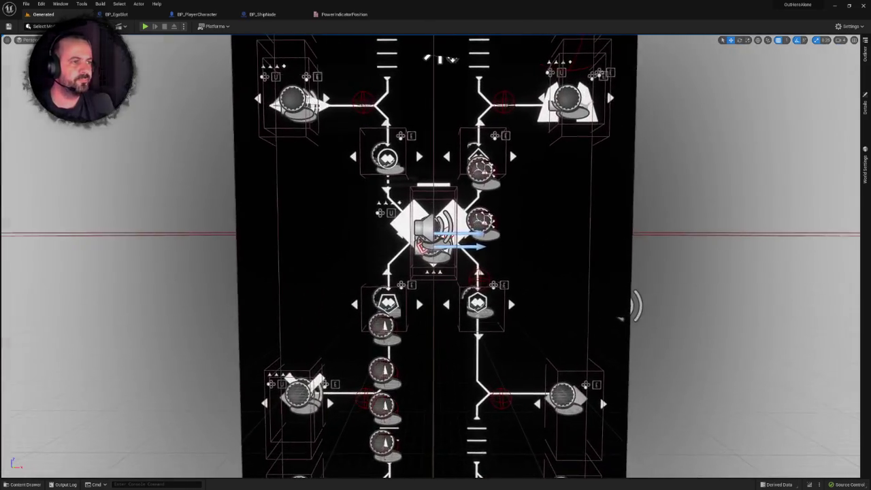
left_click_drag(510, 147, 550, 205)
left_click(116, 14)
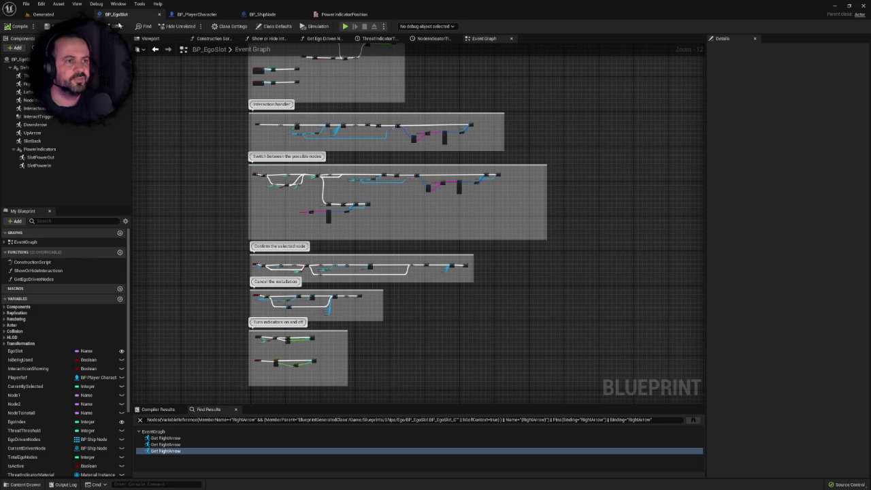
scroll(109, 299, "down", 3)
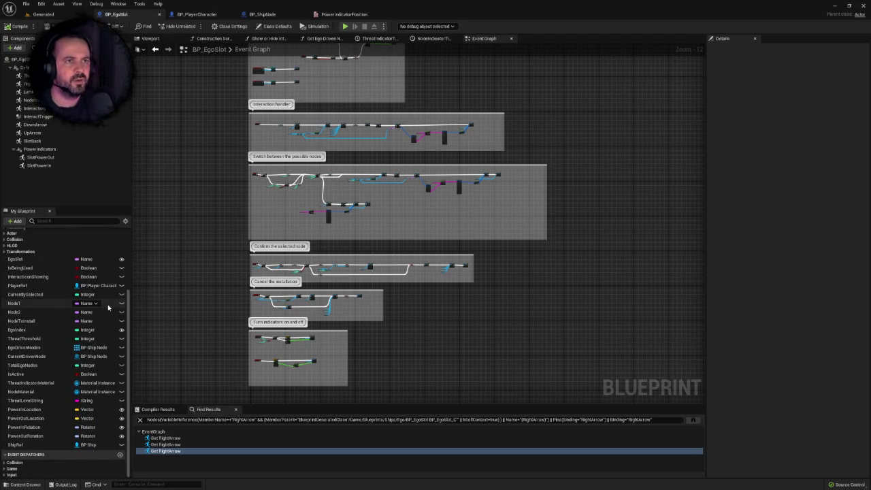
Step: Add a PowerIndicatorPosition variable of type Power Indicator Position to BP_EgoSlot and save
left_click(17, 222)
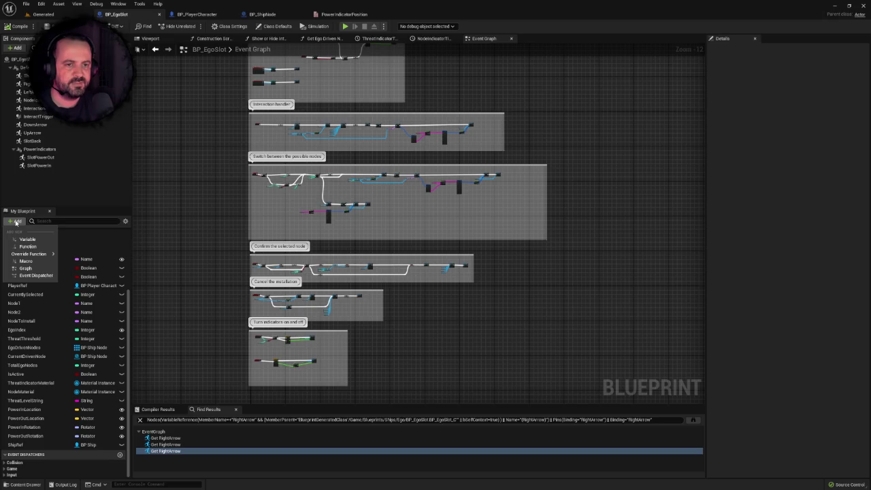
left_click(27, 239)
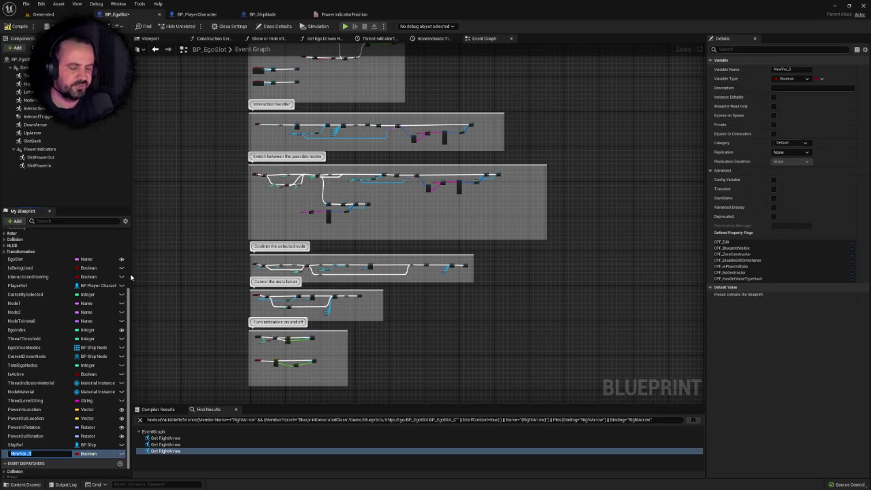
type("PowerIndicatorPosition")
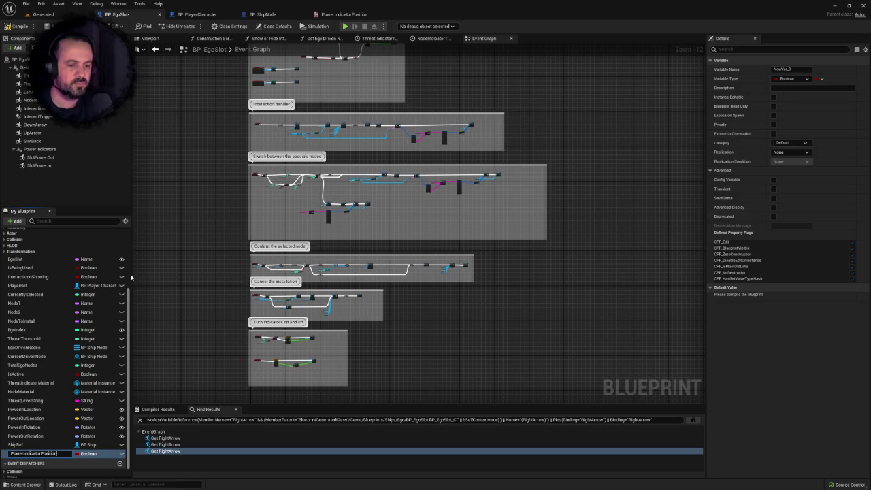
key("Return")
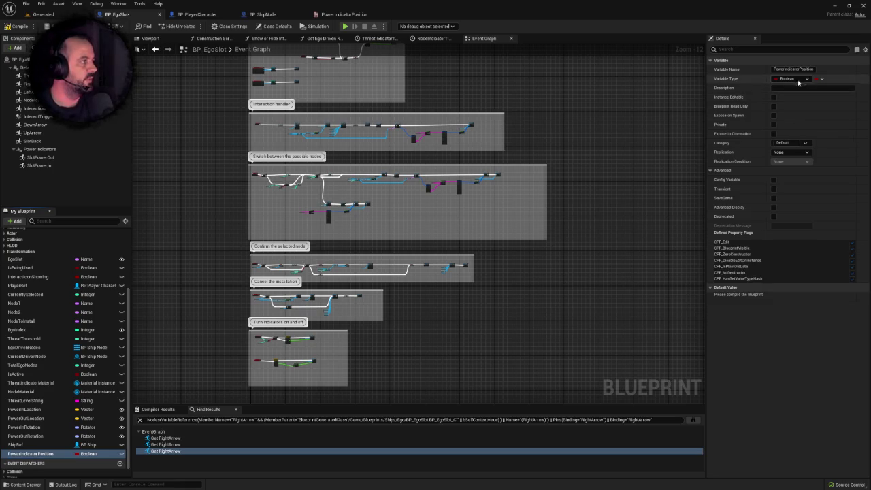
left_click(793, 79)
type("powerin")
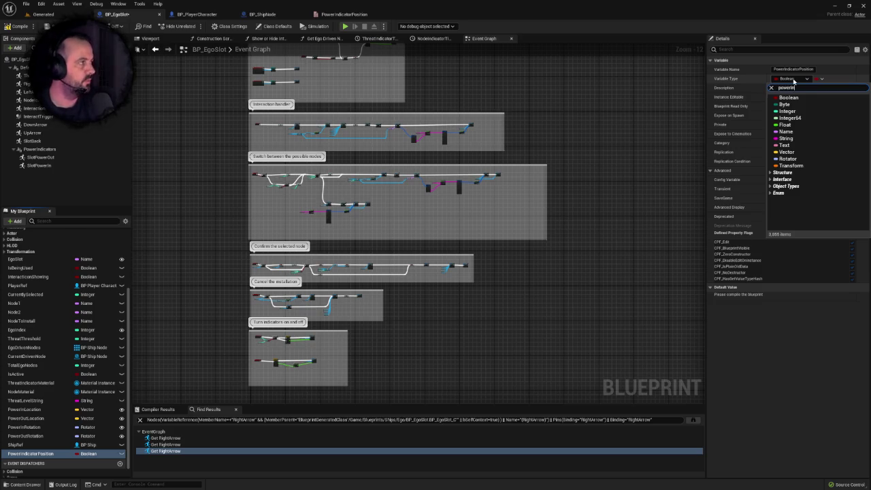
left_click(796, 102)
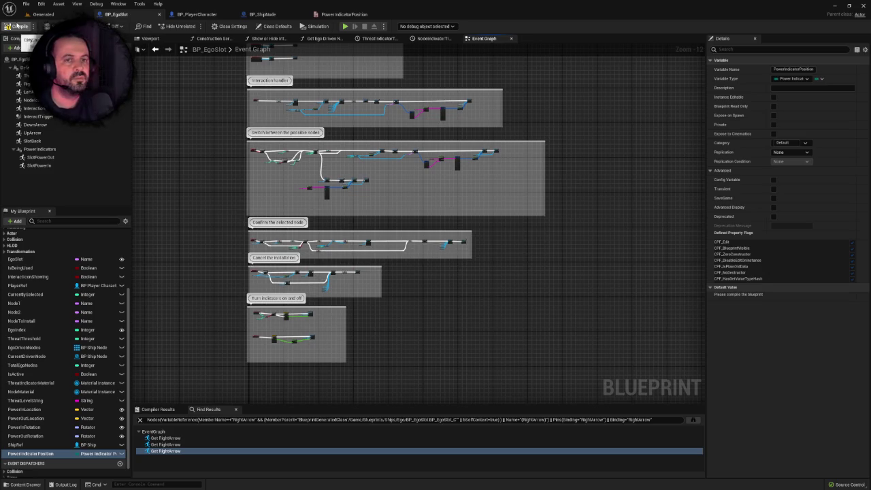
left_click_drag(208, 113, 224, 130)
key("ctrl+s")
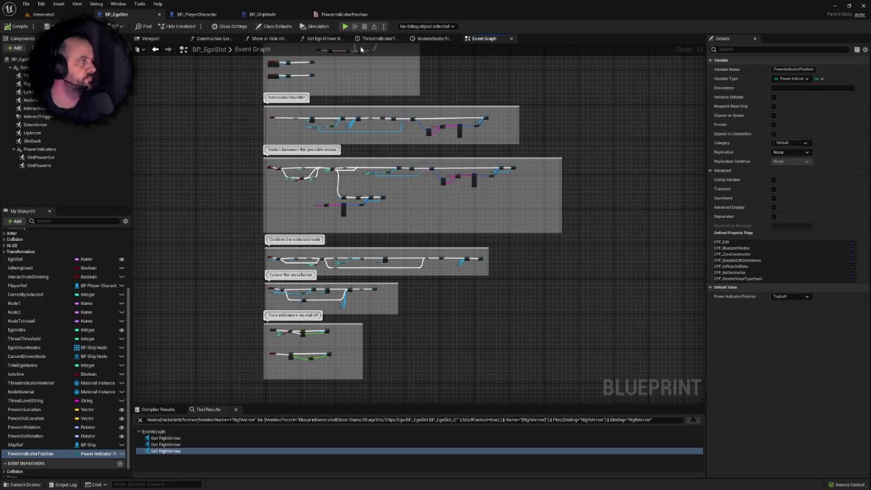
Step: Close the PowerIndicatorPosition enum editor and show BP_EgoSlot's Viewport
left_click(372, 14)
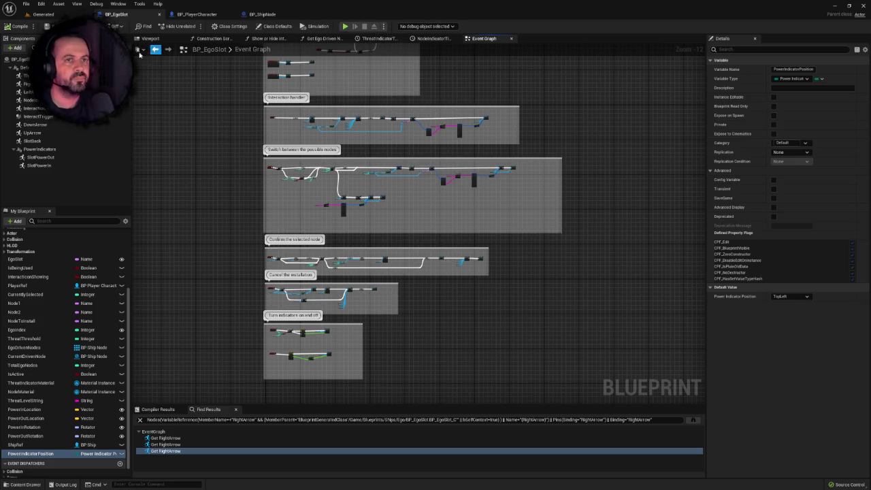
left_click(150, 38)
scroll(418, 204, "up", 5)
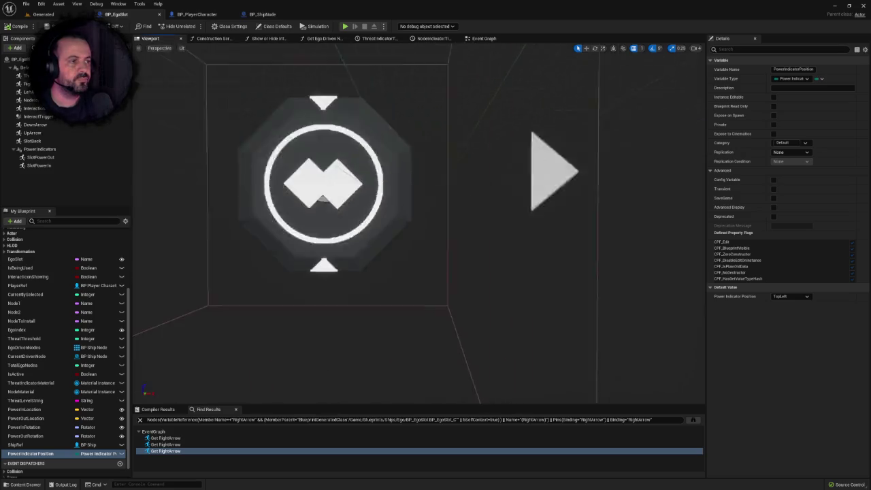
Step: Add a Scene component named PowerIndicator to BP_EgoSlot and compile
scroll(376, 197, "down", 5)
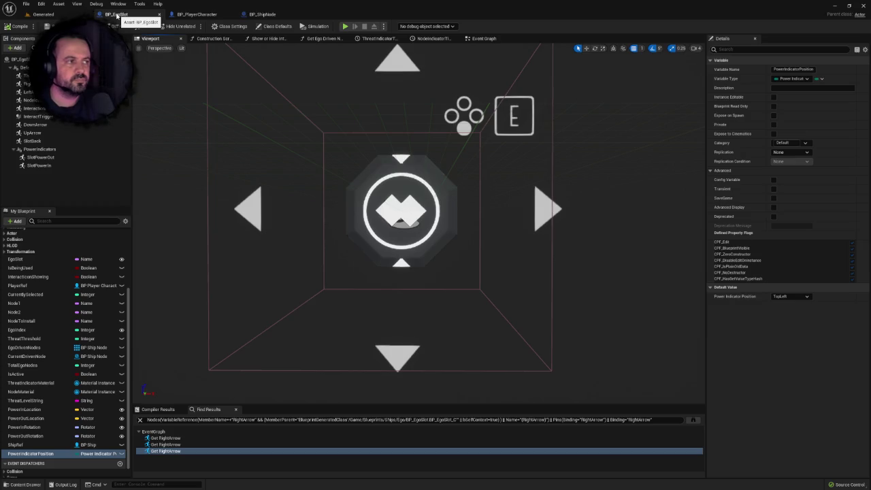
scroll(339, 196, "down", 5)
scroll(339, 198, "up", 6)
scroll(339, 198, "up", 1)
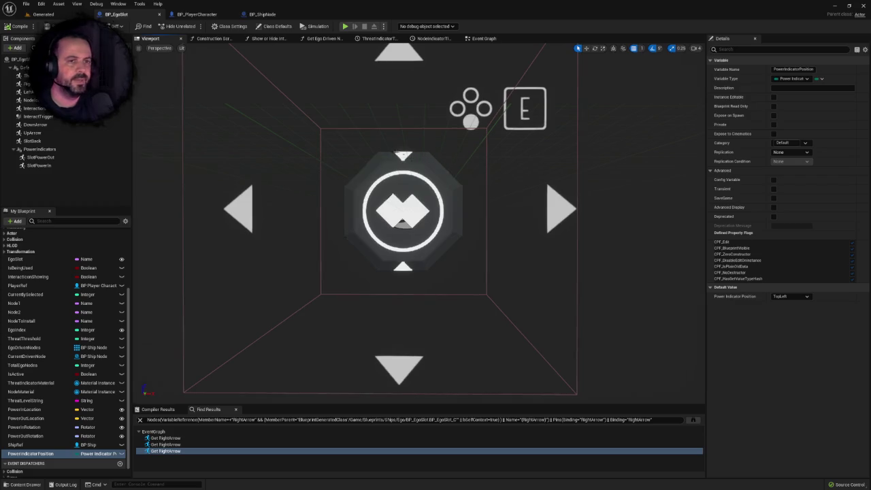
left_click(16, 48)
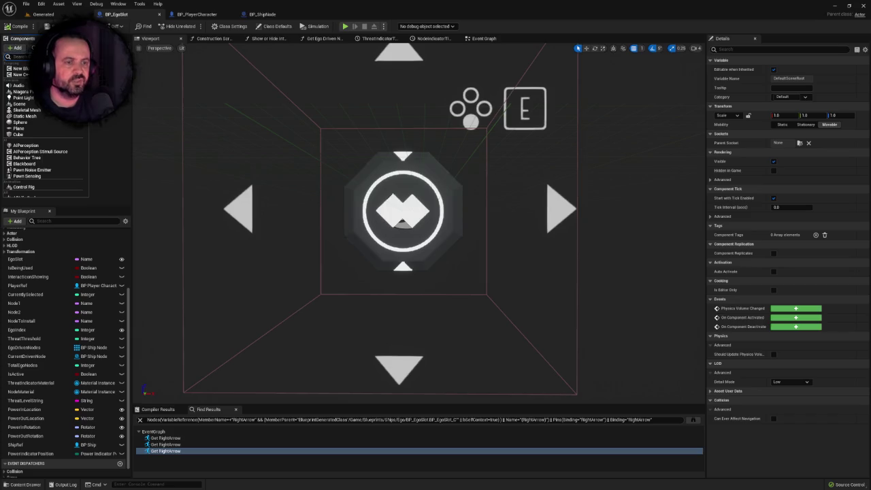
type("sc")
key("Return")
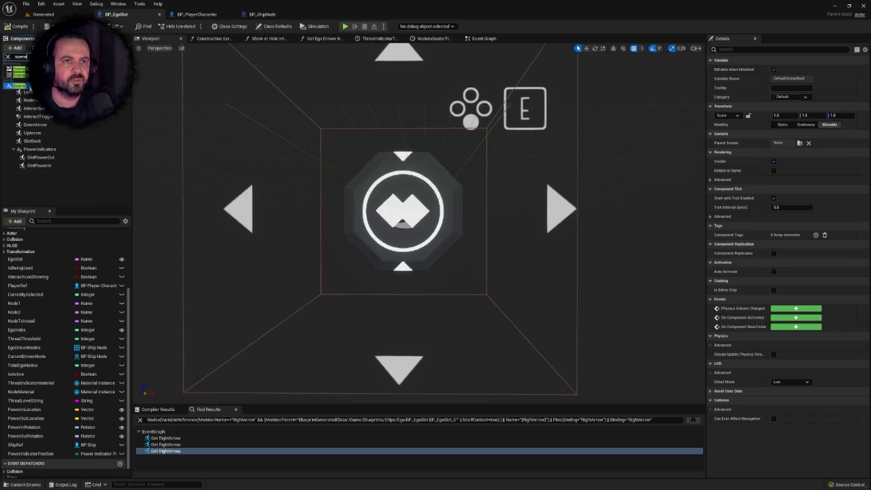
type("R")
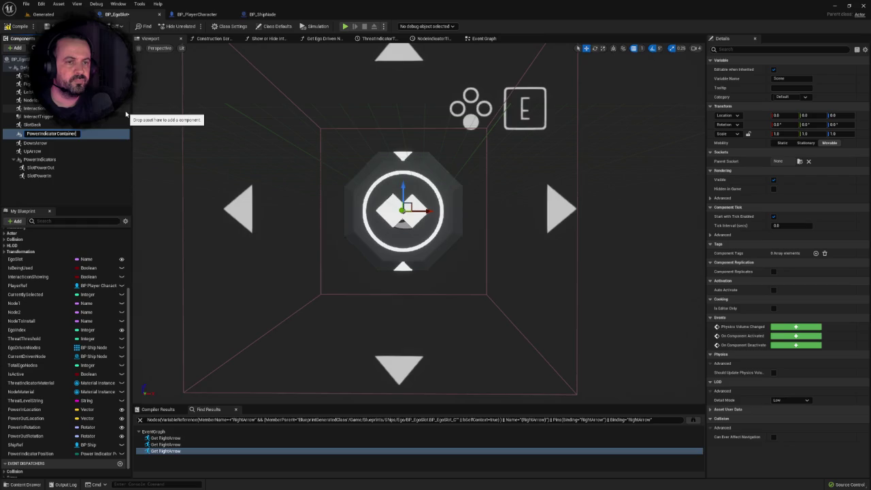
key("Return")
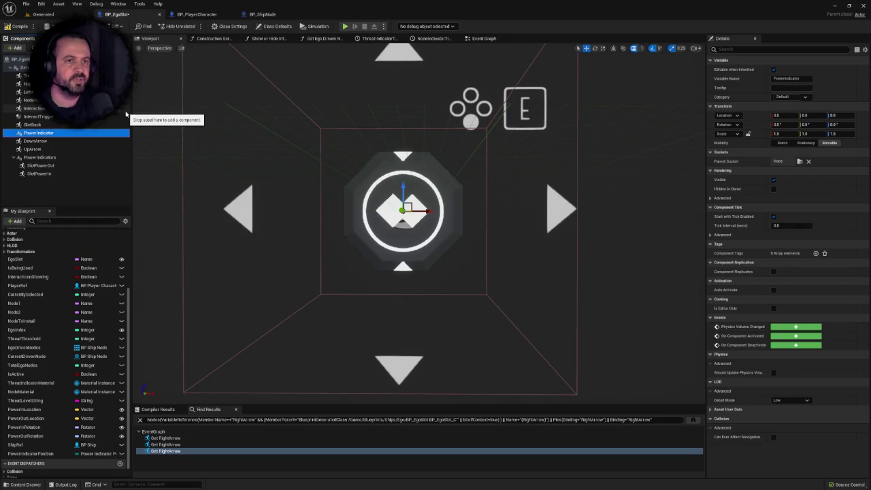
left_click(23, 27)
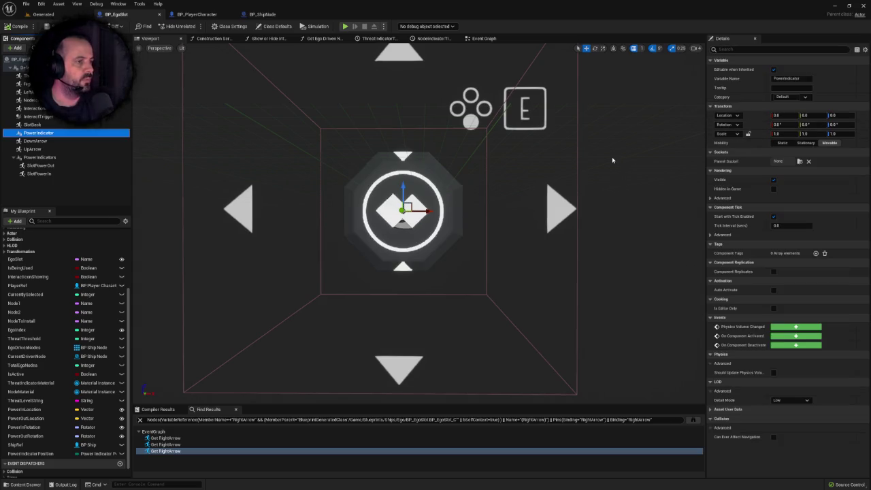
Step: Inspect the PowerIndicator, SlotPowerIn, SlotBack and PowerIndicators components, ending on SlotPowerIn
scroll(612, 157, "down", 5)
scroll(410, 147, "up", 8)
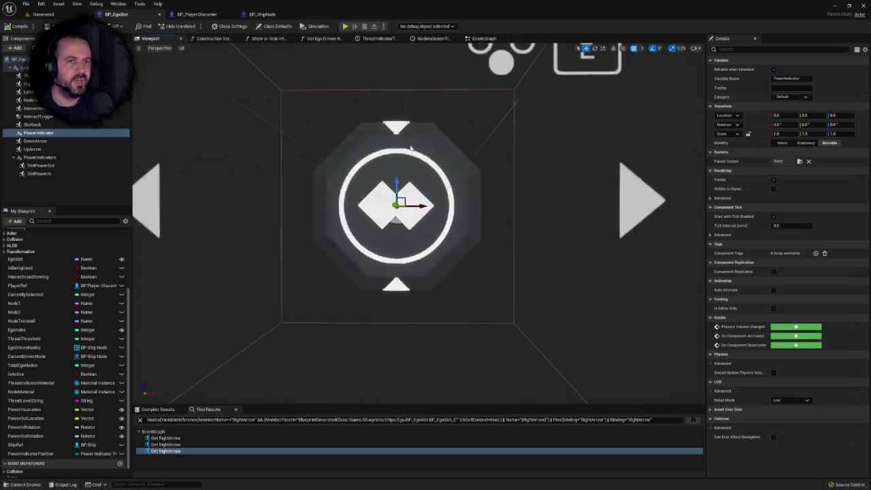
scroll(410, 147, "up", 2)
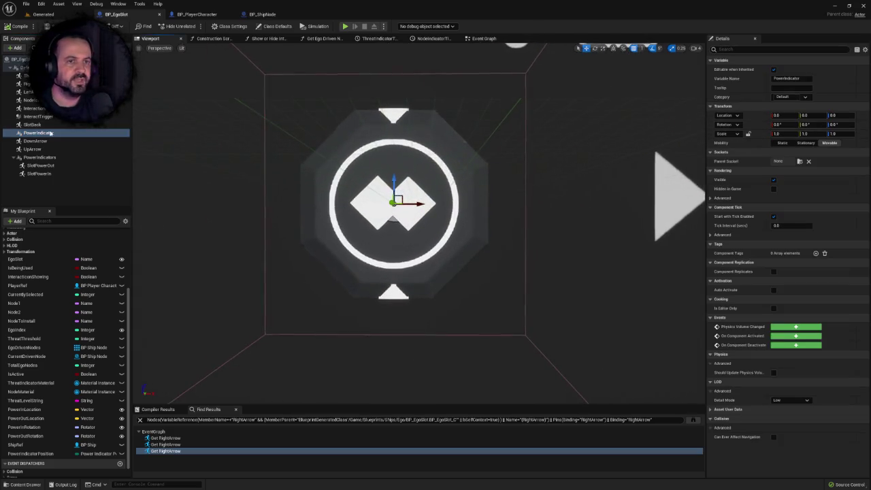
left_click(38, 132)
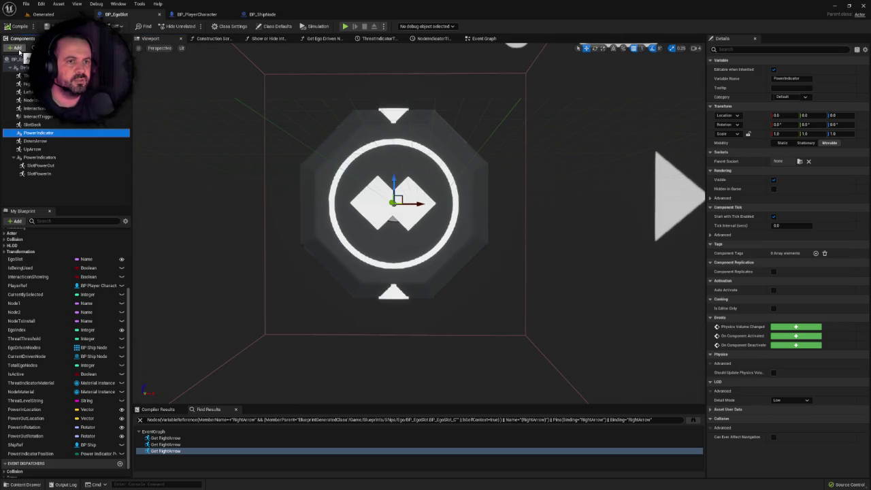
scroll(390, 127, "down", 4)
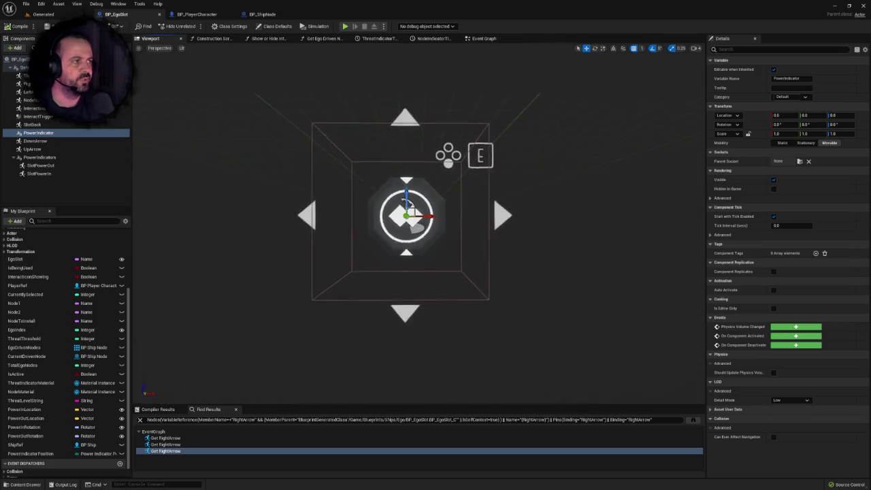
scroll(389, 127, "up", 4)
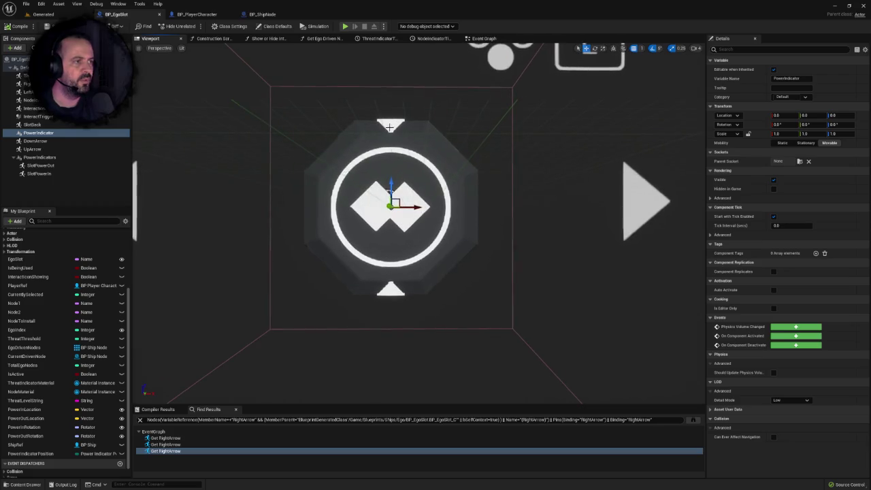
left_click(390, 127)
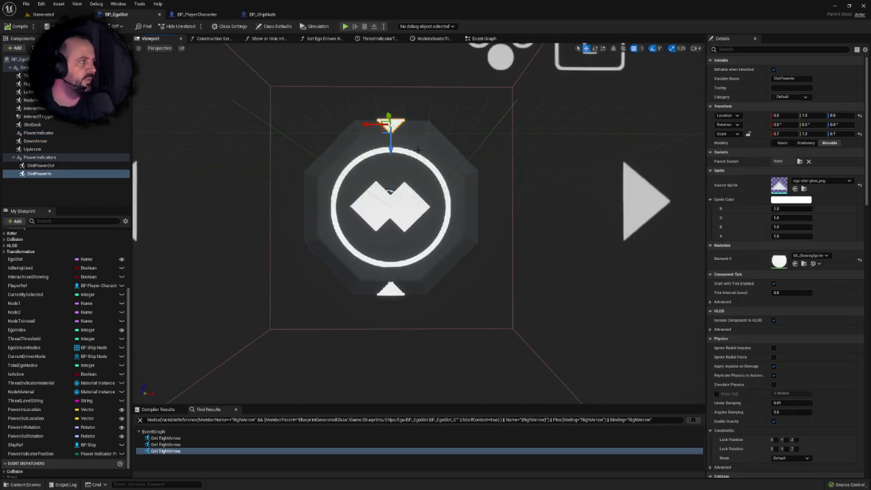
scroll(412, 139, "down", 4)
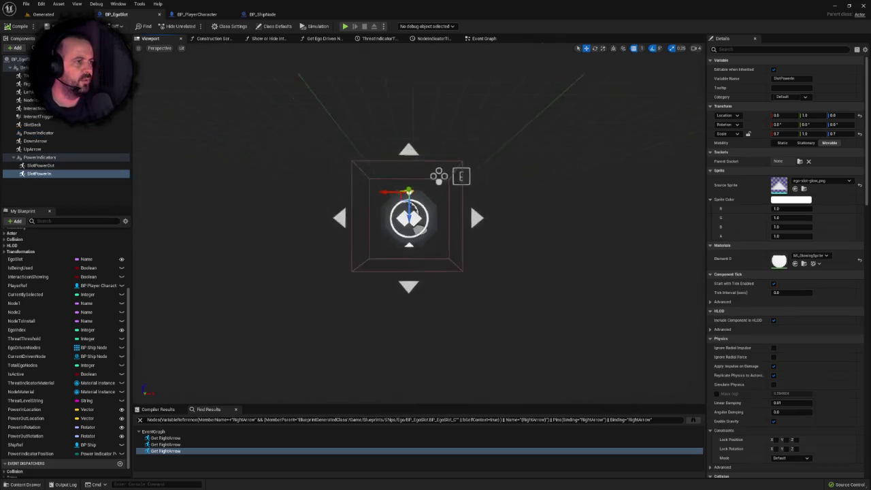
scroll(415, 141, "up", 3)
scroll(415, 142, "up", 1)
left_click(419, 164)
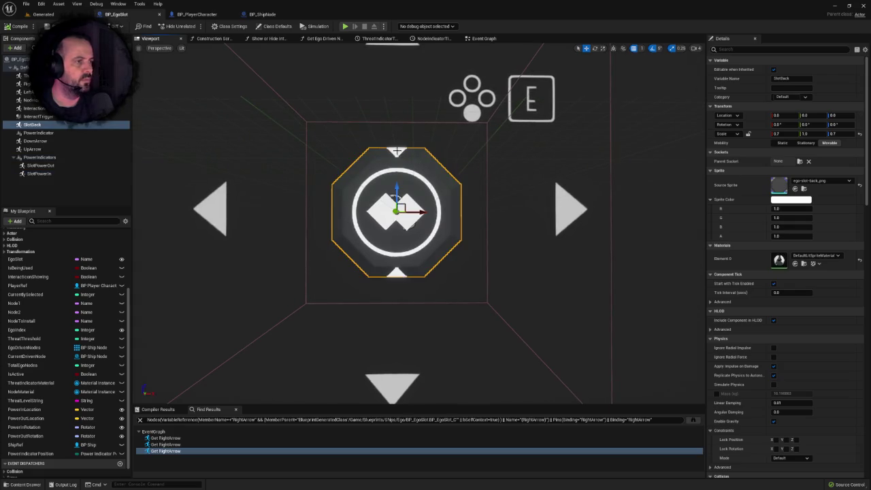
left_click(398, 150)
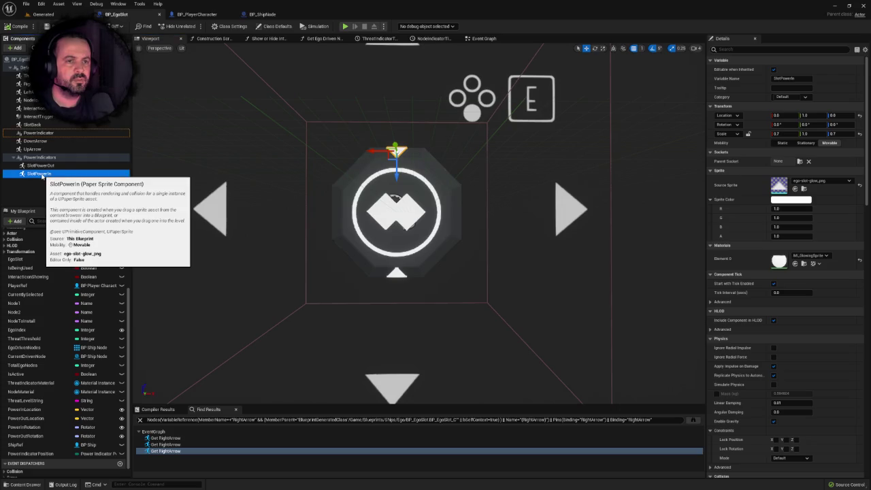
left_click(41, 157)
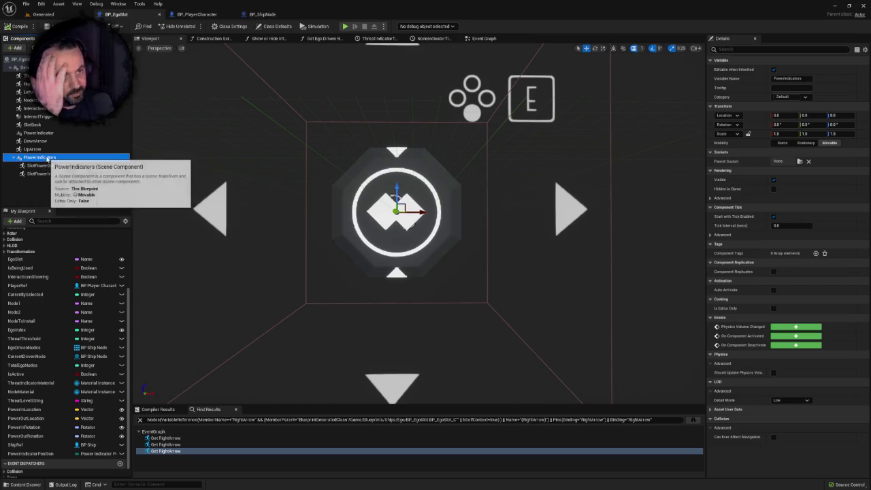
left_click(396, 151)
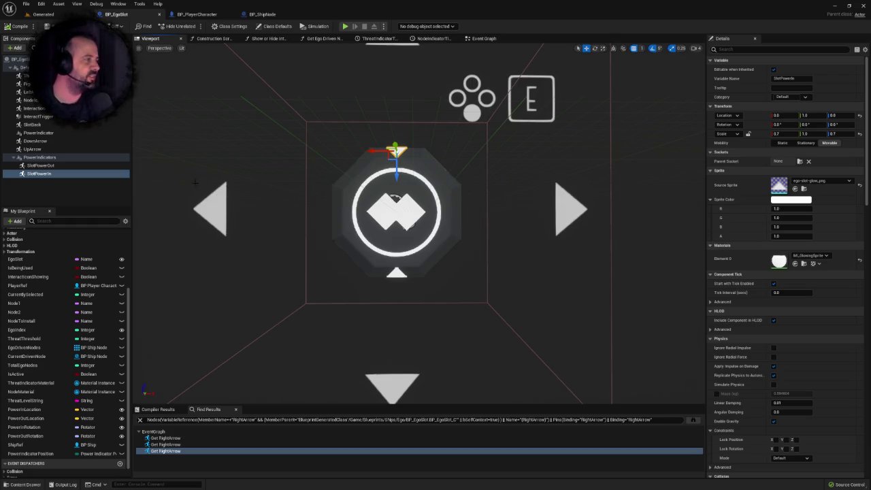
Step: Find SlotPowerIn's references and review its location-and-rotation nodes in the Construction Script
right_click(45, 174)
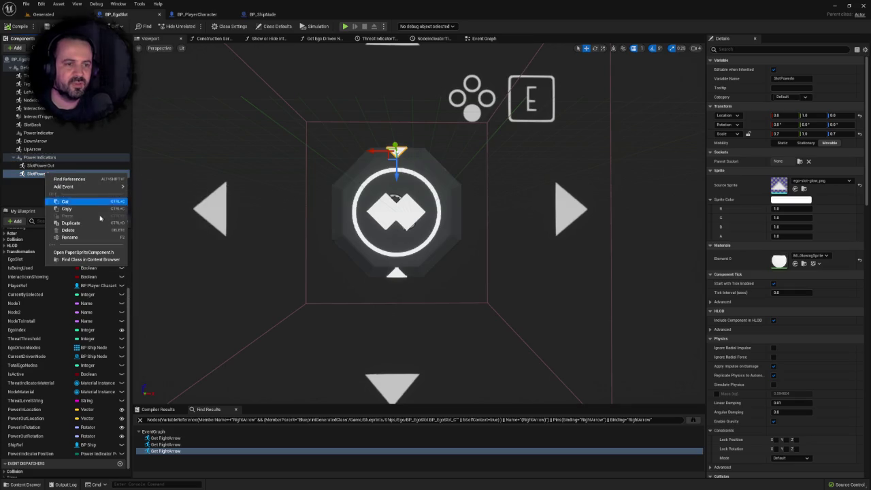
left_click(68, 179)
double_click(166, 437)
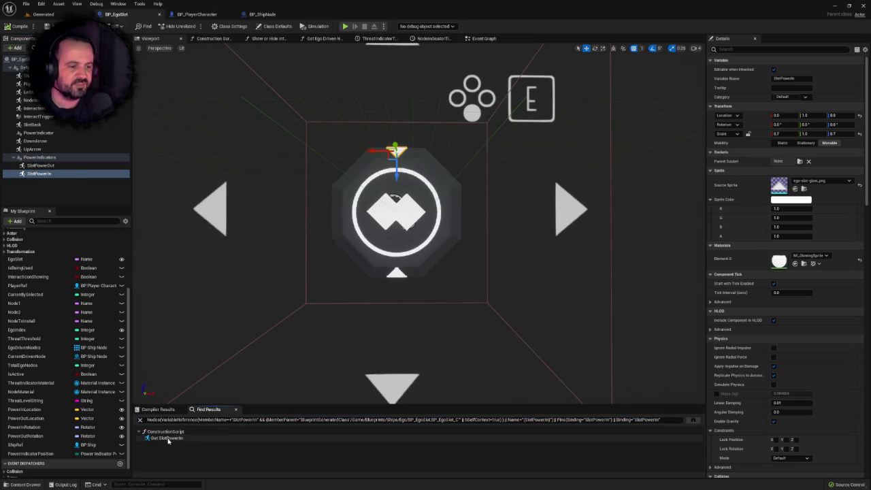
mouse_move(369, 322)
left_mouse_down()
mouse_move(356, 313)
mouse_move(266, 315)
left_mouse_up()
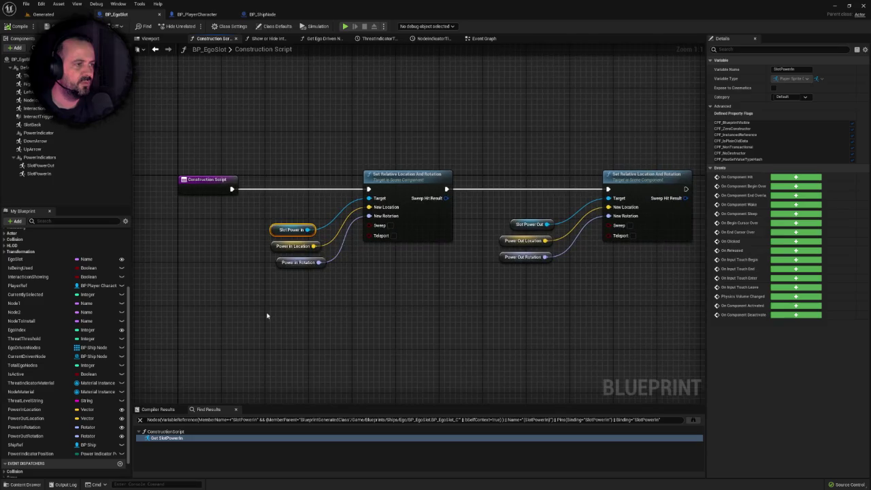
left_click_drag(373, 301, 346, 299)
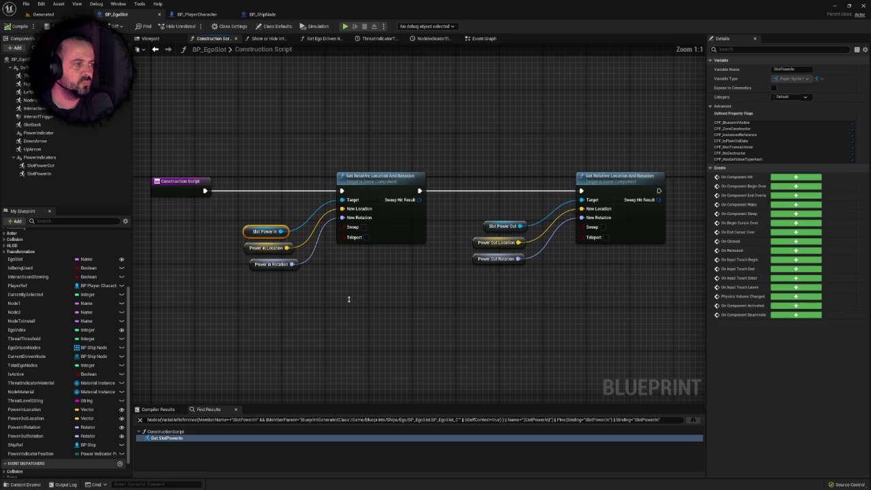
scroll(349, 299, "down", 2)
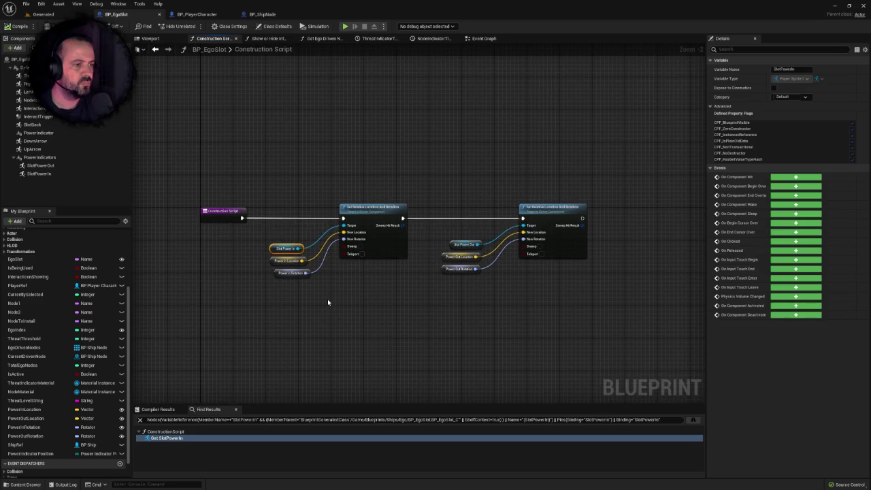
left_click(328, 302)
left_click_drag(327, 302, 273, 307)
left_click(482, 39)
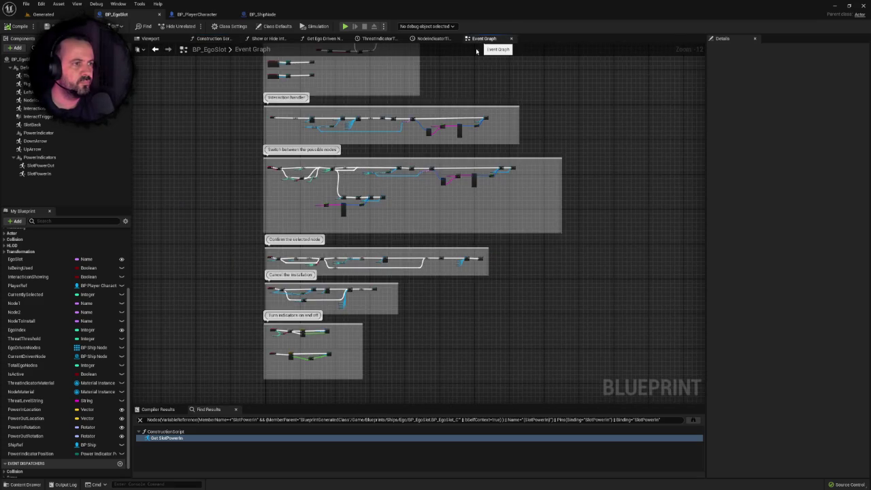
Step: Zoom the Event Graph in on the 'Turn indicators on and off' comment group
left_click_drag(381, 197, 402, 203)
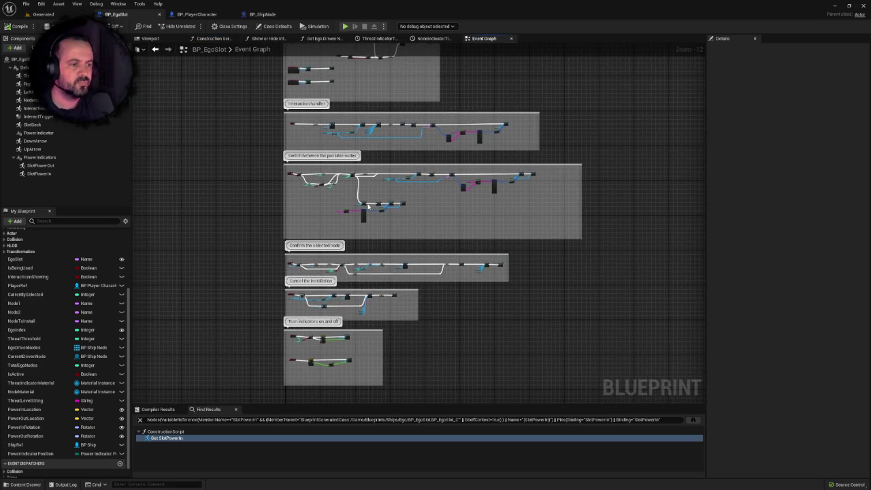
left_click_drag(313, 342, 382, 213)
scroll(382, 213, "up", 7)
scroll(382, 211, "up", 2)
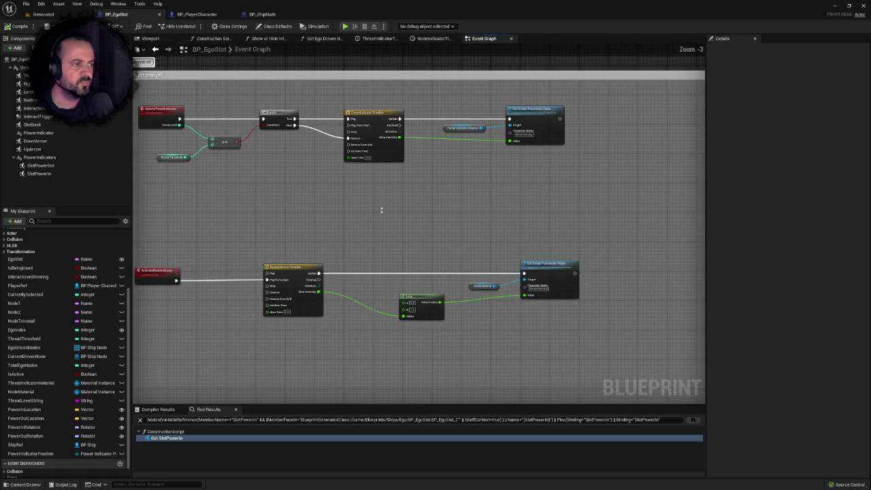
scroll(382, 209, "down", 2)
right_click(382, 210)
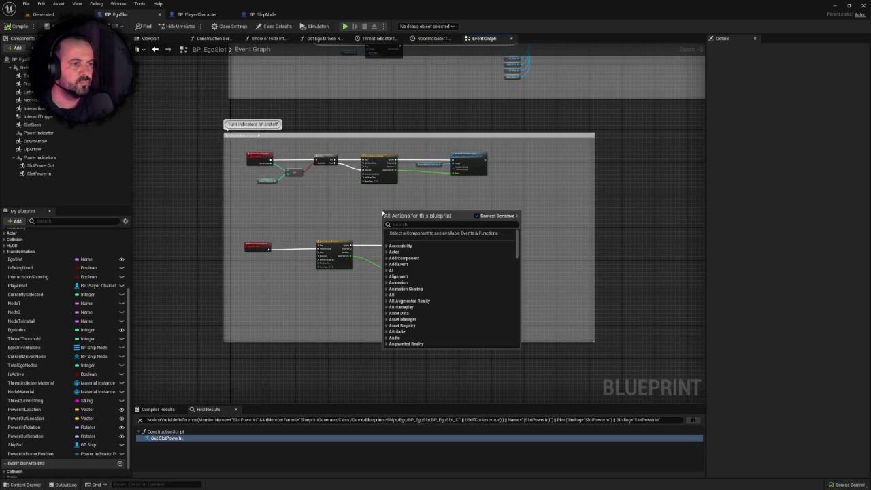
left_click(360, 210)
scroll(371, 217, "up", 2)
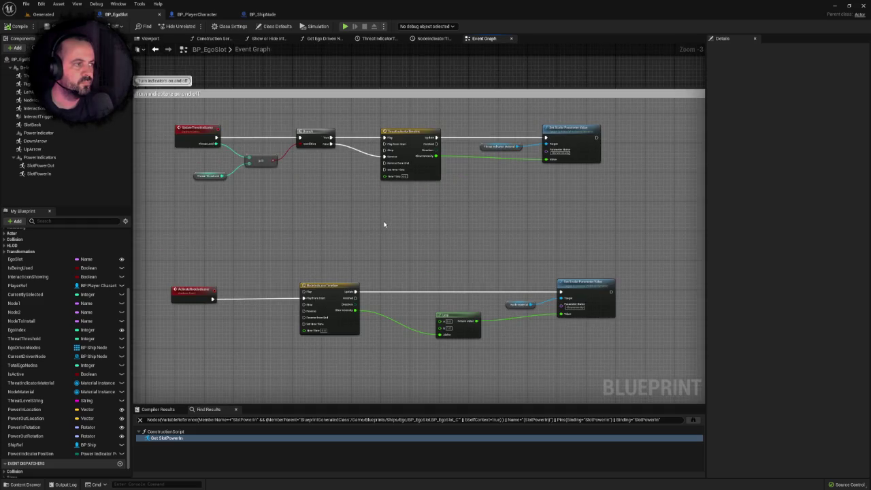
left_click_drag(384, 224, 399, 233)
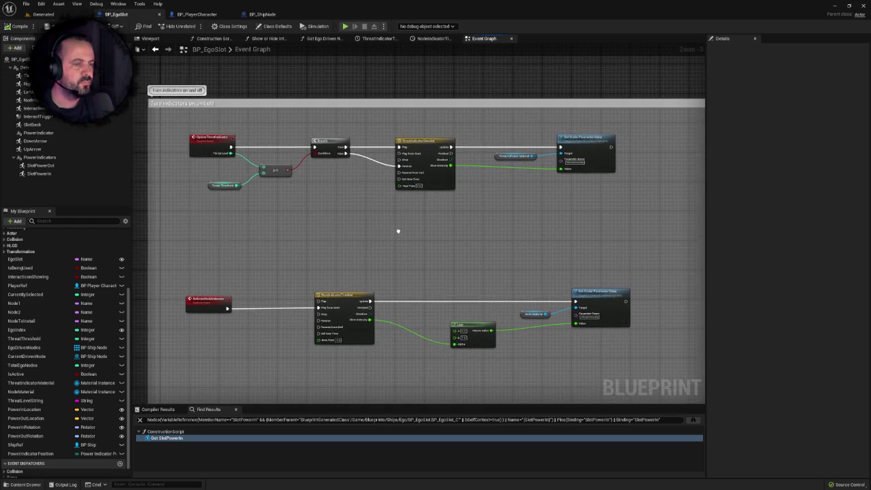
Step: Find references to the UpdateThreatIndicator event and search all blueprints for it
left_click(212, 144)
right_click(212, 143)
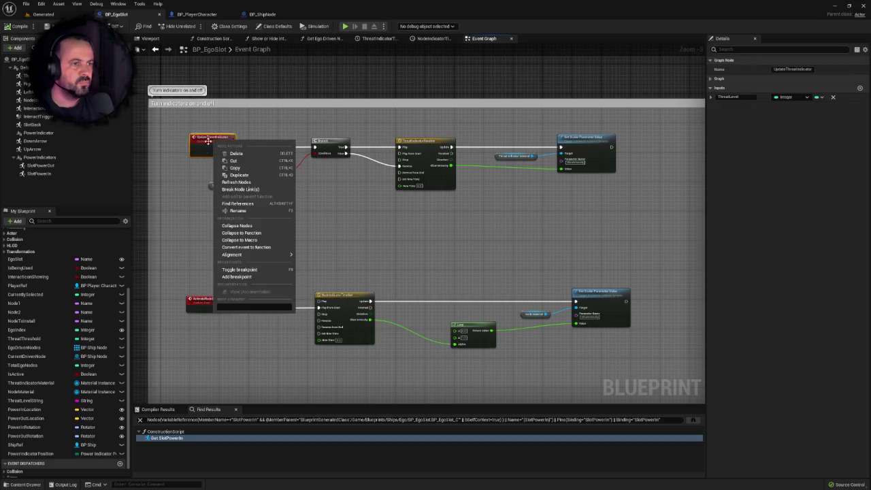
left_click(251, 204)
double_click(181, 438)
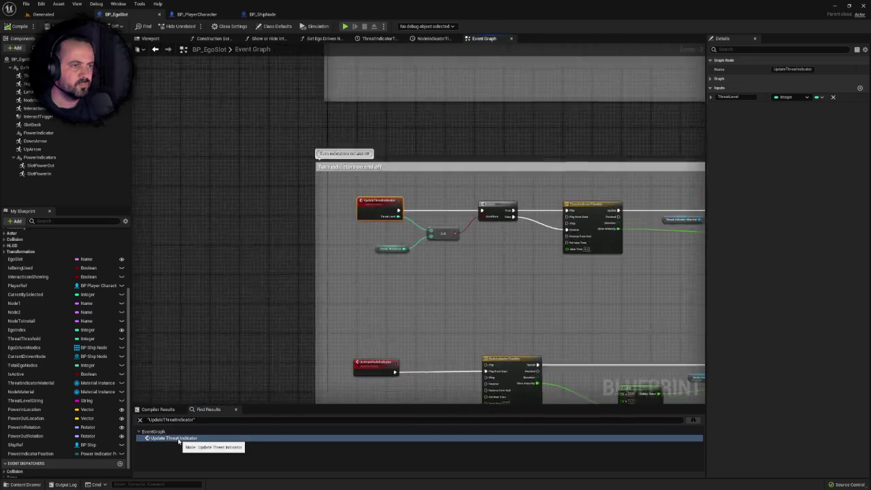
left_click_drag(471, 314, 395, 249)
scroll(409, 259, "up", 1)
mouse_move(460, 270)
left_mouse_down()
mouse_move(358, 215)
mouse_move(329, 227)
left_mouse_up()
scroll(359, 215, "down", 1)
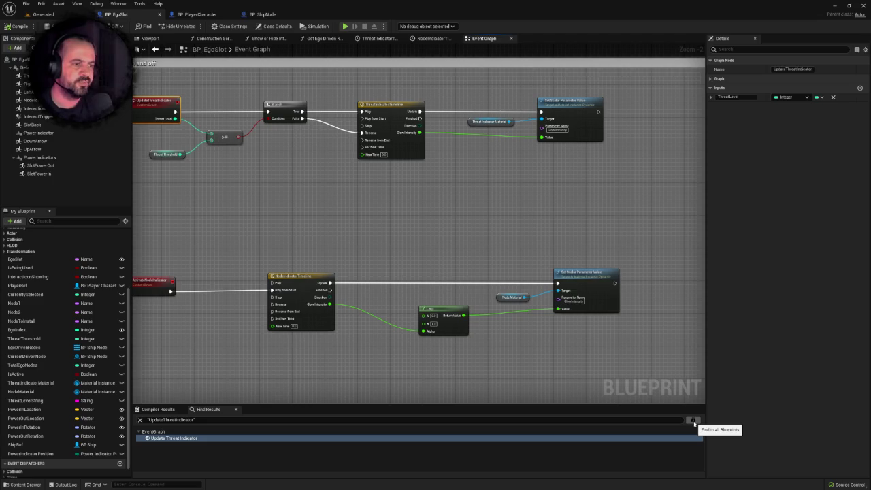
left_click(694, 420)
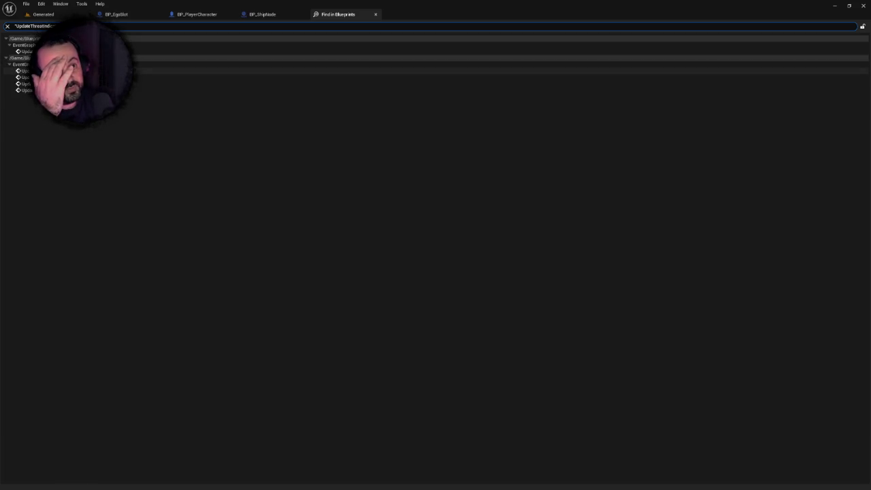
Step: Review AI_Ship's Update Threat Indicator calls in its ego slot queue block, then switch to BP_ShipNode
left_click(134, 71)
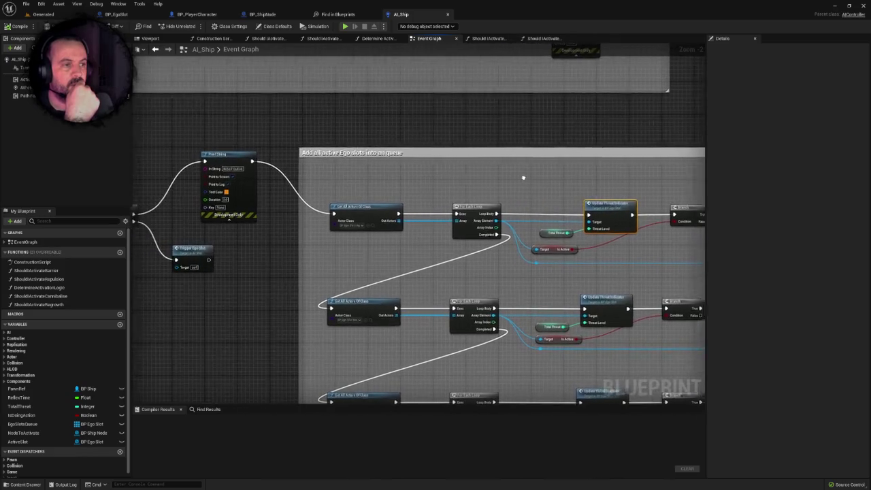
left_click_drag(542, 181, 365, 151)
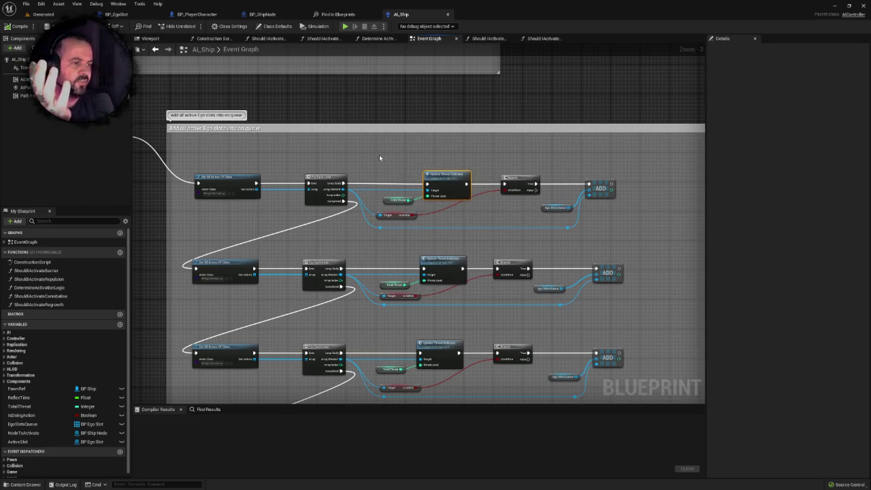
left_click(379, 156)
right_click(360, 140)
left_click(342, 146)
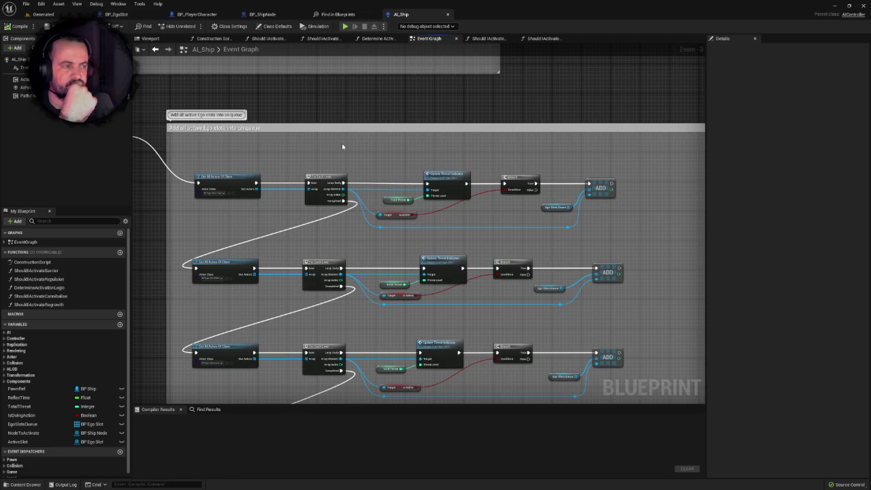
left_click_drag(343, 147, 373, 129)
scroll(372, 129, "down", 1)
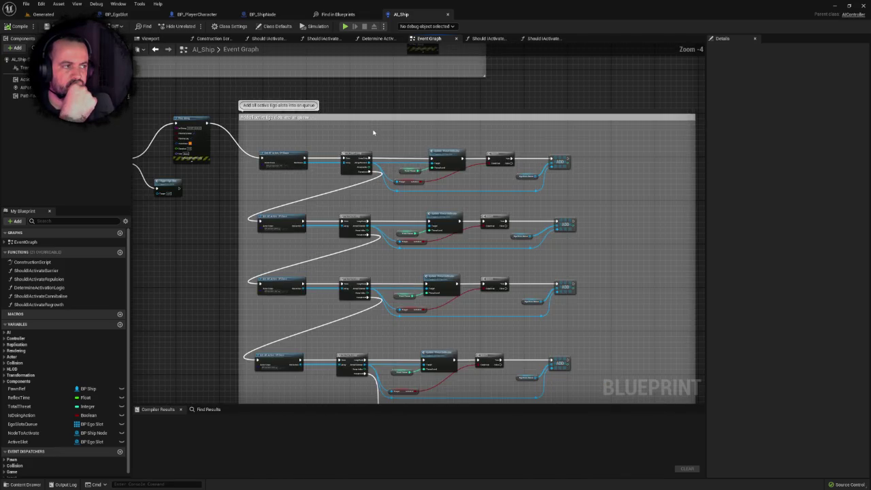
scroll(373, 129, "up", 2)
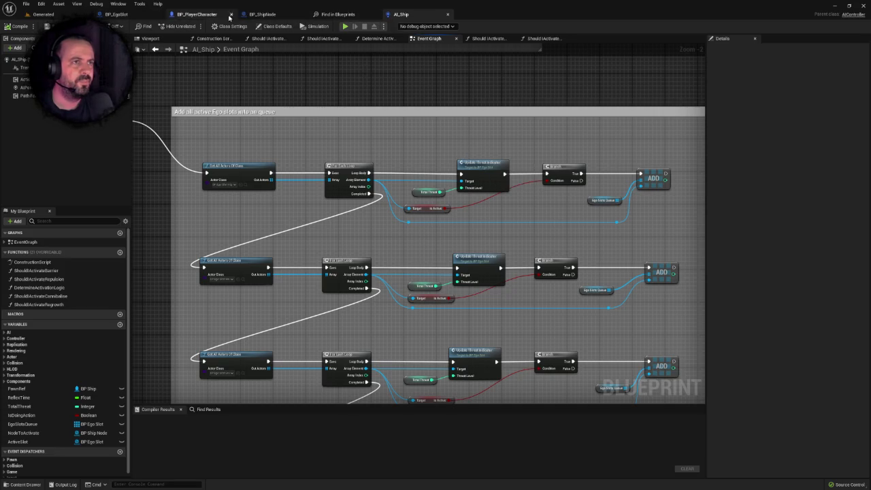
left_click(267, 15)
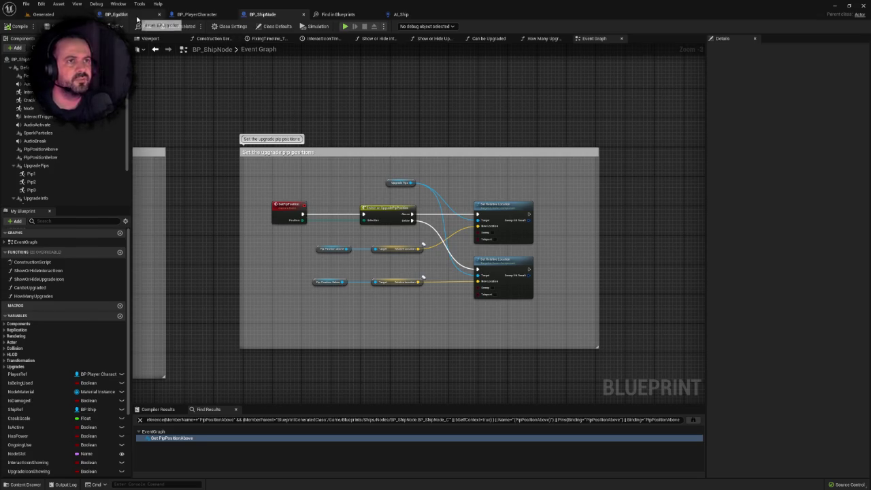
Step: Identify the threat indicator ring in BP_EgoSlot's Viewport, then review the Event Graph indicator timelines
left_click(117, 14)
left_click(53, 157)
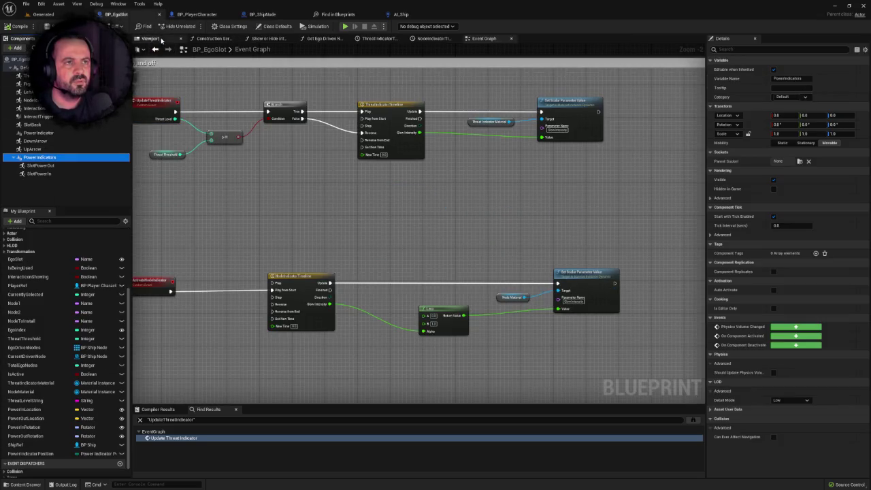
left_click(150, 38)
left_click(39, 133)
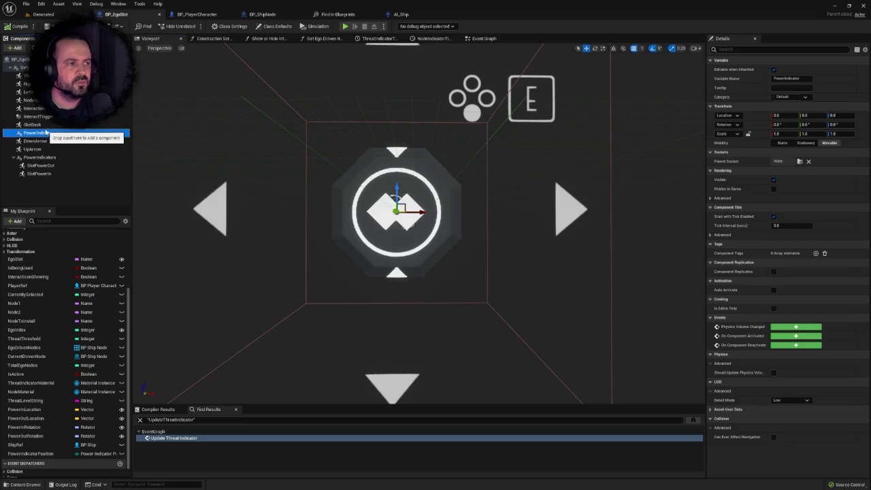
left_click(375, 175)
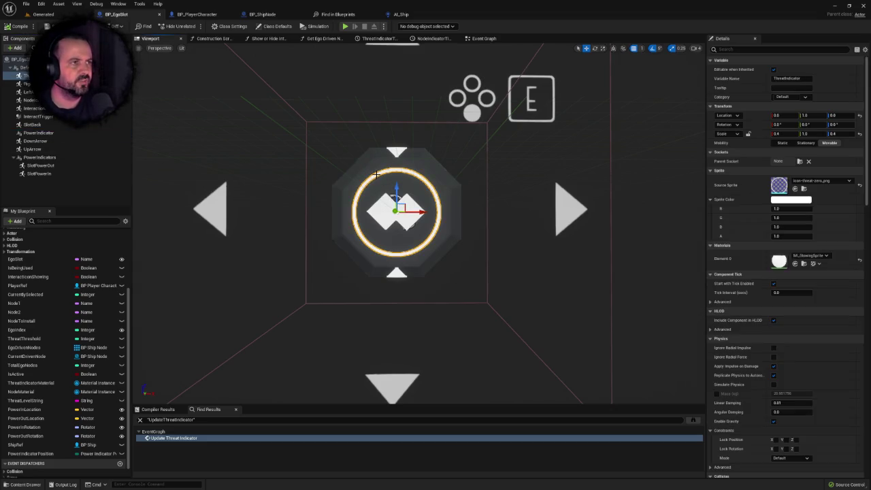
left_click(484, 39)
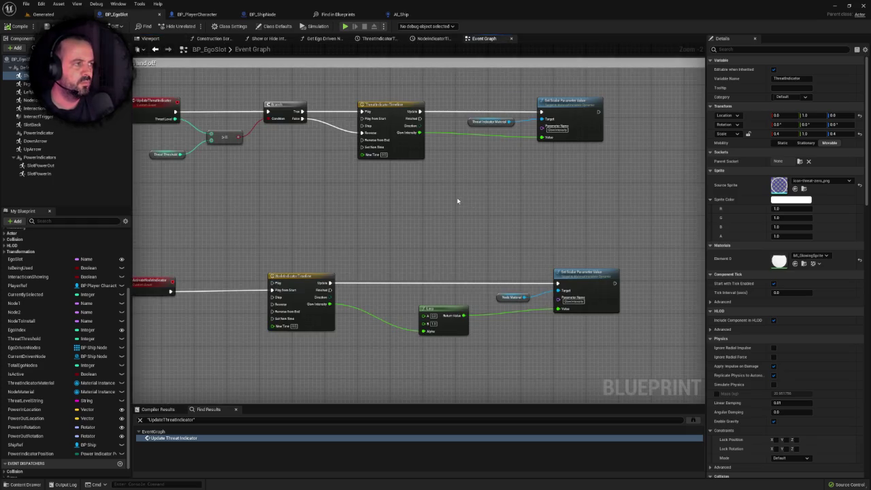
left_click(510, 216)
mouse_move(510, 216)
left_mouse_down()
mouse_move(590, 198)
mouse_move(536, 219)
left_mouse_up()
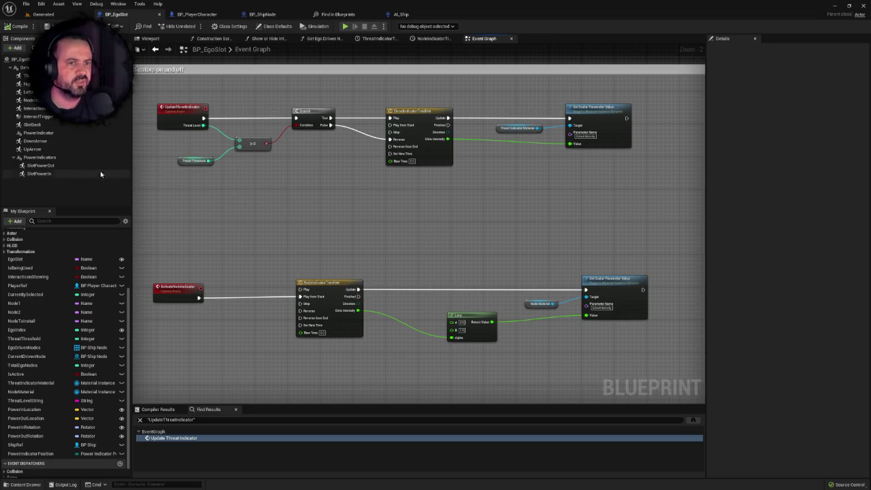
left_click(45, 166)
Step: Find SlotPowerOut's references and view its Construction Script use
right_click(54, 168)
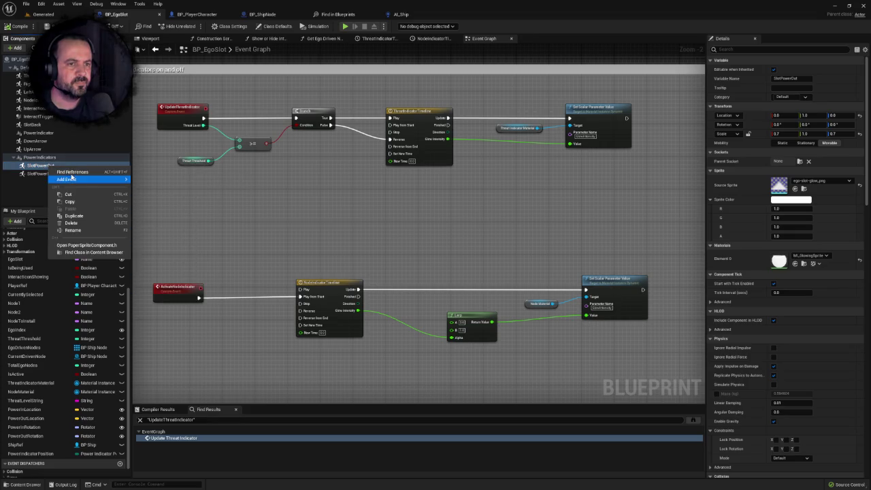
left_click(68, 172)
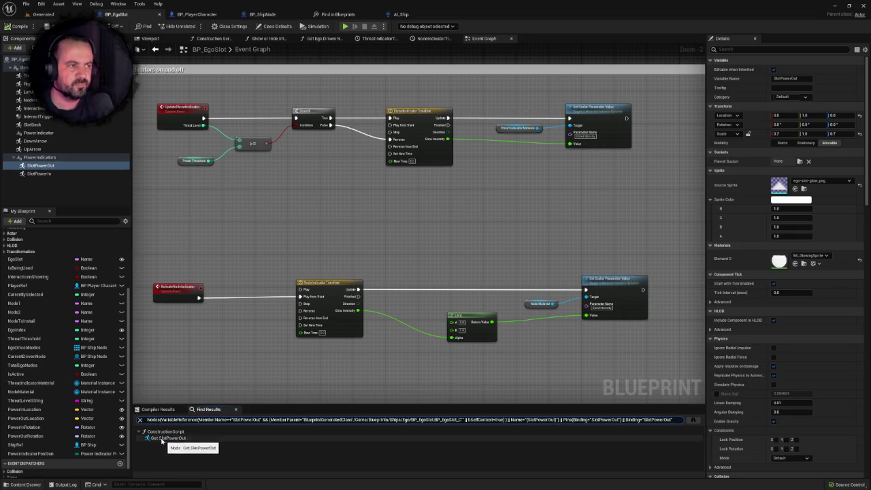
double_click(164, 438)
left_click_drag(330, 320, 399, 301)
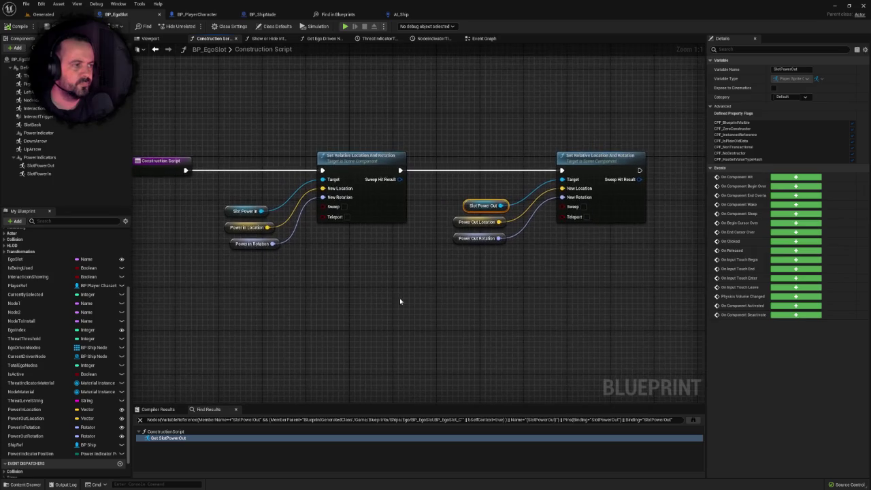
right_click(400, 299)
left_click(353, 284)
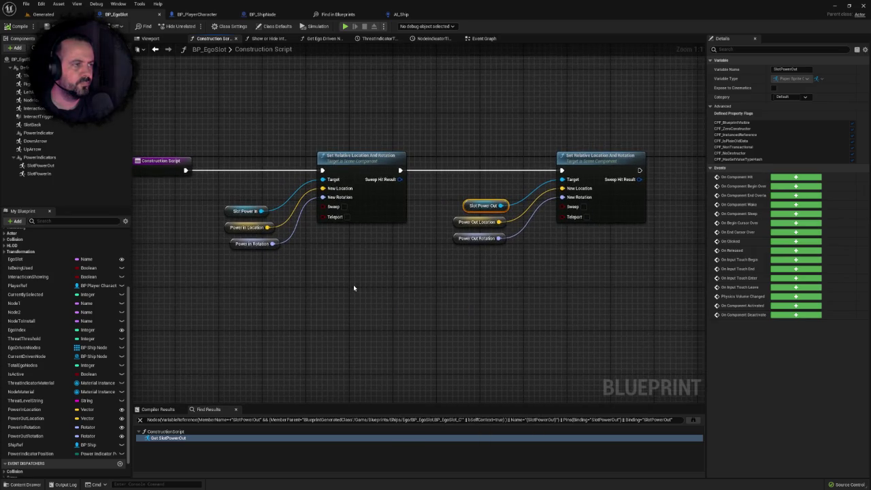
Step: Review the Event Graph's interaction handlers, Set Scalar Parameter Value and Set Sprite Color nodes
left_click(483, 38)
scroll(430, 190, "down", 5)
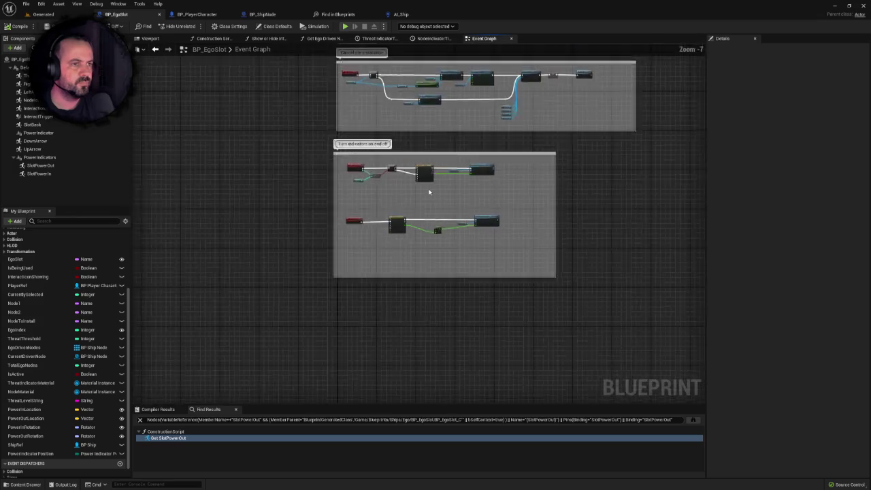
scroll(418, 318, "up", 2)
mouse_move(275, 214)
left_mouse_down()
mouse_move(241, 302)
mouse_move(274, 284)
mouse_move(280, 352)
mouse_move(322, 297)
mouse_move(322, 336)
mouse_move(334, 356)
mouse_move(334, 318)
left_mouse_up()
scroll(361, 291, "up", 4)
mouse_move(362, 291)
left_mouse_down()
mouse_move(397, 235)
mouse_move(428, 236)
mouse_move(301, 286)
left_mouse_up()
scroll(302, 286, "up", 1)
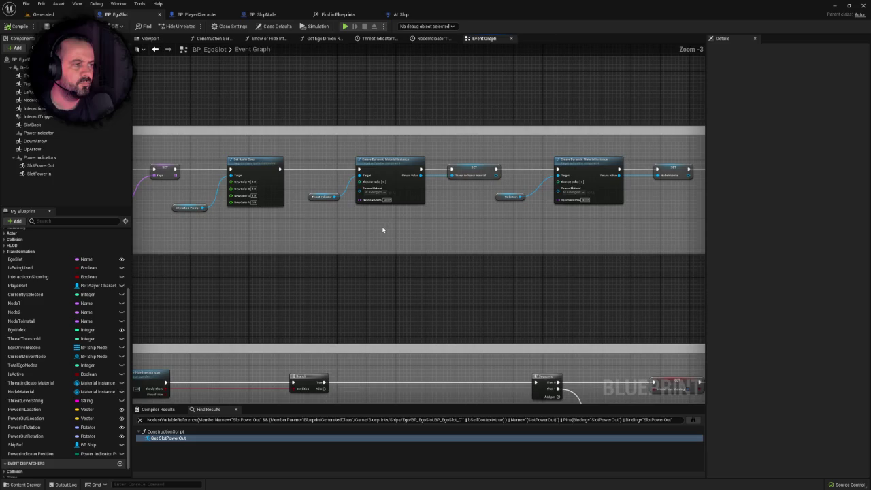
left_click_drag(382, 230, 187, 229)
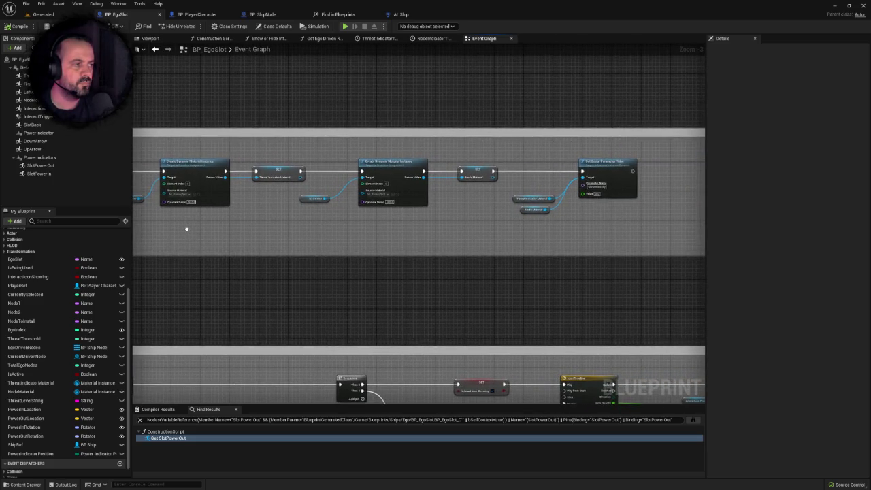
left_click_drag(187, 229, 425, 234)
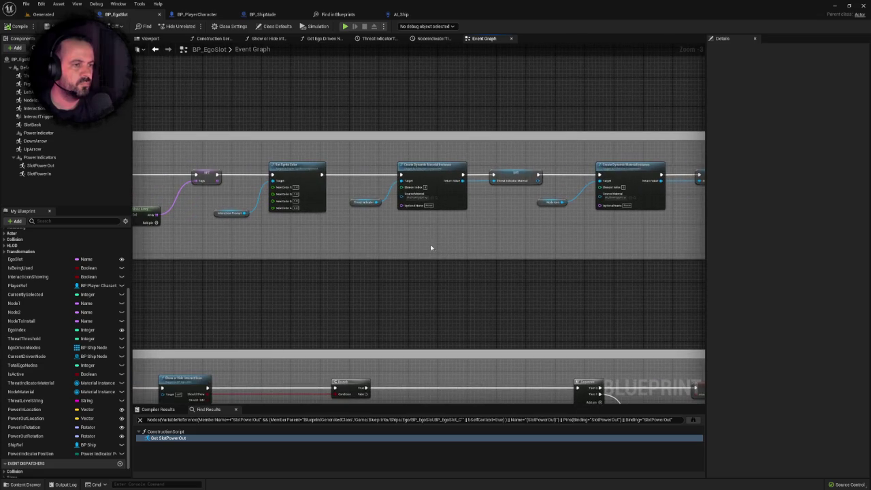
Step: Examine the threat indicator material setup and Create Dynamic Material Instance node, then return to the Generated level
scroll(436, 238, "up", 2)
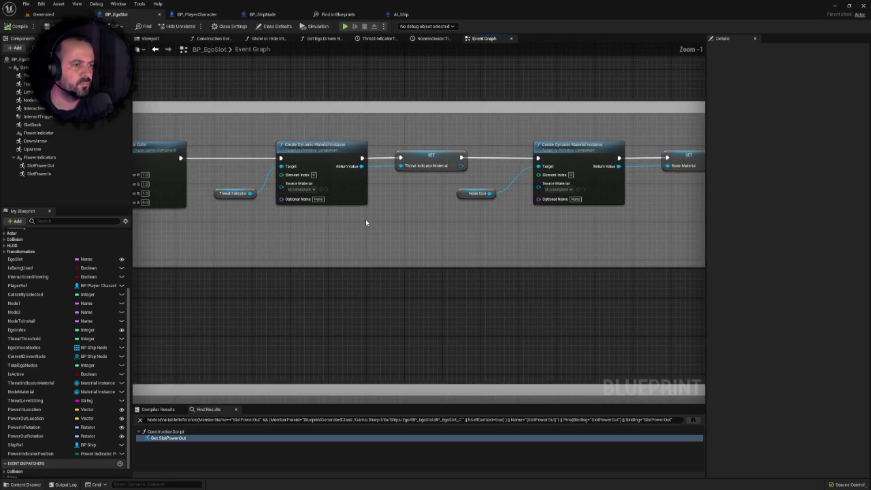
mouse_move(218, 145)
left_mouse_down()
mouse_move(302, 225)
mouse_move(415, 236)
mouse_move(193, 250)
left_mouse_up()
scroll(411, 234, "down", 1)
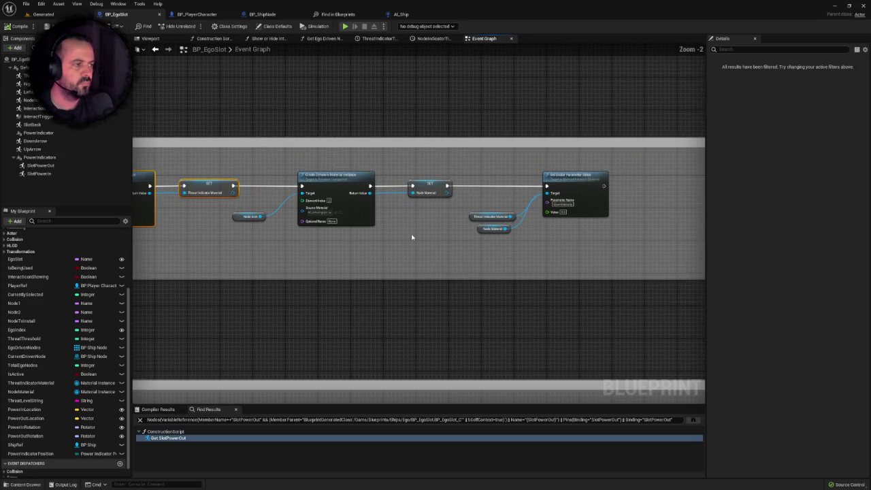
left_click(412, 237)
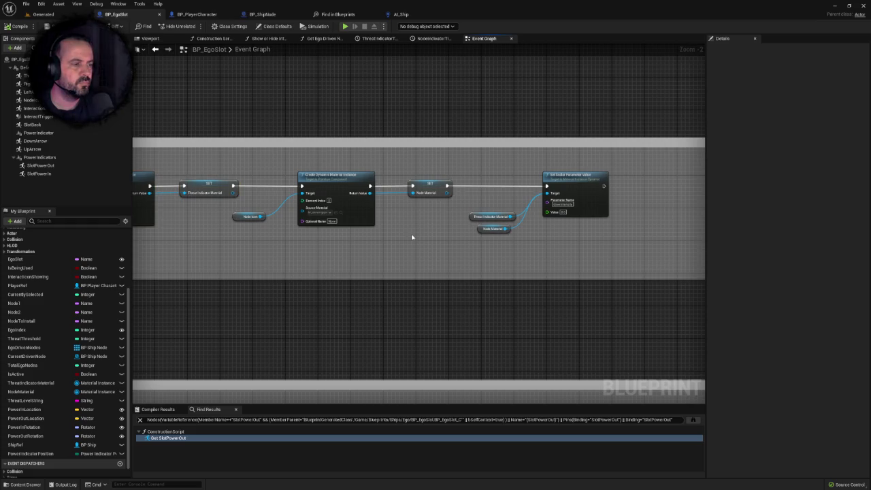
left_click_drag(412, 236, 468, 230)
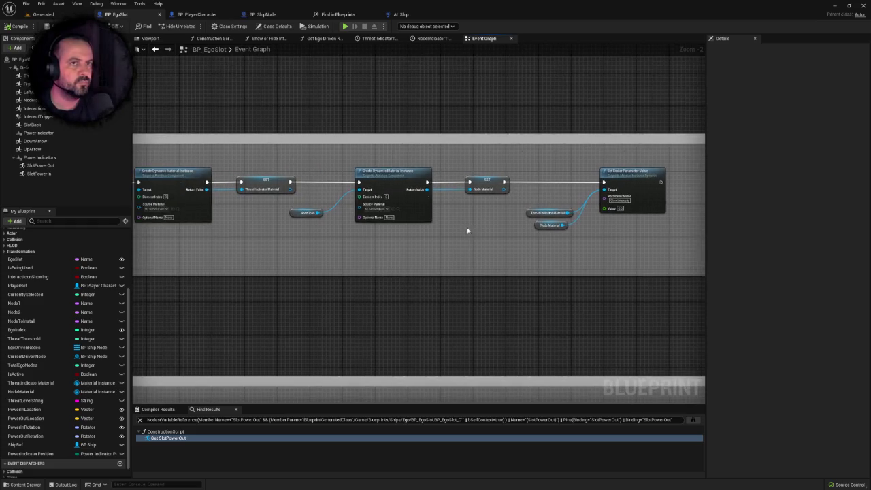
left_click(43, 13)
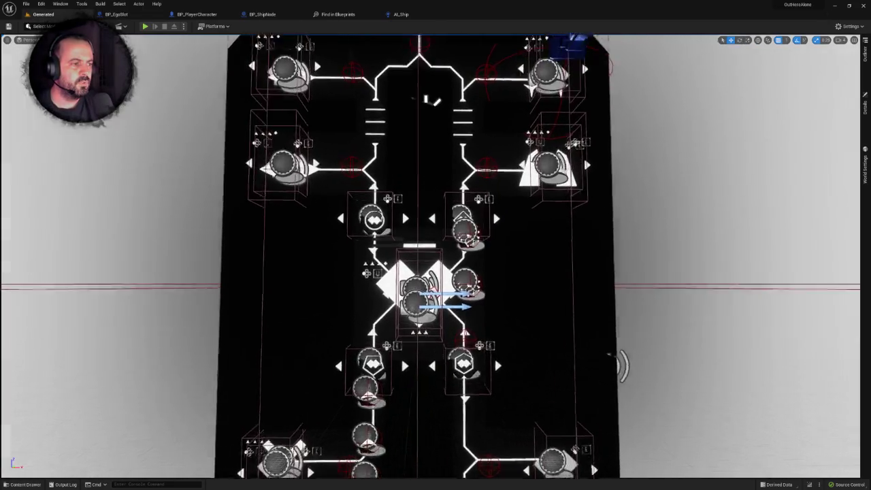
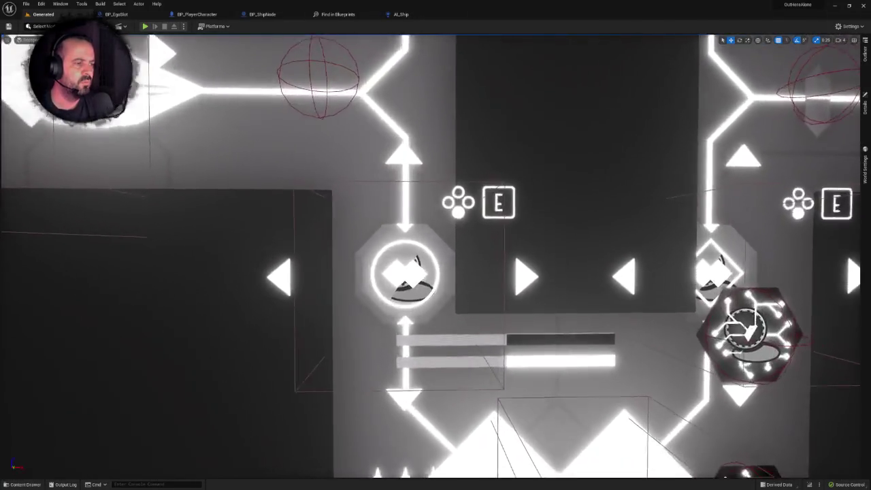
Step: Open BP_EgoSlot and find references to its PowerIndicators component
left_click(371, 193)
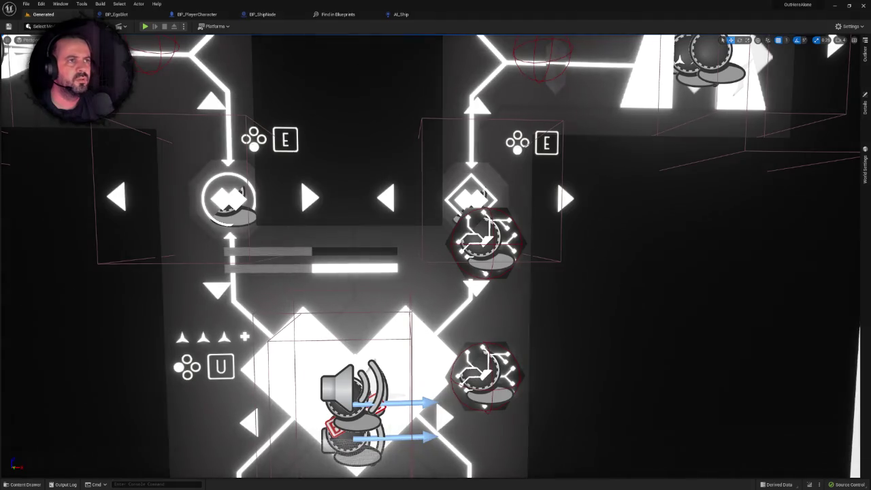
left_click(406, 15)
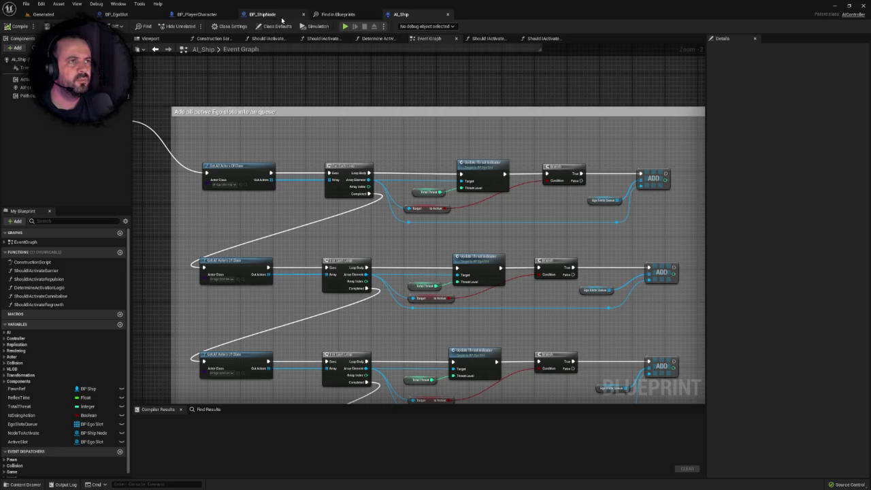
left_click(136, 15)
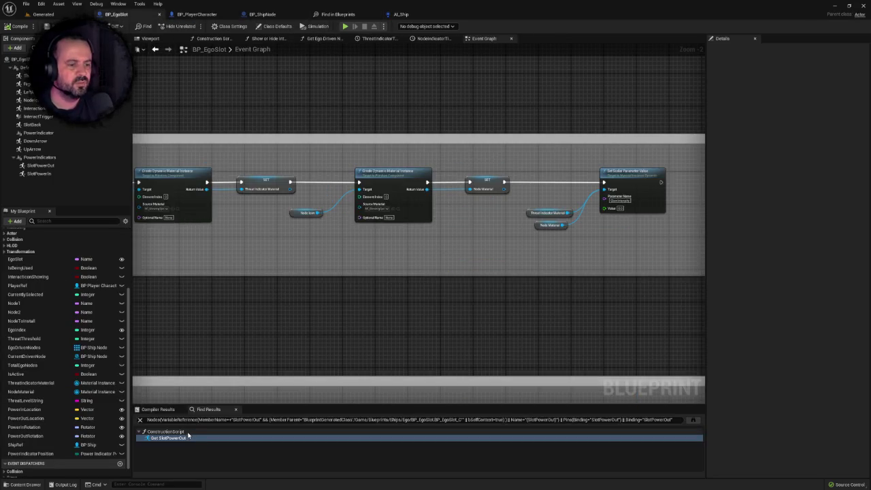
left_click(41, 157)
right_click(40, 157)
left_click(74, 246)
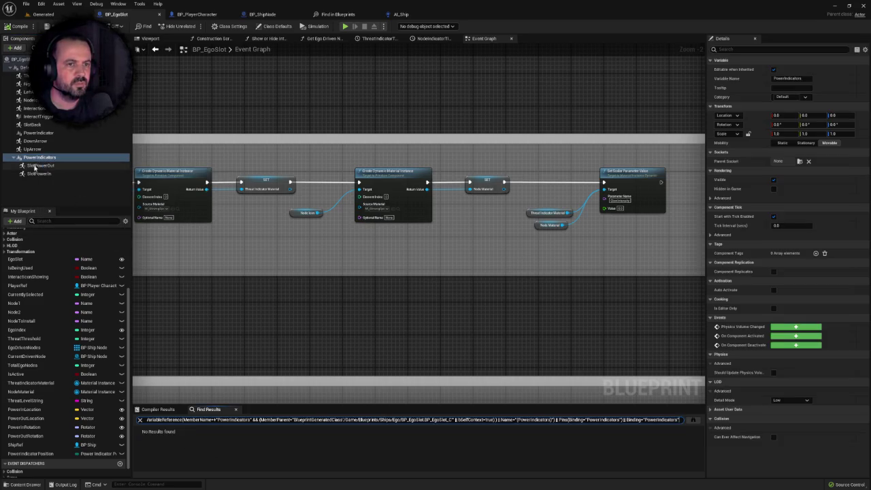
Step: Search all blueprints for SlotPowerOut references, then close the global search results
left_click(41, 165)
right_click(44, 166)
left_click(63, 172)
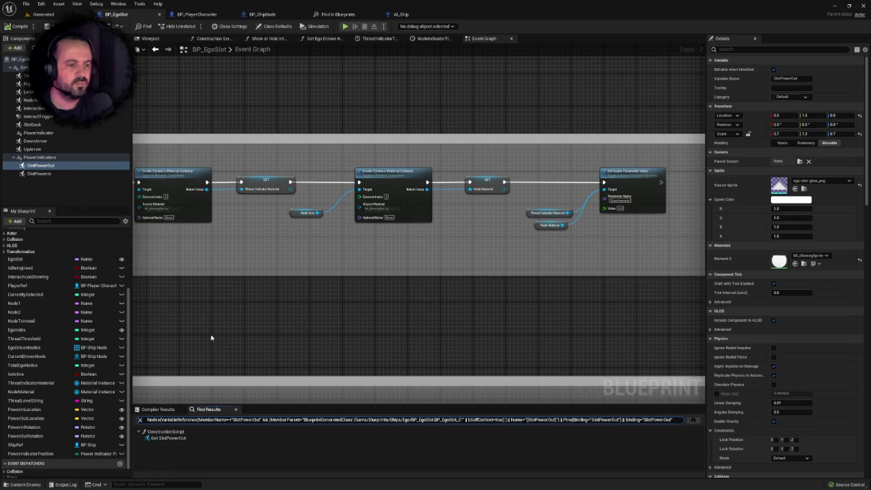
left_click(693, 421)
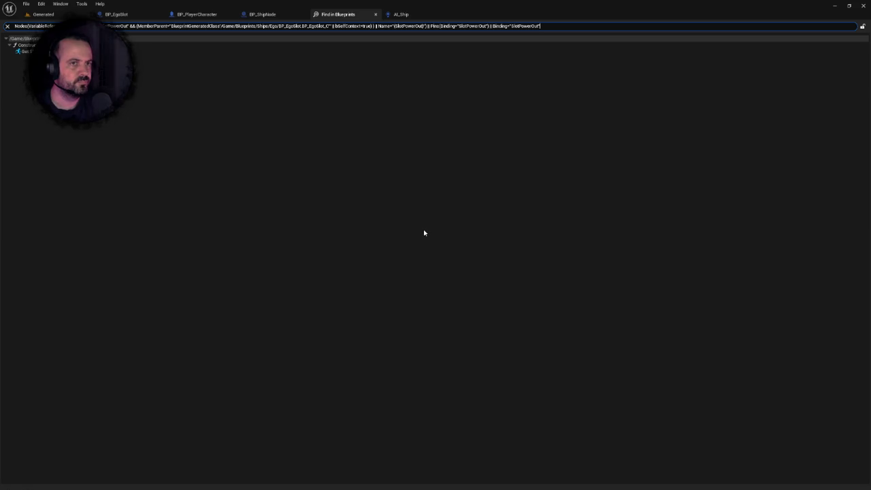
left_click(375, 14)
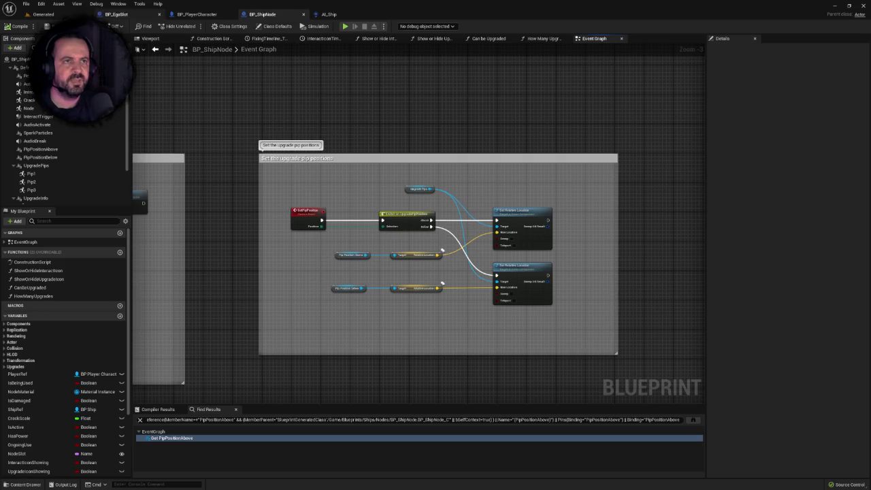
Step: Look over BP_ShipNode's components in the 3D viewport
left_click(153, 39)
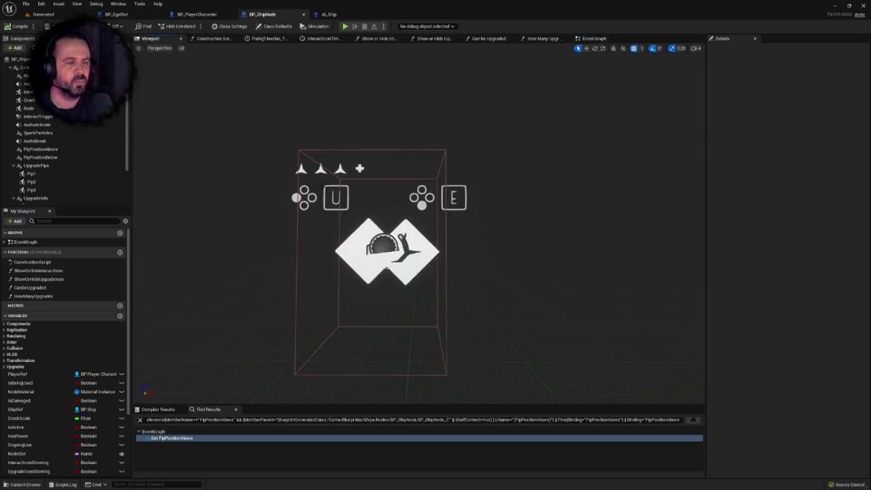
scroll(54, 173, "down", 3)
scroll(48, 159, "up", 3)
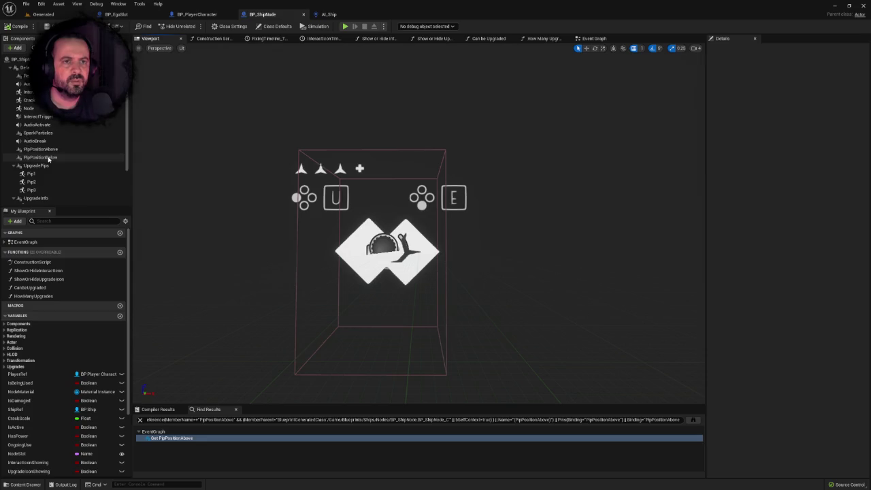
scroll(51, 158, "down", 1)
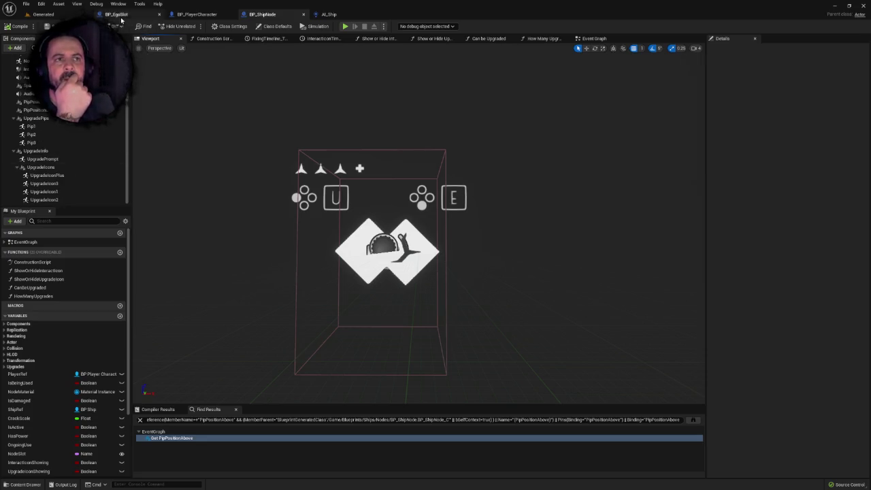
Step: Rename BP_EgoSlot's PowerIndicator component to PowerSettings, then compile and save
left_click(116, 15)
left_click(43, 157)
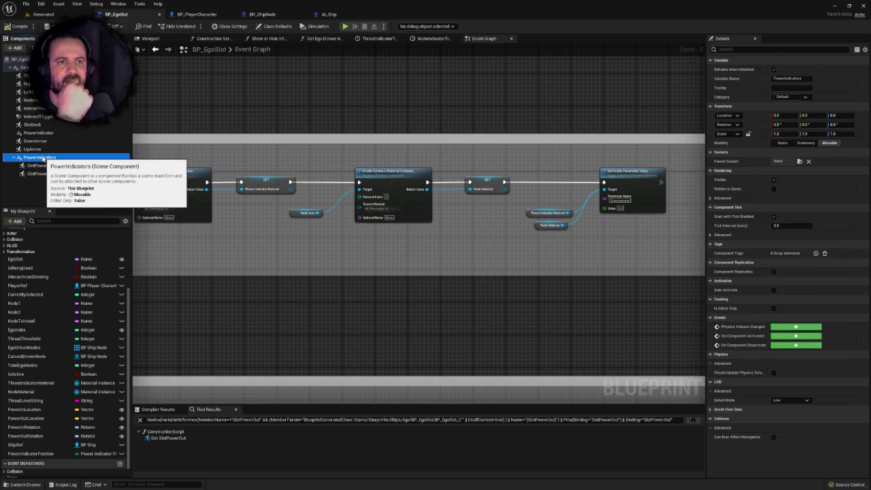
left_click(49, 134)
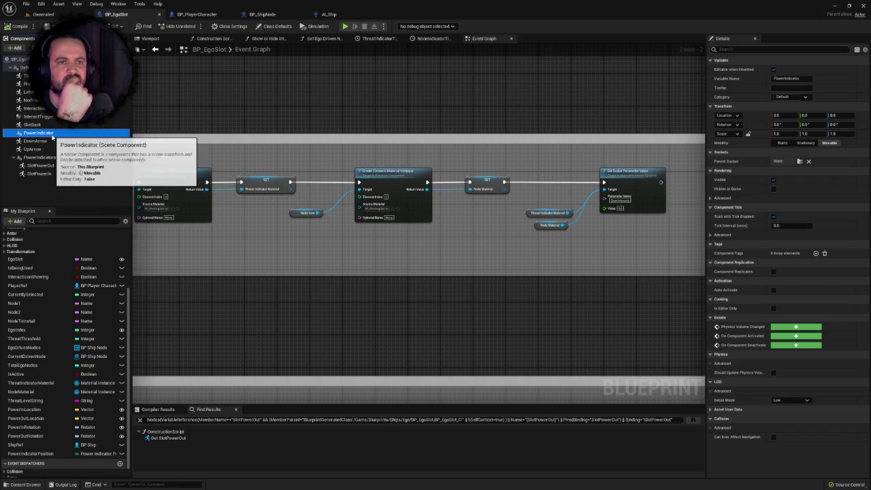
right_click(50, 135)
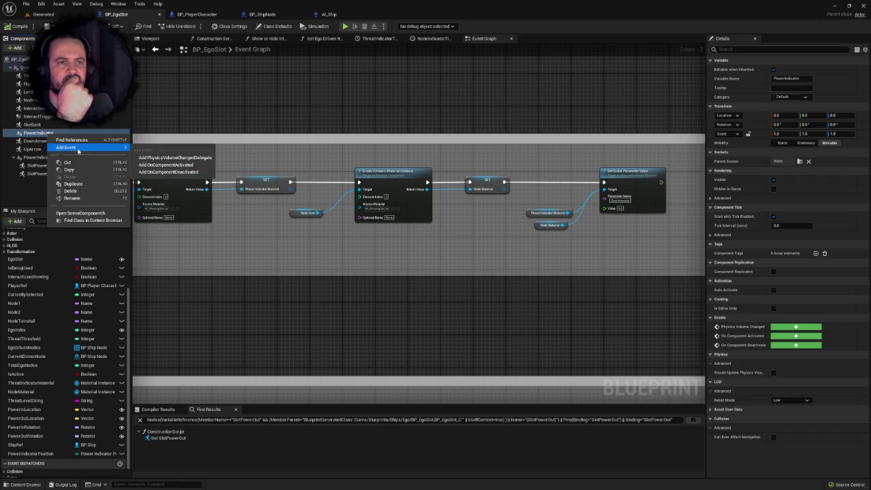
left_click(85, 198)
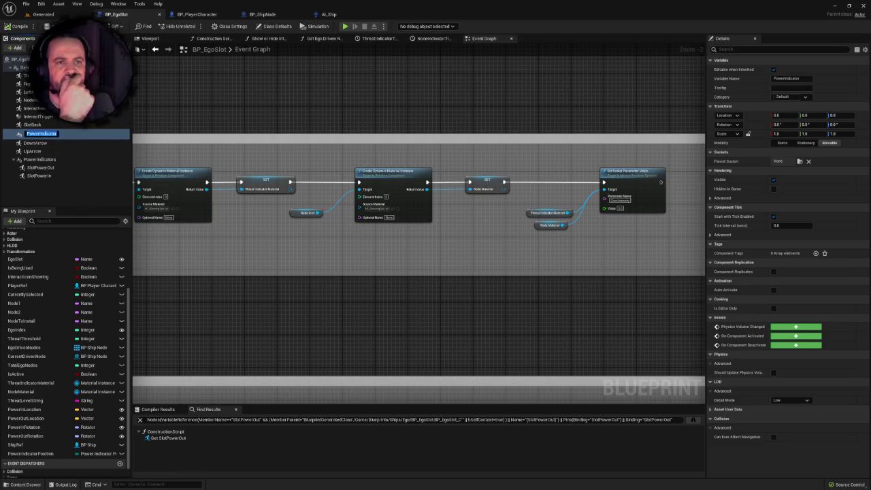
left_click_drag(42, 134, 107, 142)
type("PowerSettings")
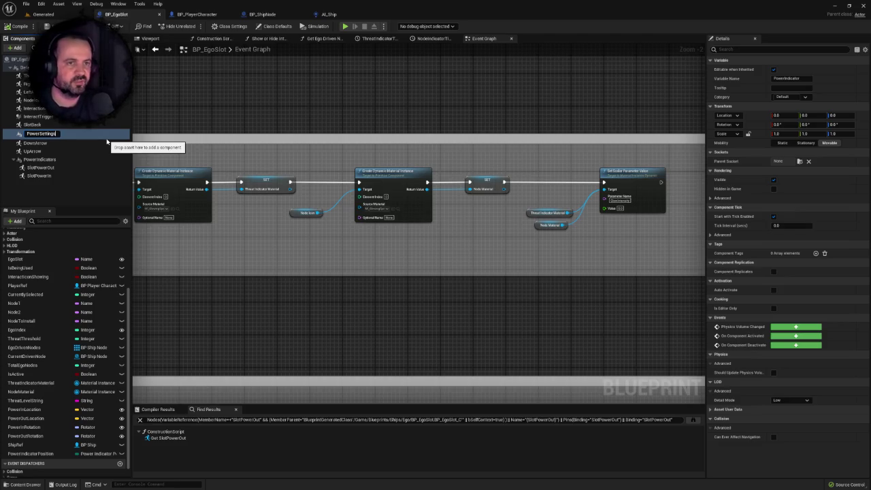
key("Return")
left_click(17, 27)
key("ctrl+s")
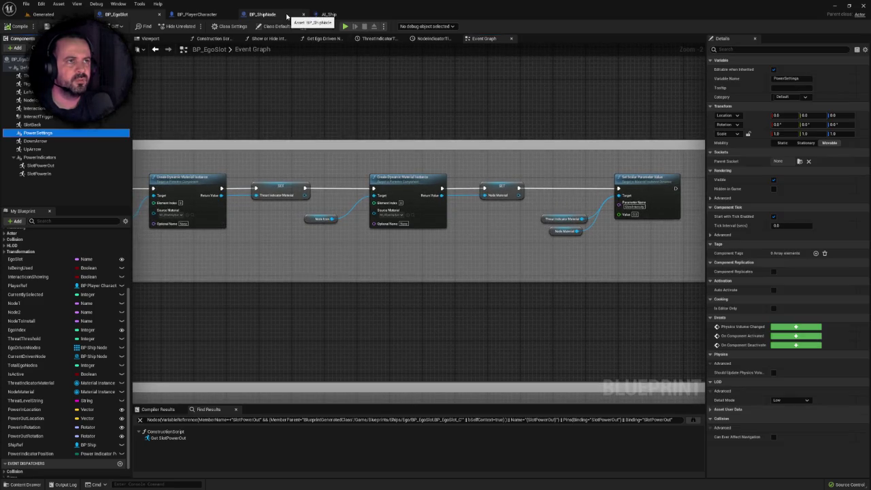
Step: Inspect BP_ShipNode's UpgradeIcons and the UpgradePips Pip1 and Pip2 offsets
left_click(286, 15)
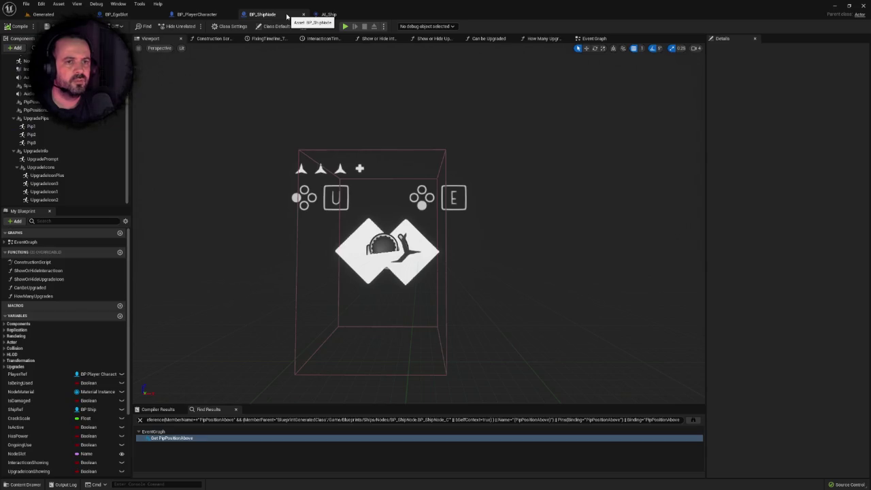
left_click(58, 169)
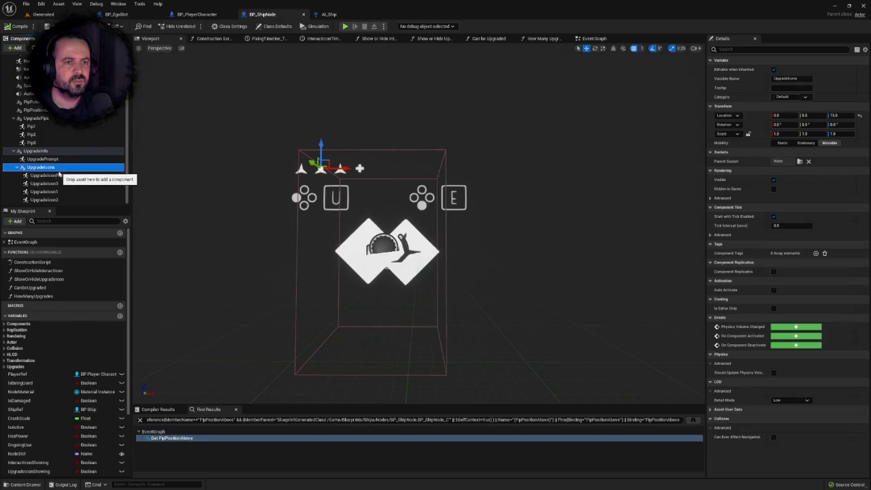
left_click(45, 184)
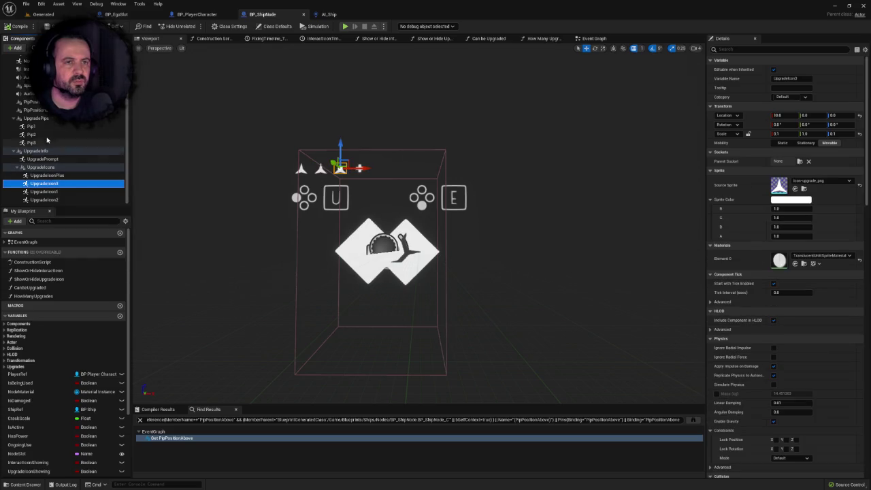
left_click(38, 118)
left_click(32, 126)
left_click(34, 135)
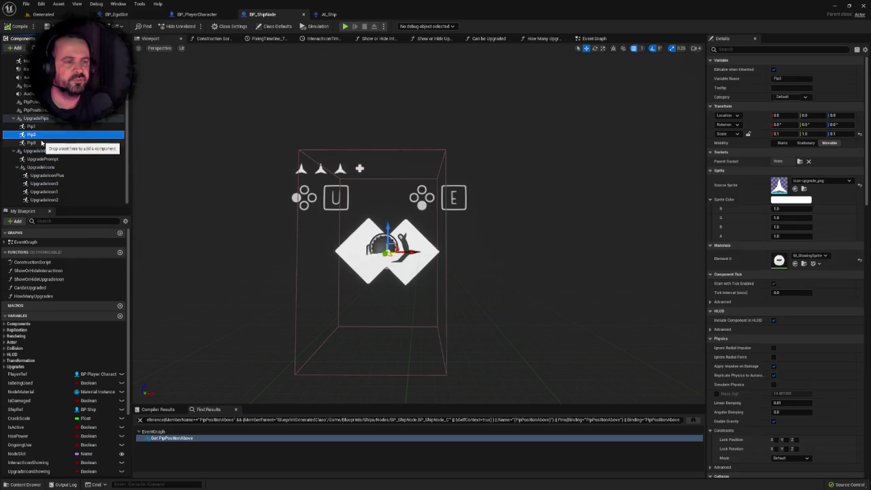
left_click(31, 126)
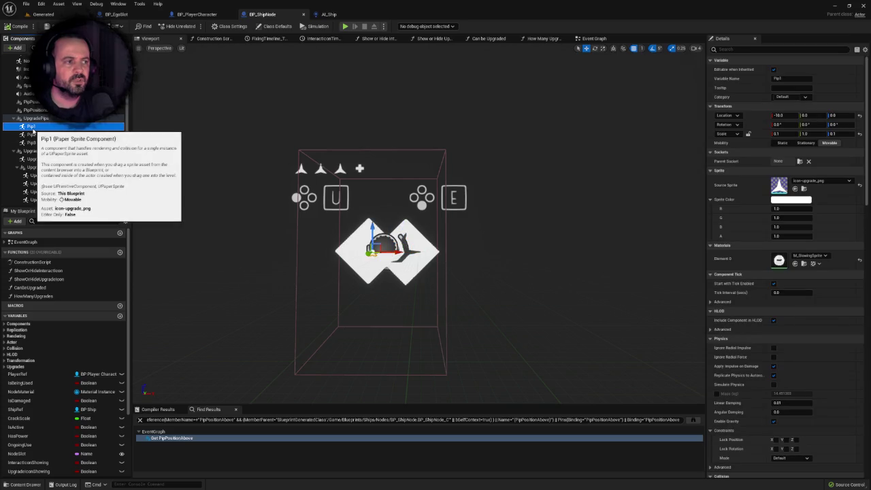
Step: Rename PowerSettings to PowerPips and return to the Generated level
left_click(117, 14)
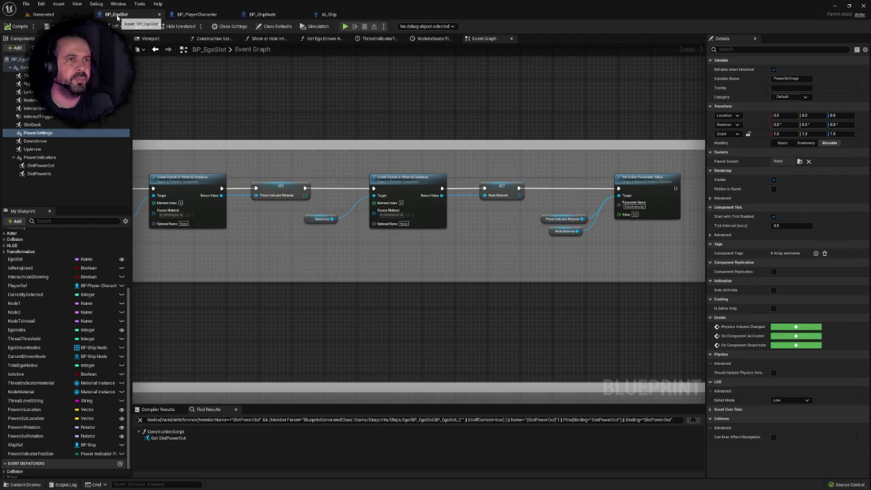
right_click(54, 132)
mouse_move(75, 145)
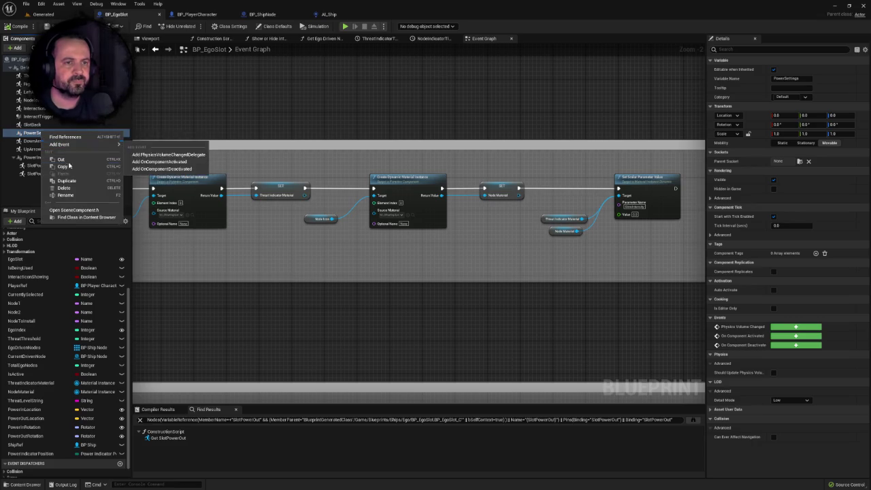
left_click(72, 194)
left_click_drag(40, 134, 83, 139)
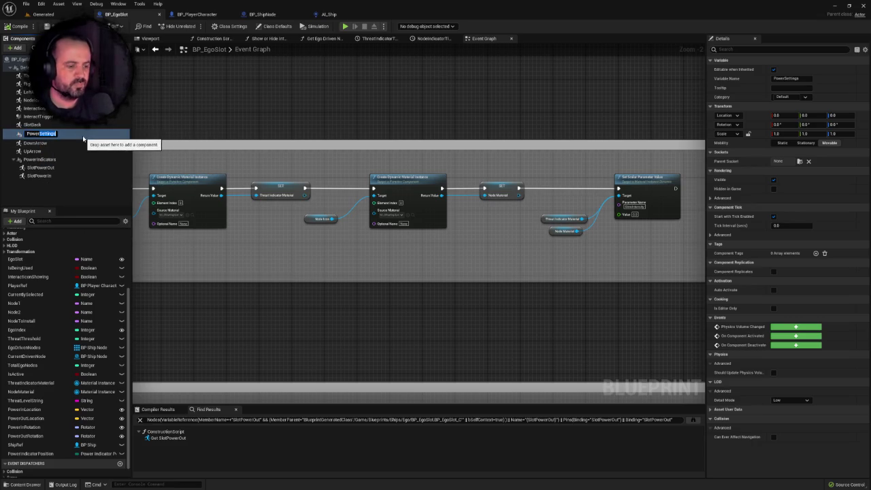
type("Pip")
key("Return")
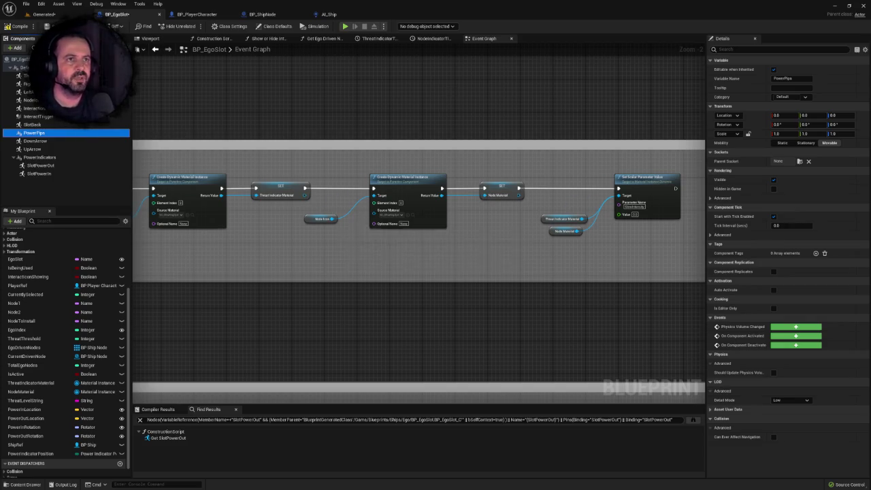
left_click(53, 15)
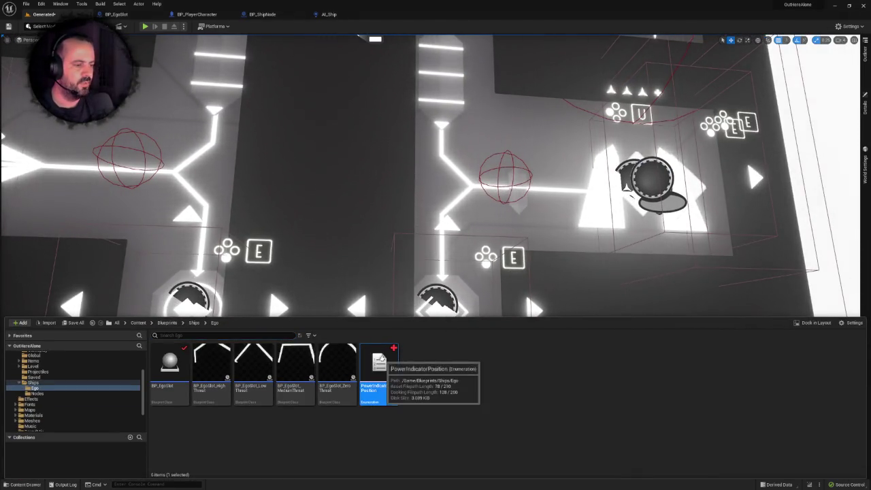
Step: Rename the PowerIndicatorPosition enum and BP_EgoSlot variable to PowerPipPosition, then compile
right_click(381, 361)
left_click(437, 227)
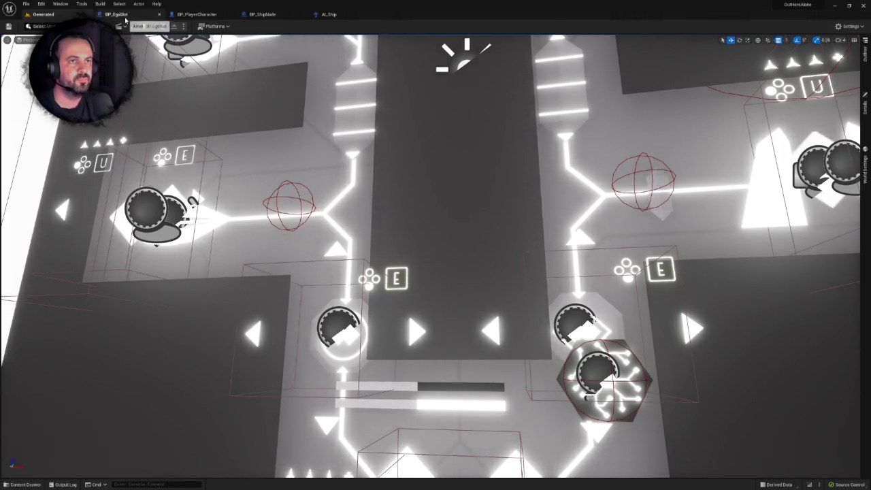
left_click(116, 13)
left_click(34, 453)
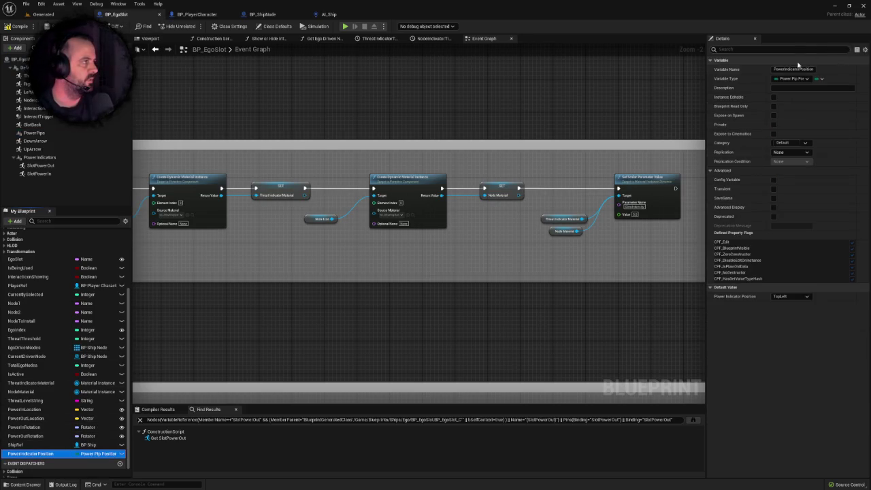
left_click_drag(783, 70, 800, 69)
type("Pip")
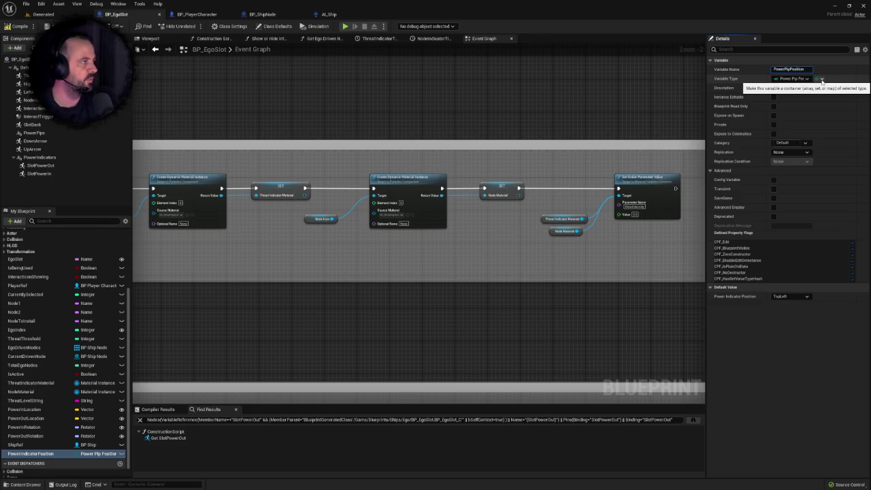
key("Return")
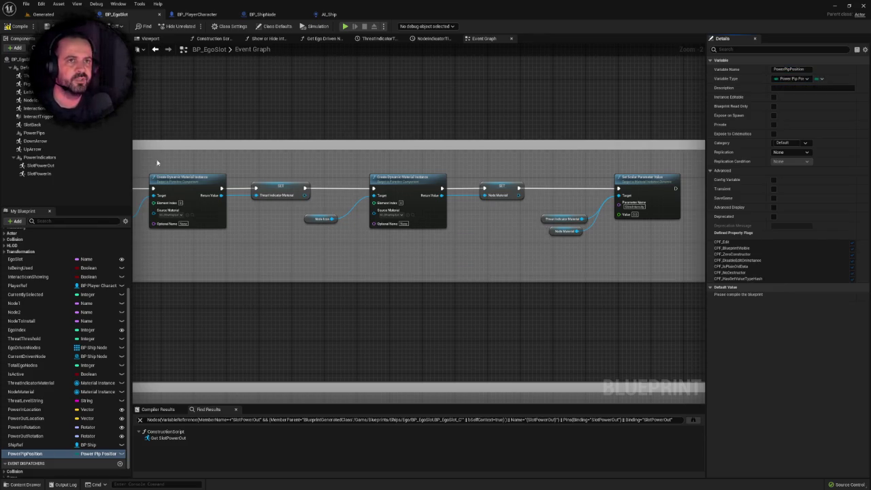
key("F7")
mouse_move(164, 109)
left_mouse_down()
mouse_move(235, 119)
mouse_move(227, 118)
mouse_move(287, 104)
left_mouse_up()
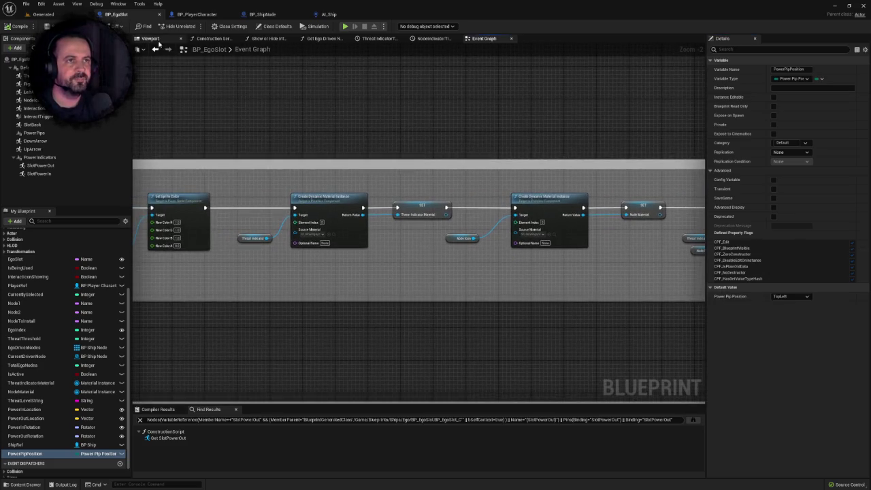
Step: Paste a copy of the SlotPowerIn sprite under the PowerPips group
left_click(159, 41)
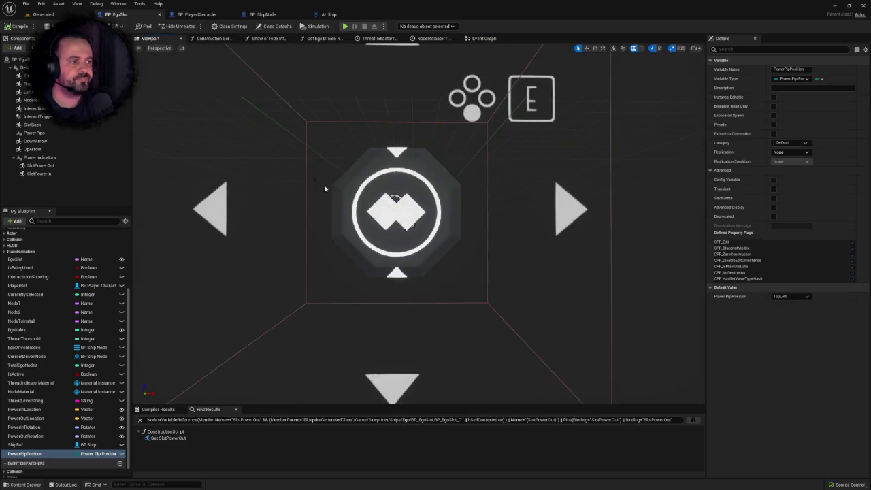
left_click(34, 134)
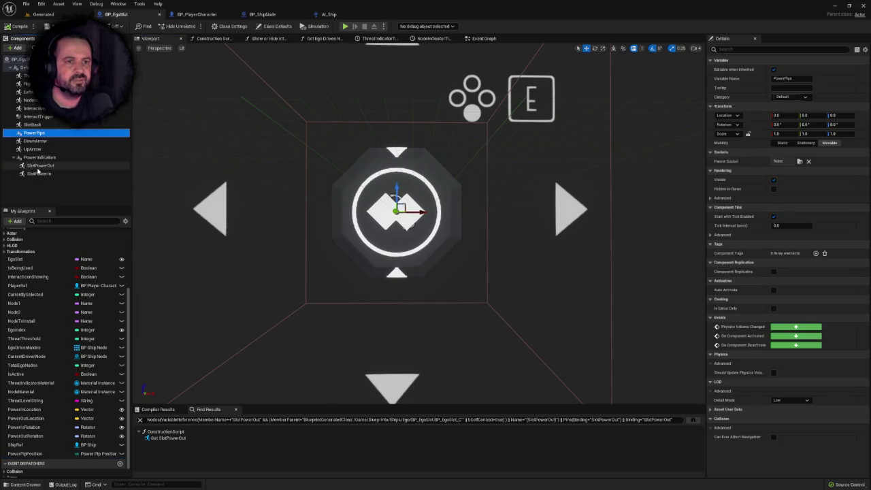
left_click(37, 166)
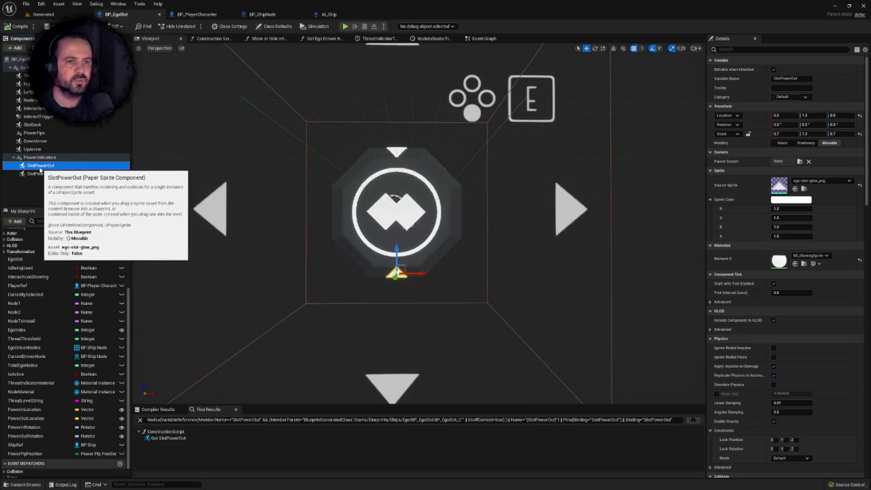
left_click(39, 175)
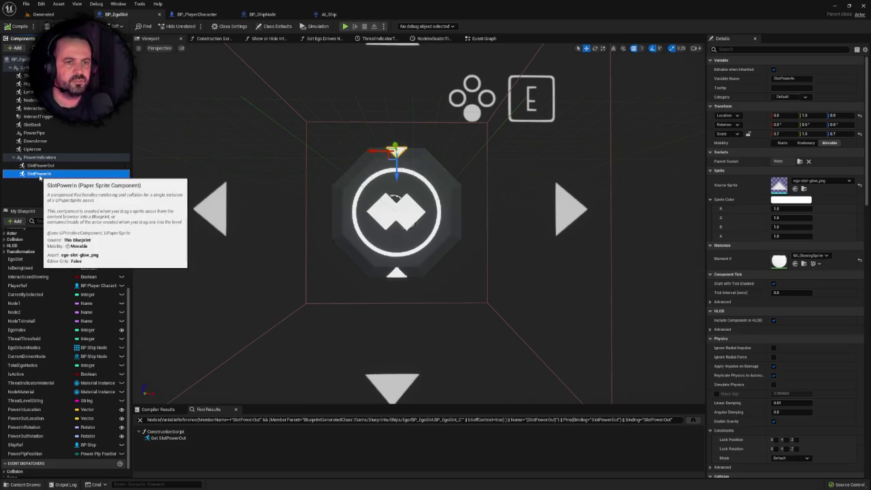
left_click(34, 133)
key("ctrl+v")
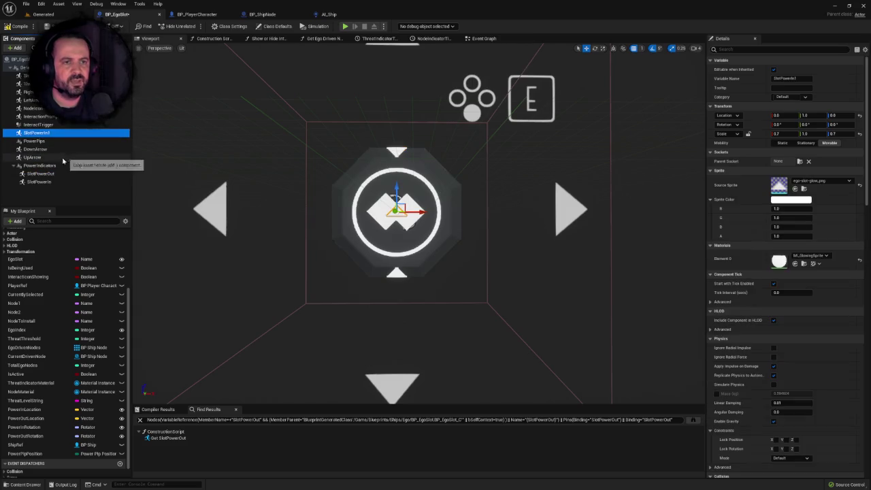
left_click_drag(41, 134, 51, 141)
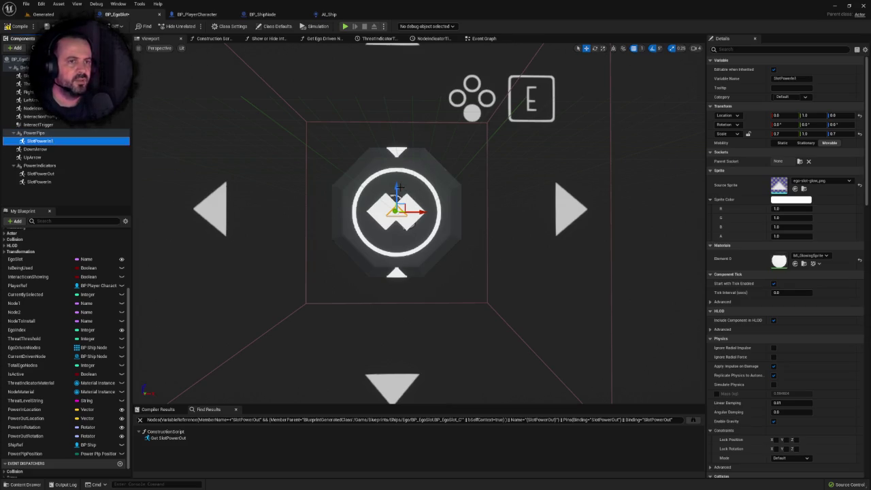
Step: Set the PowerPips group location to (-90, 0, 80)
left_click(810, 116)
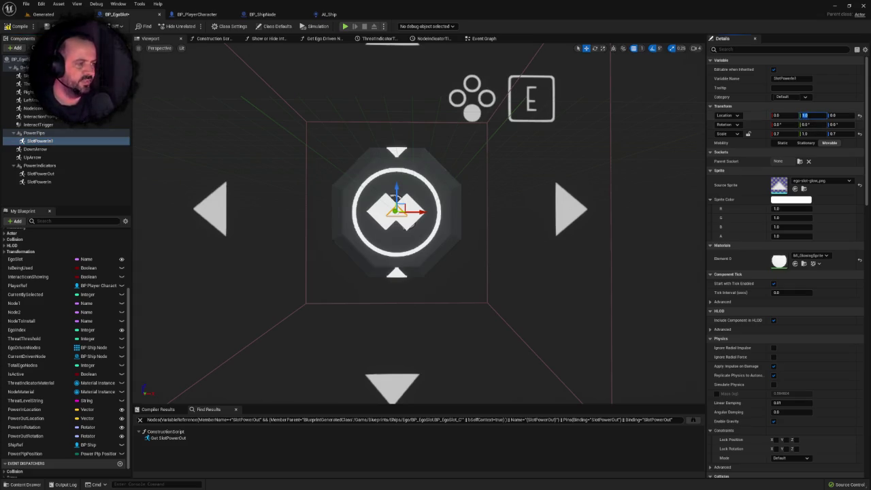
key("Return")
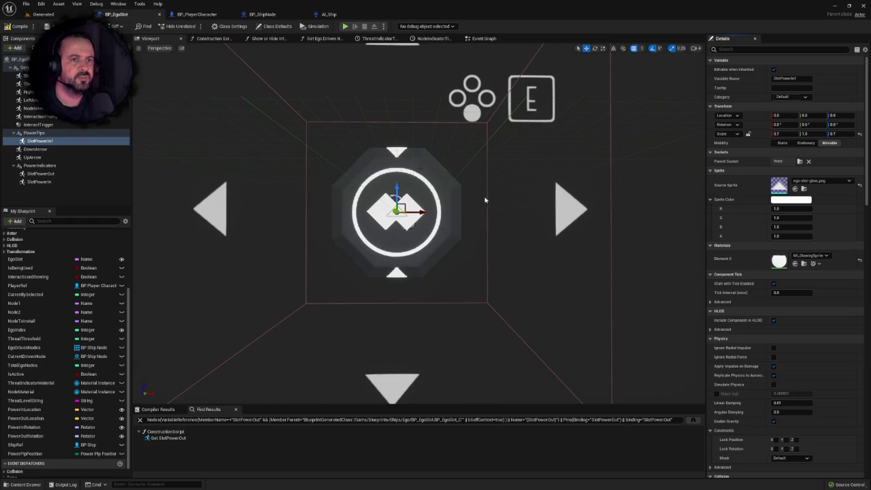
left_click(34, 133)
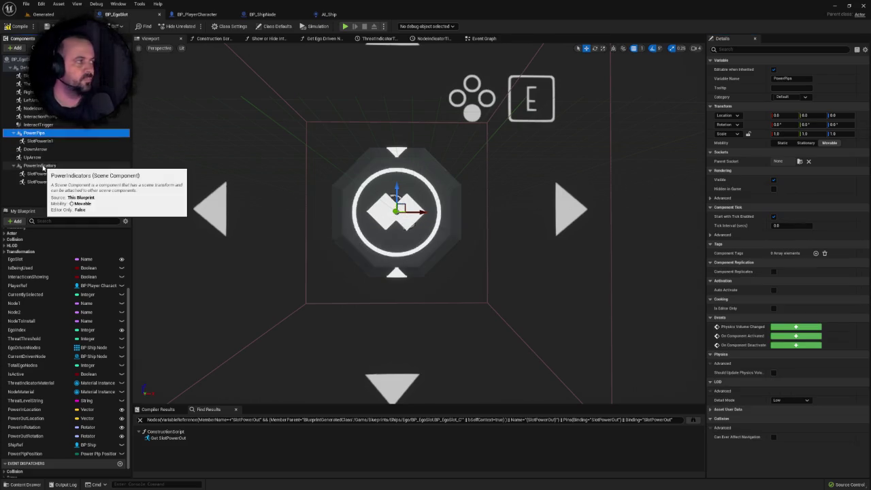
left_click(43, 165)
left_click(38, 141)
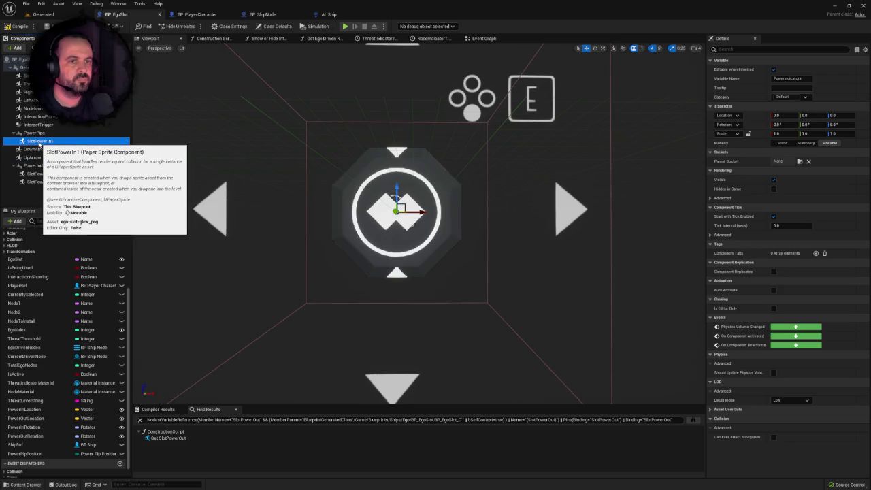
left_click(35, 132)
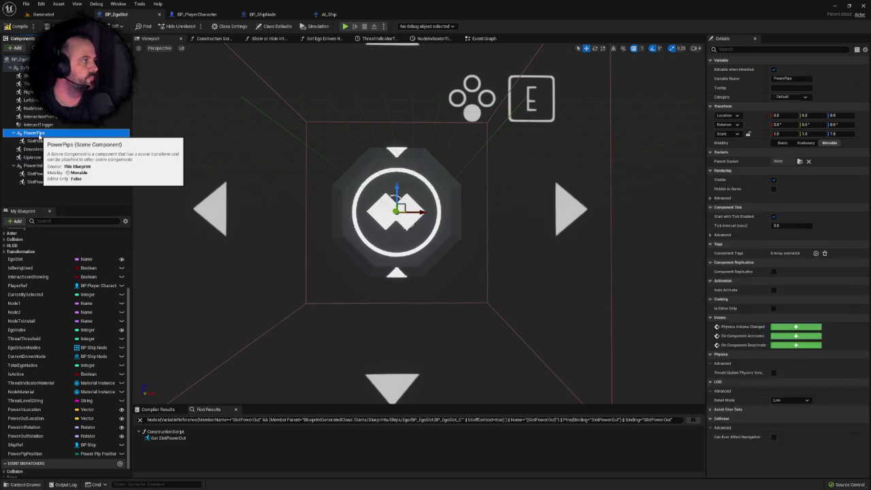
type("80")
key("Return")
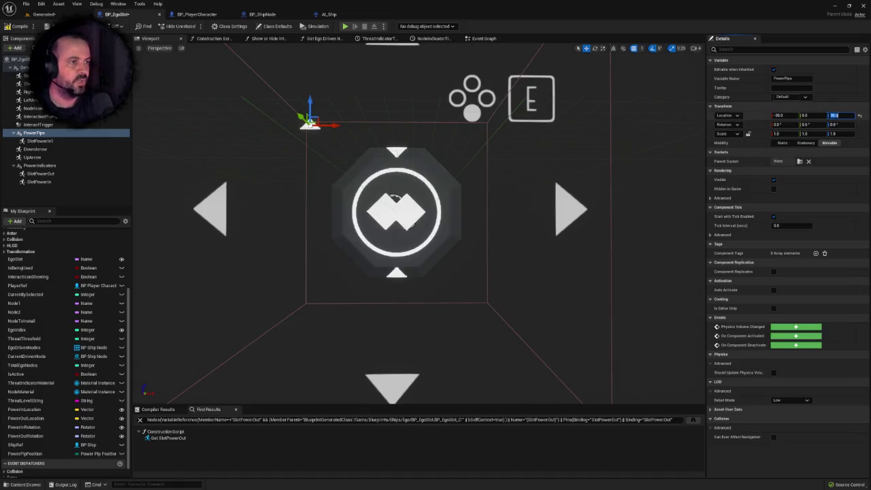
scroll(456, 208, "down", 5)
scroll(455, 208, "up", 4)
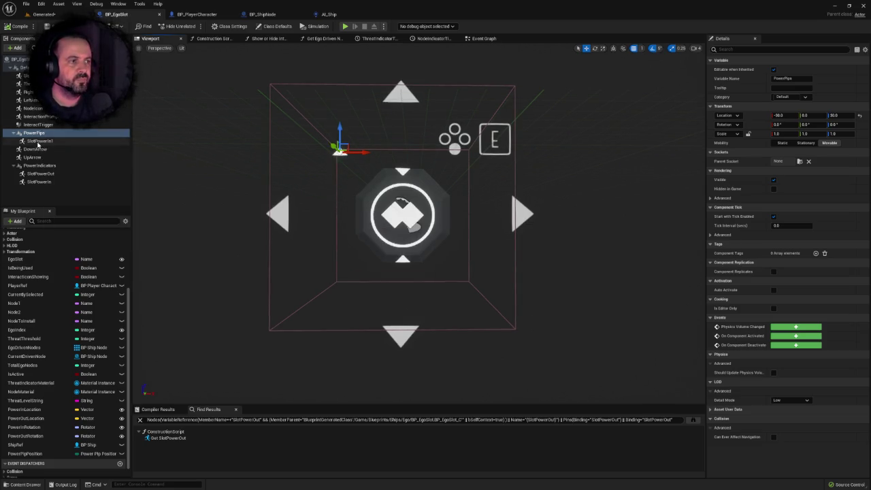
Step: Give the SlotPowerIn1 pip the node1_png sprite at 0.5 scale
left_click(38, 141)
left_click(816, 181)
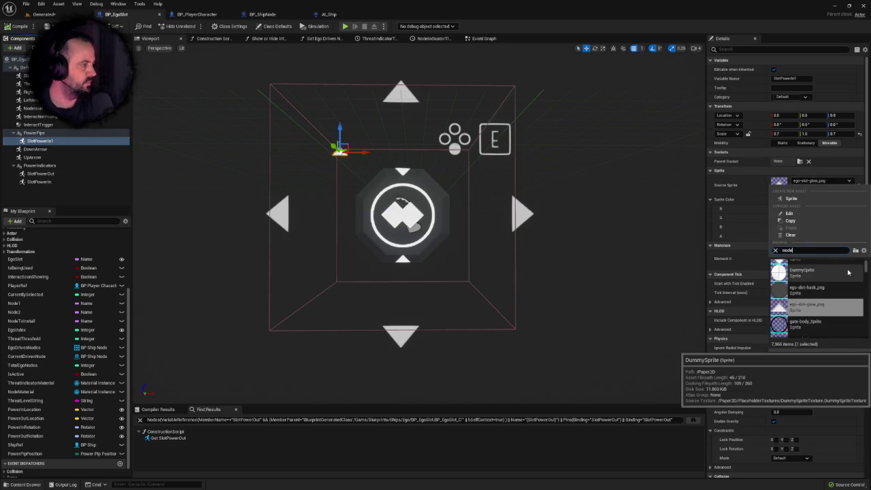
scroll(851, 292, "down", 3)
left_click_drag(869, 303, 869, 308)
left_click(808, 292)
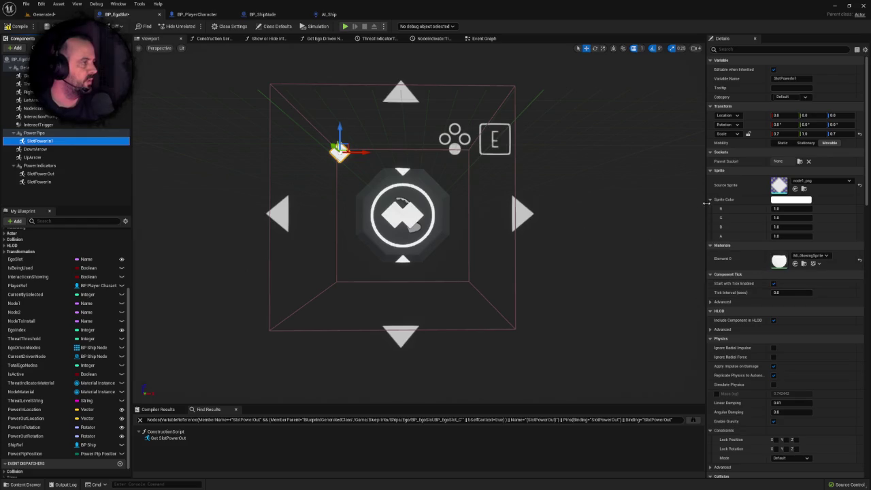
left_click(781, 143)
type("0.5")
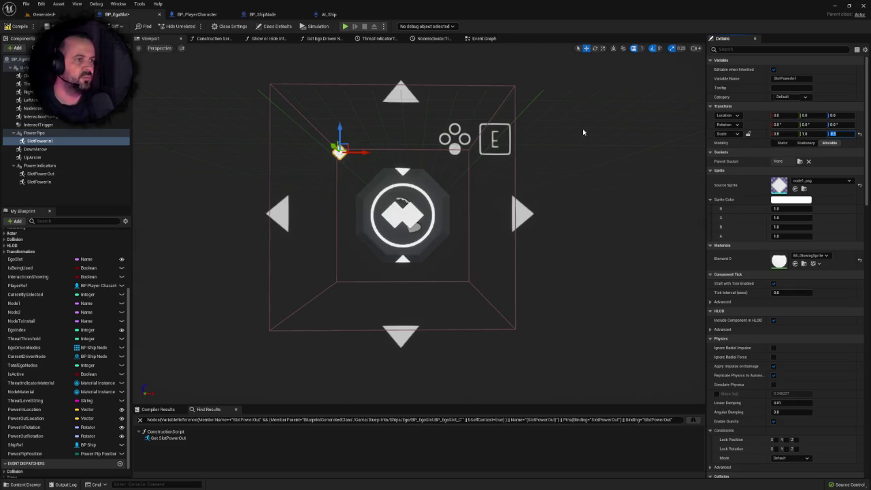
key("Return")
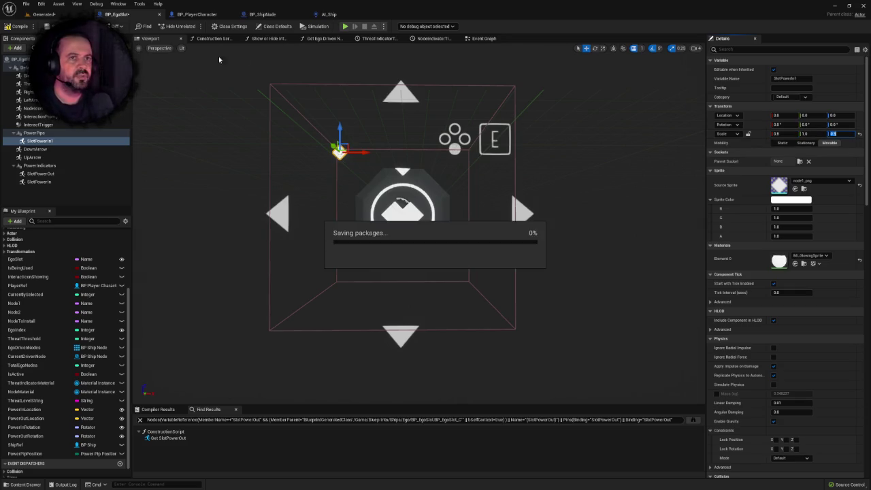
Step: Save BP_EgoSlot and return to the Generated level
left_click(21, 28)
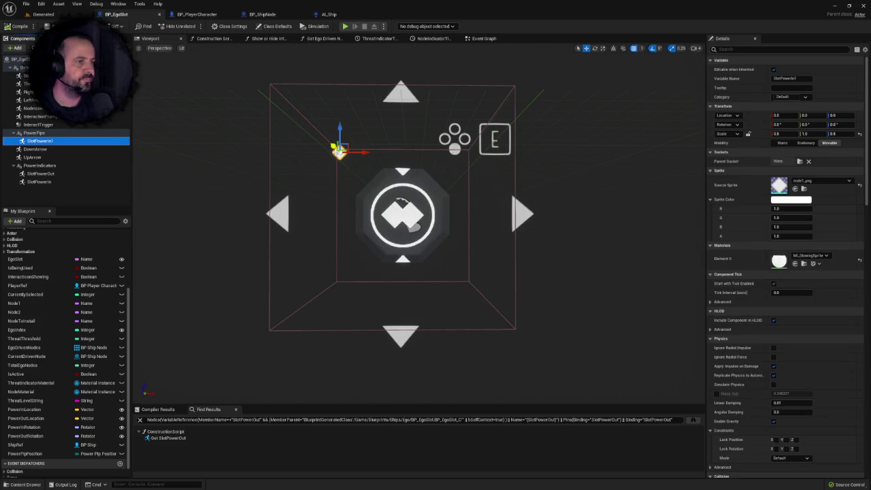
left_click(34, 149)
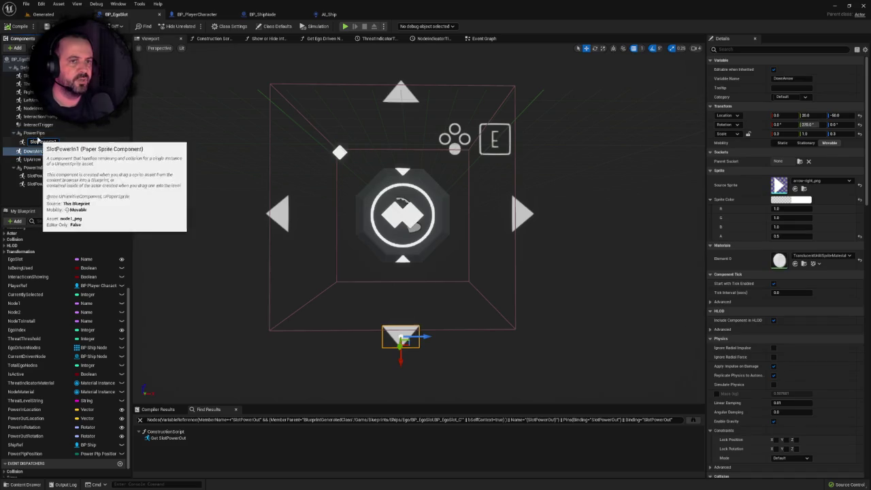
left_click(35, 132)
left_click(62, 14)
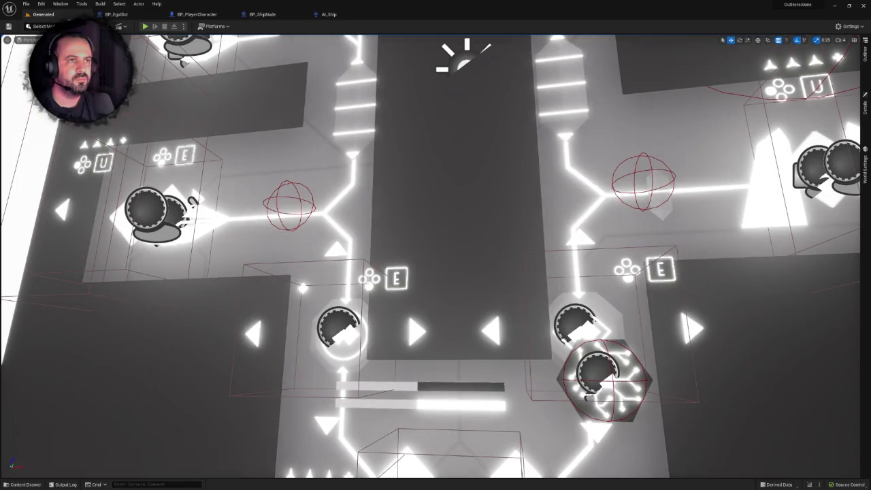
Step: Play-test the Generated level full-screen, moving the player toward the heart, then reopen BP_EgoSlot
left_click(145, 26)
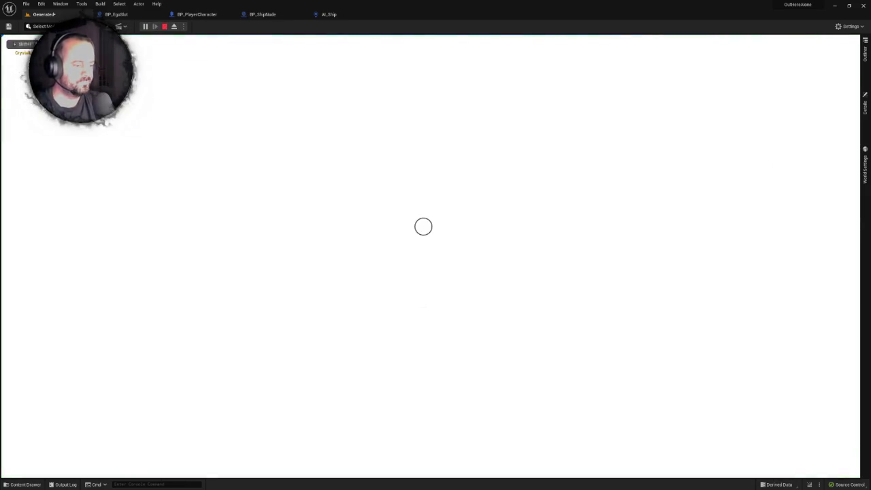
key("F11")
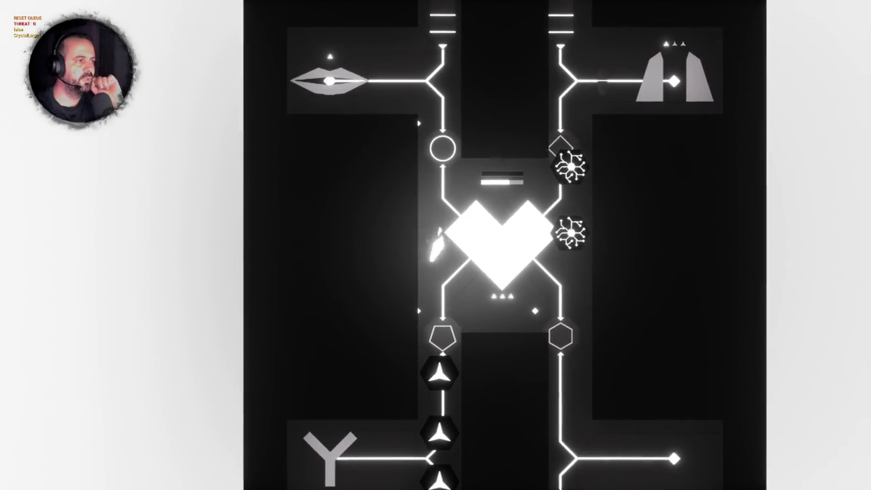
key("w")
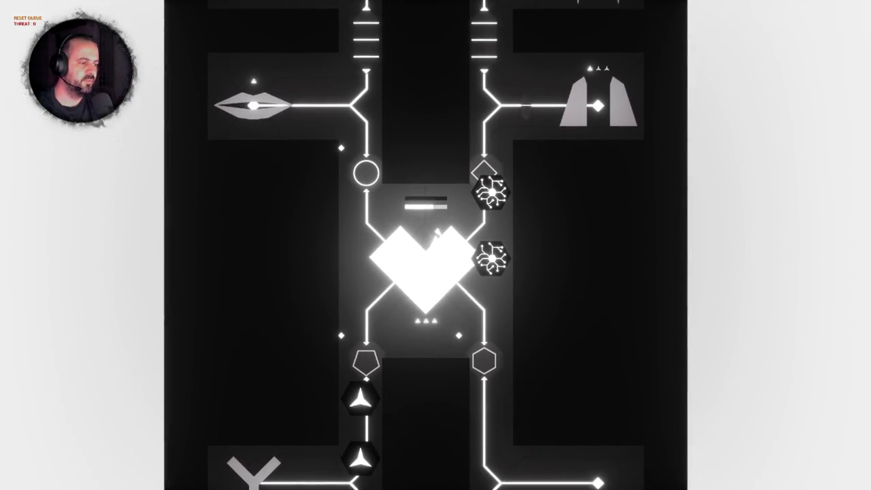
key("Escape")
key("Escape")
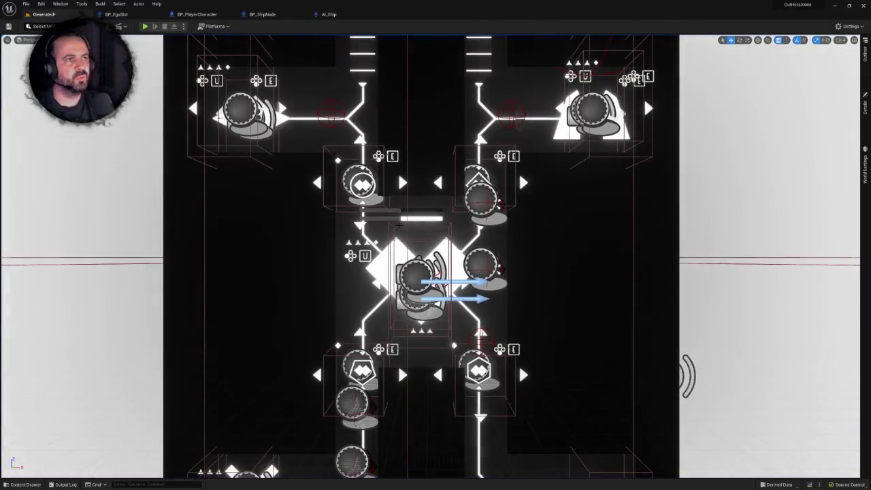
left_click(118, 13)
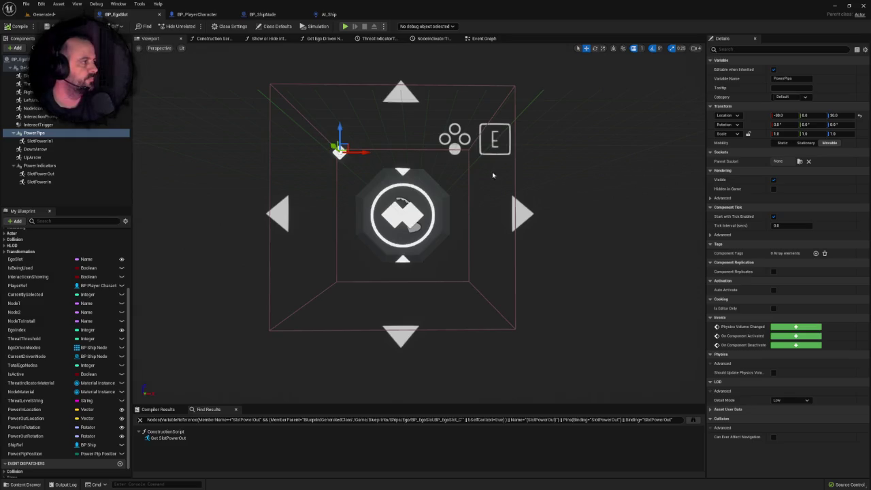
Step: Move PowerPips in toward the slot centre at height 20, then launch a play-test
left_click(42, 142)
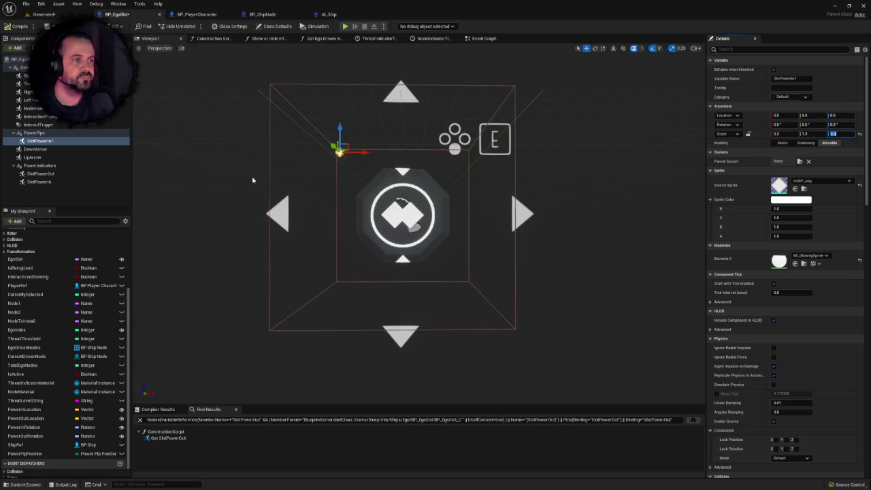
left_click(40, 133)
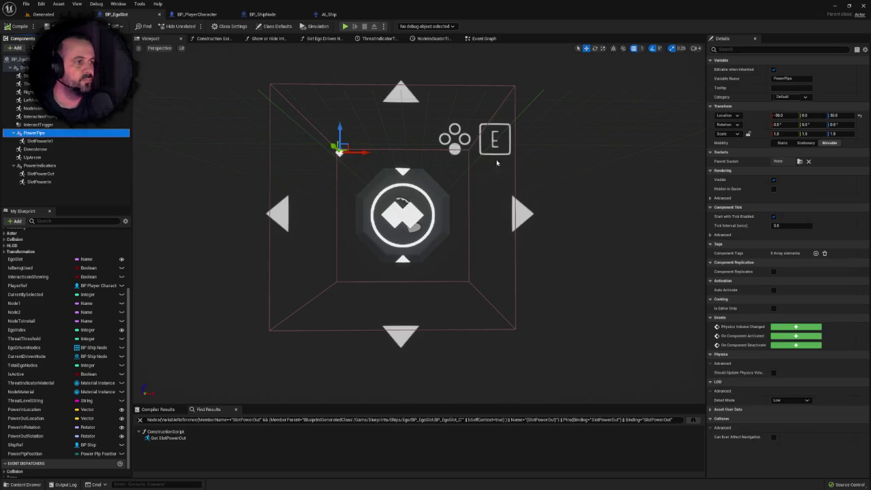
left_click(780, 115)
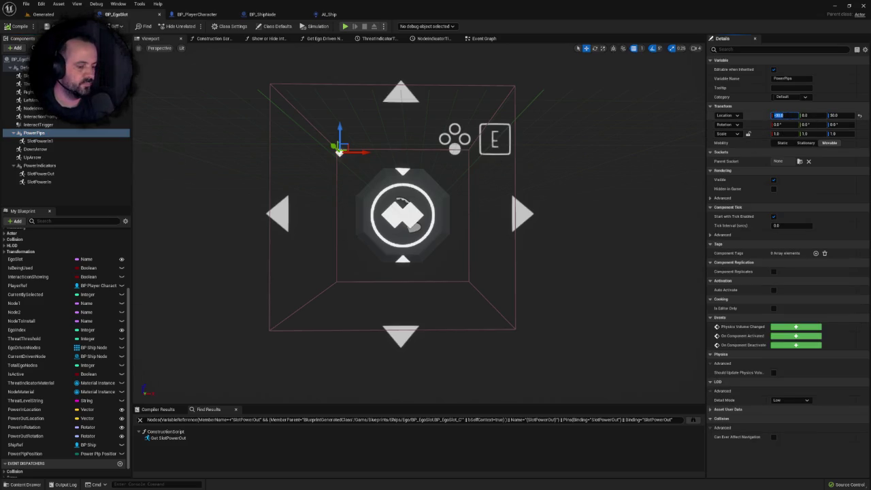
type("-10")
type("20")
key("Return")
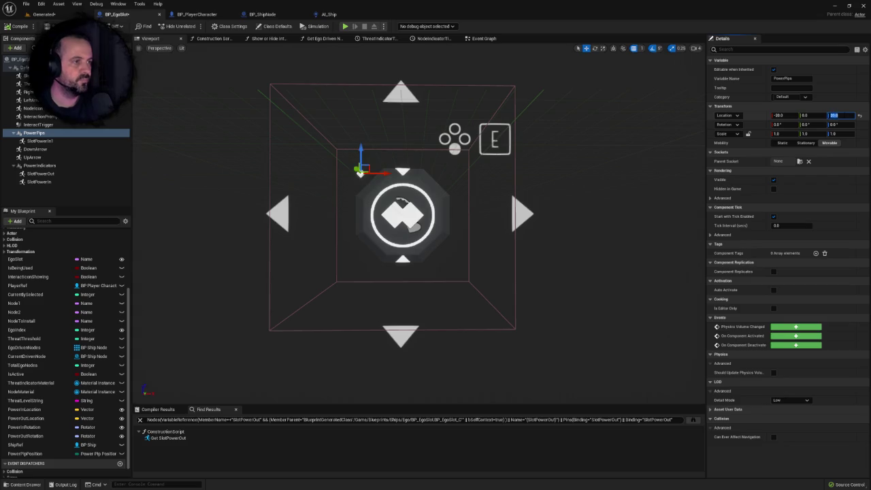
key("Return")
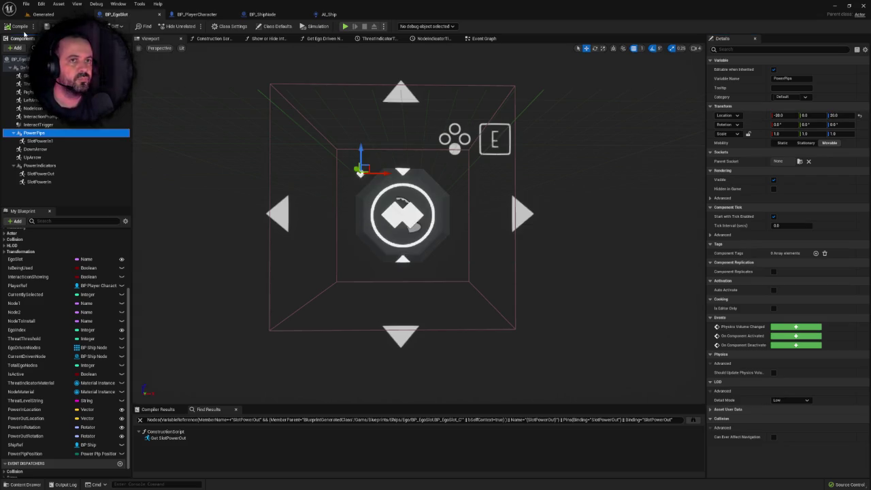
left_click(41, 16)
left_click(146, 26)
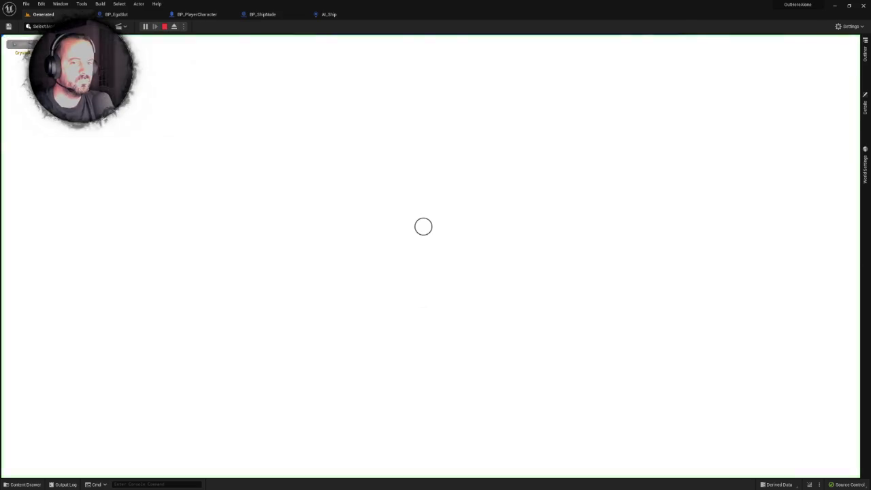
Step: Play the Generated level full-screen, taking and releasing game input, then stop the session
key("F11")
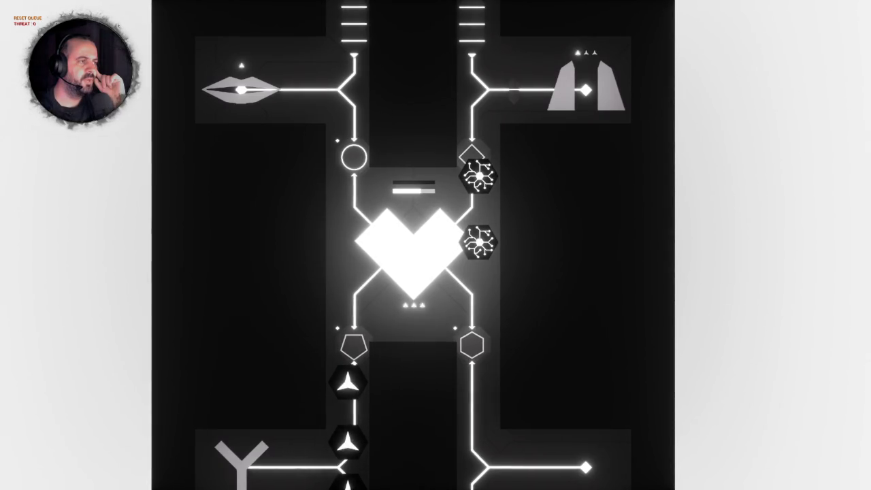
left_click(354, 144)
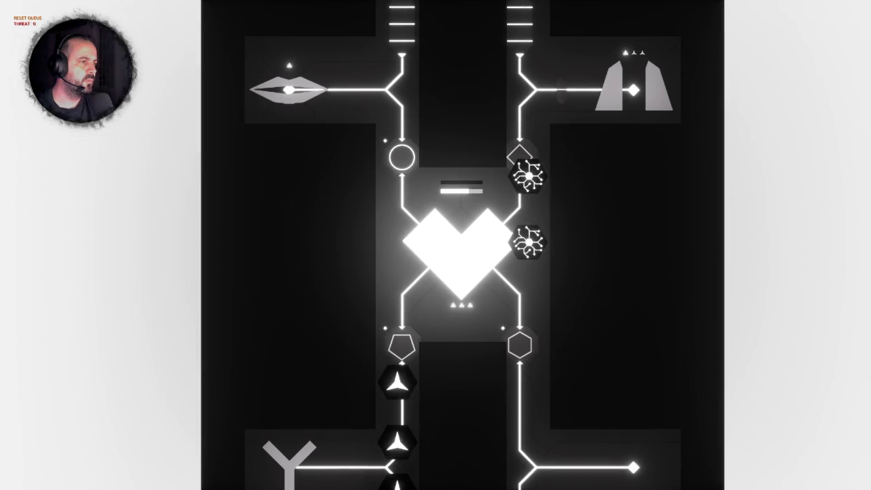
key("shift+F1")
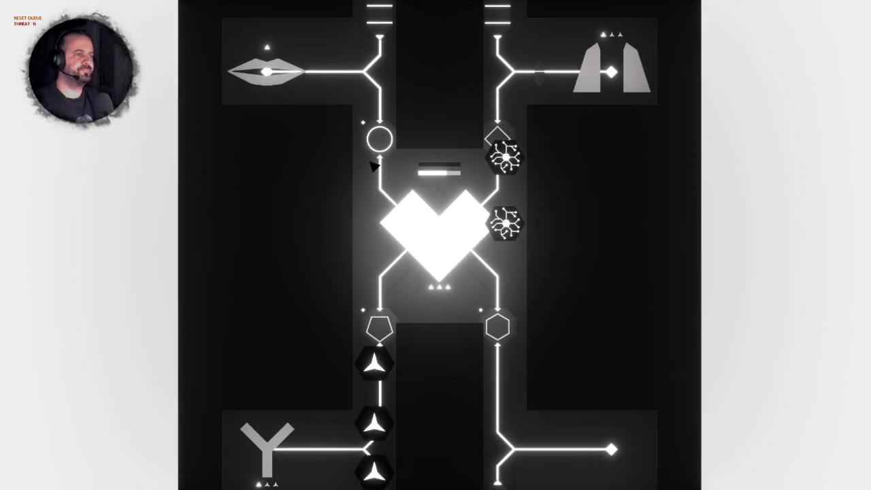
key("Escape")
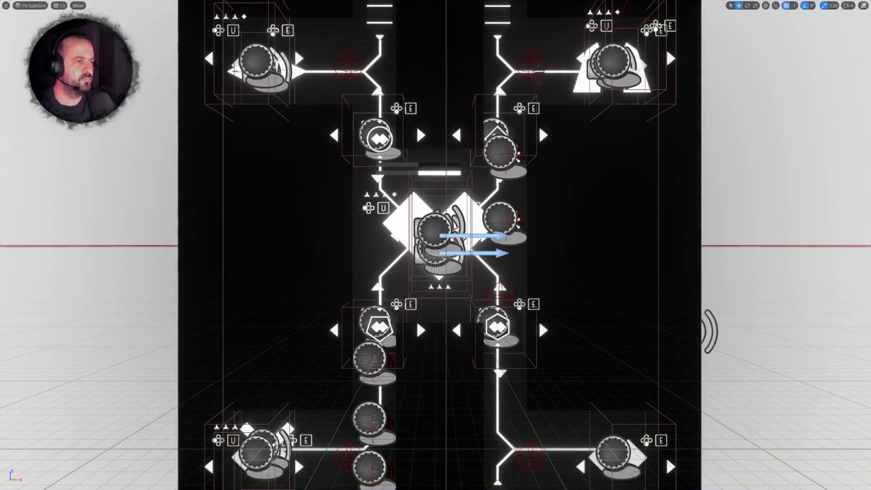
Step: Back in BP_EgoSlot, shift the PowerPips group to X -7.0
key("ctrl+a")
key("F11")
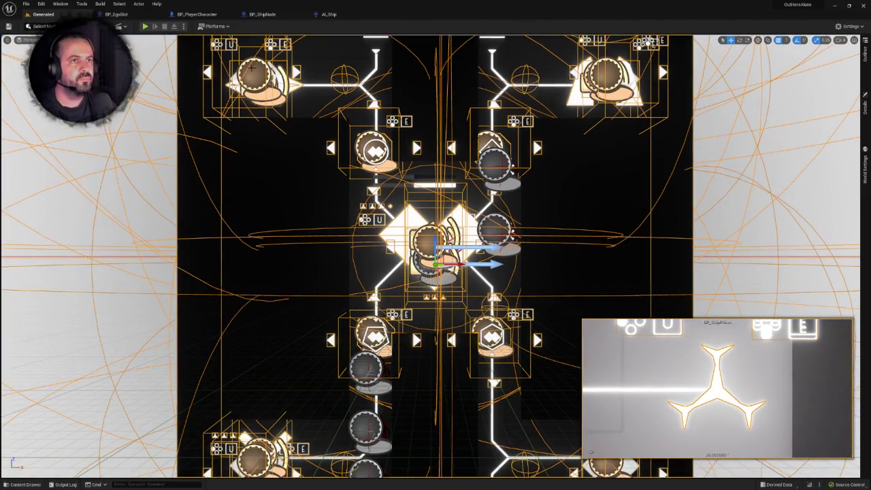
left_click(109, 14)
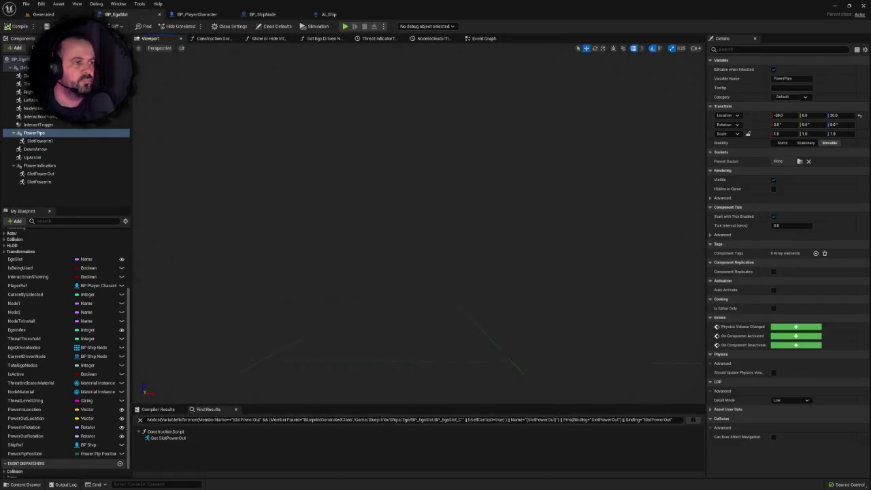
scroll(488, 271, "up", 5)
mouse_move(364, 161)
left_mouse_down()
mouse_move(364, 204)
mouse_move(344, 204)
mouse_move(364, 160)
left_mouse_up()
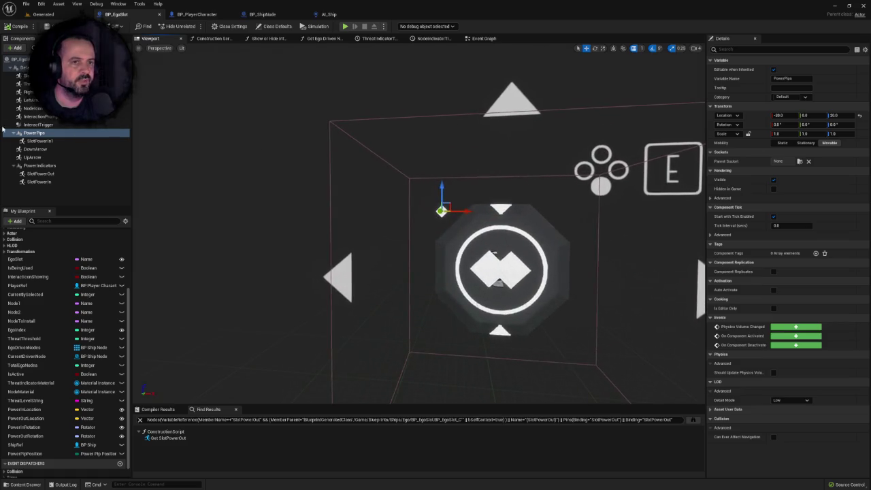
left_click(38, 133)
left_click(783, 116)
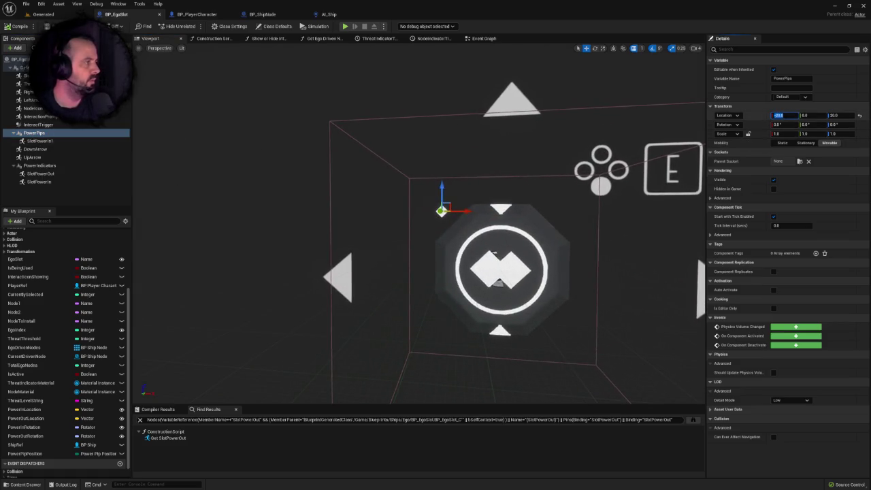
type("-5")
key("Return")
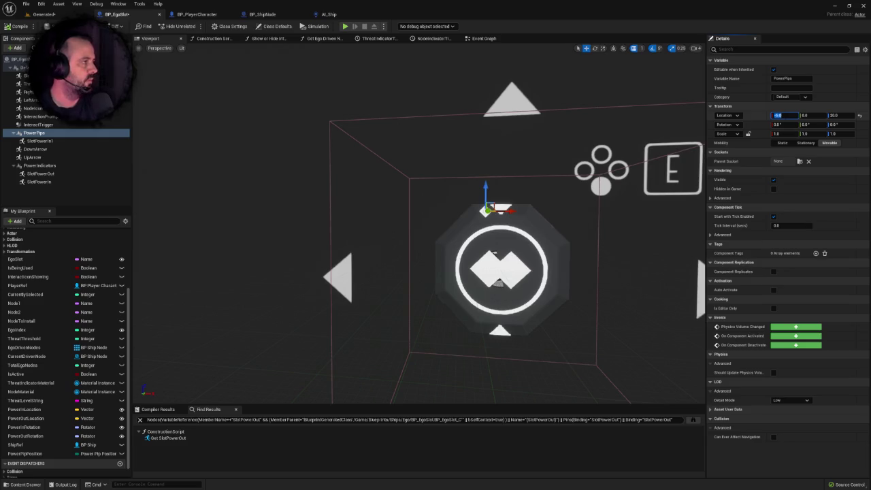
type("-7")
key("Return")
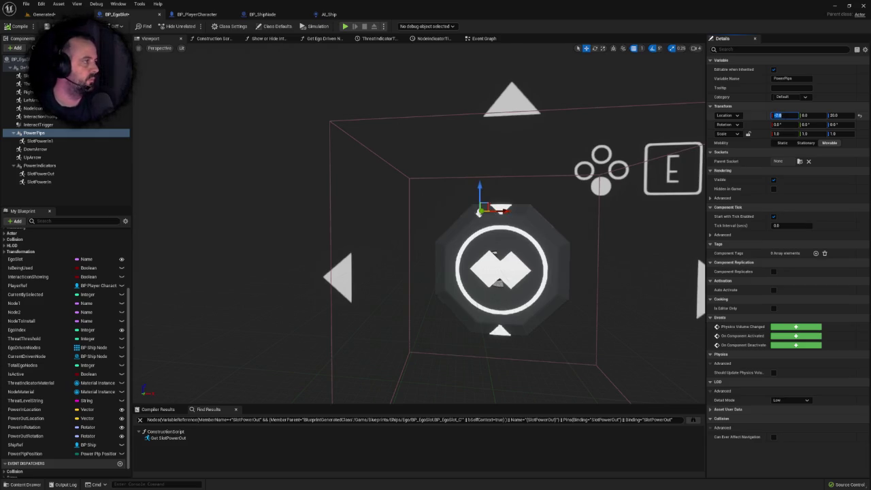
Step: Raise PowerPips' Z location to 30, save, and return to the Generated level
left_click(829, 116)
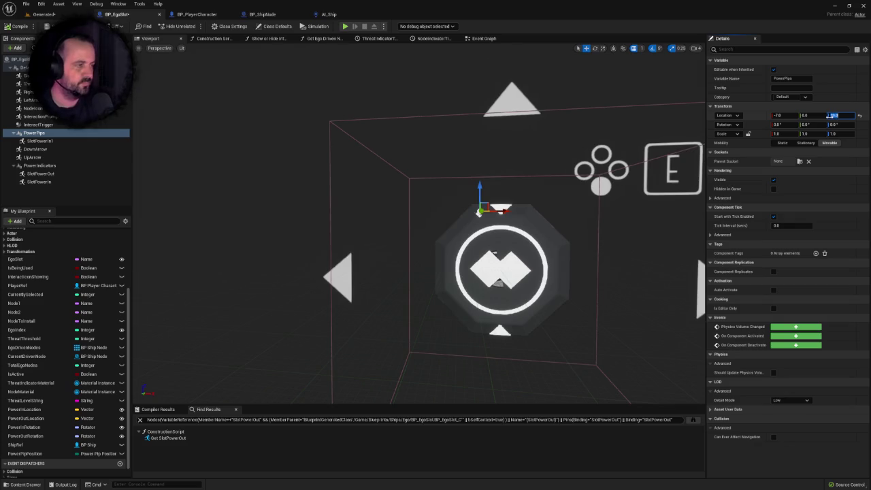
type("30")
key("Return")
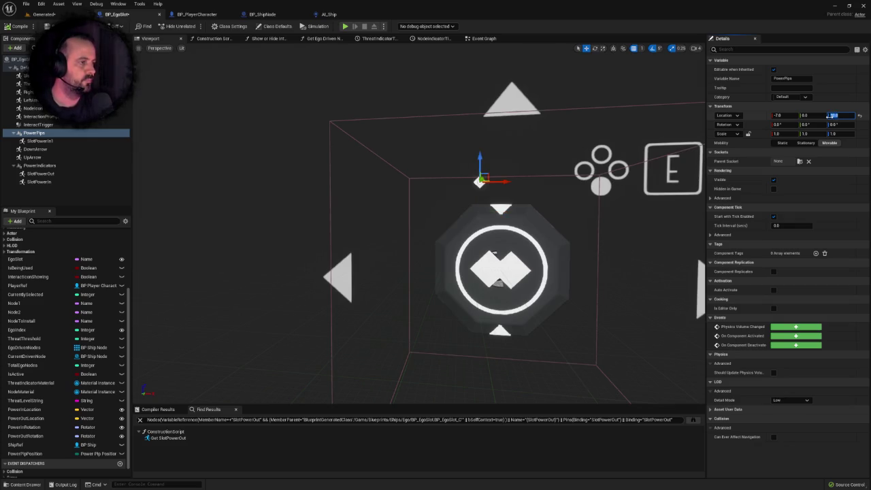
key("ctrl+s")
left_click(43, 14)
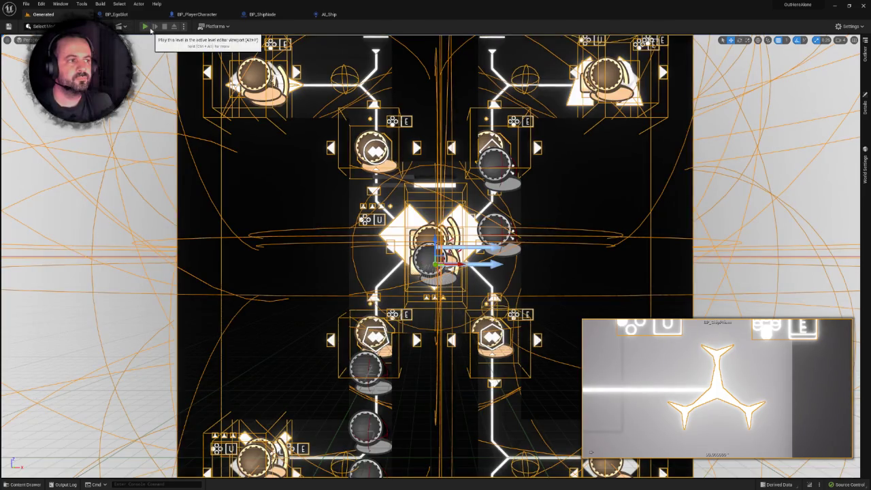
Step: Play-test full-screen, walking the player between the heart, circle, hexagon and right-hand nodes, then reopen BP_EgoSlot
left_click(146, 26)
key("F11")
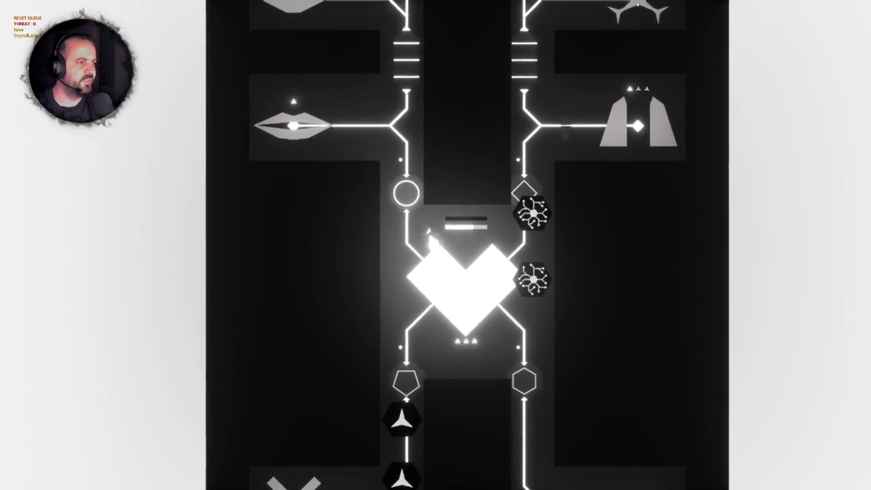
key("w")
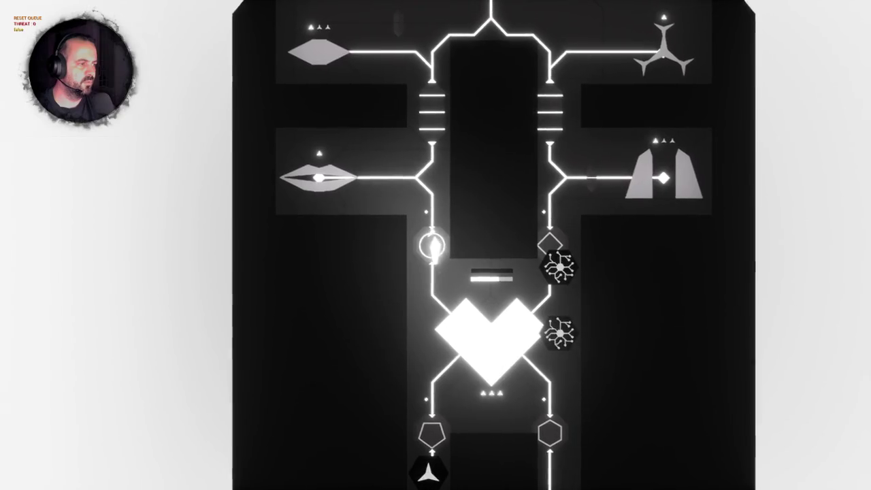
key("s")
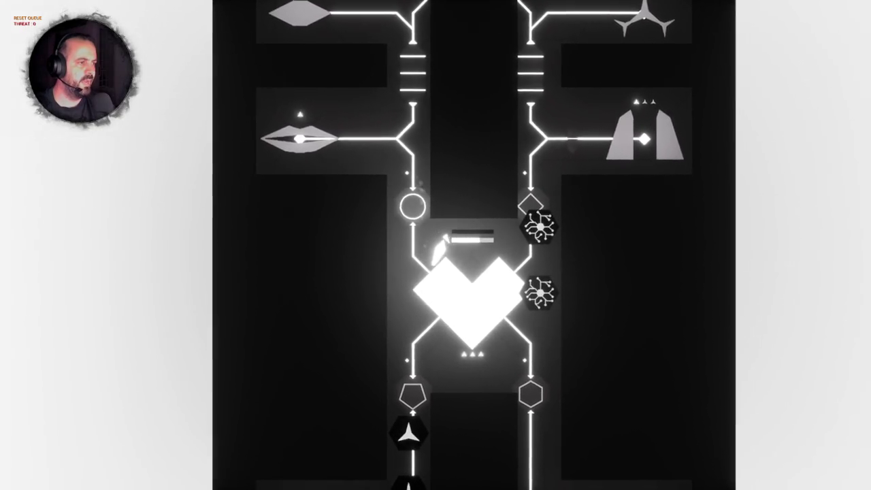
key("d")
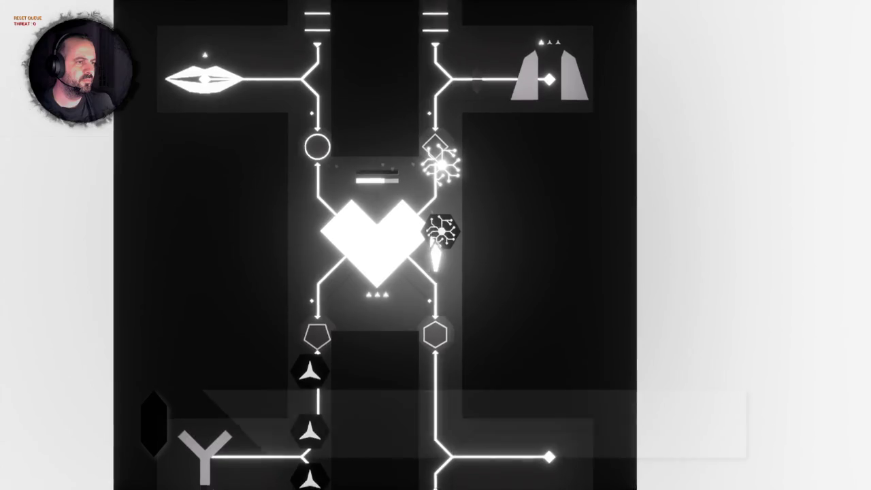
key("s")
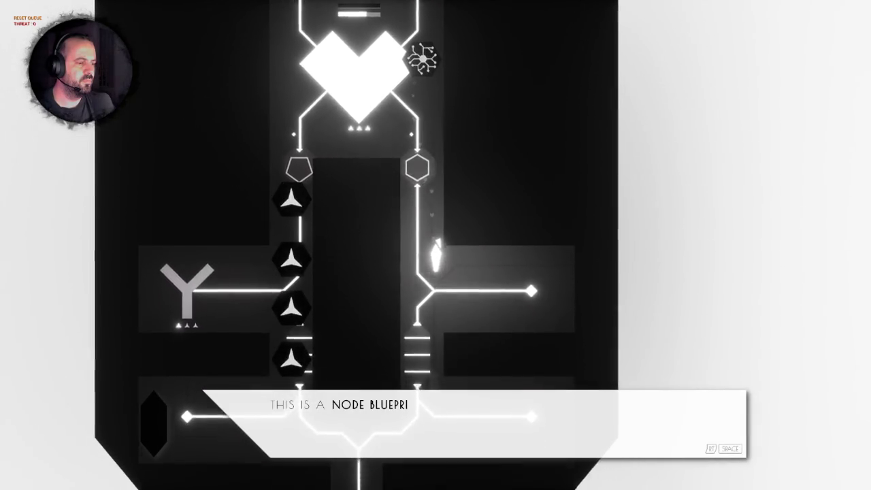
key("d")
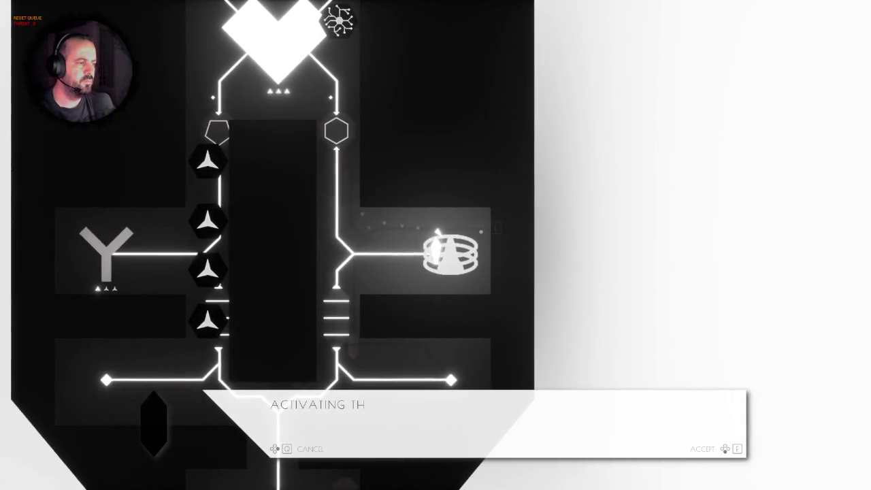
key("a")
key("w")
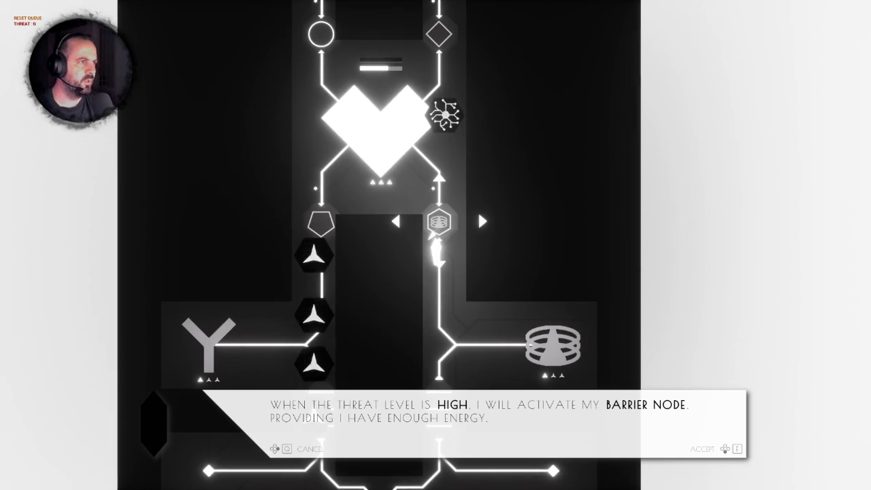
key("F8")
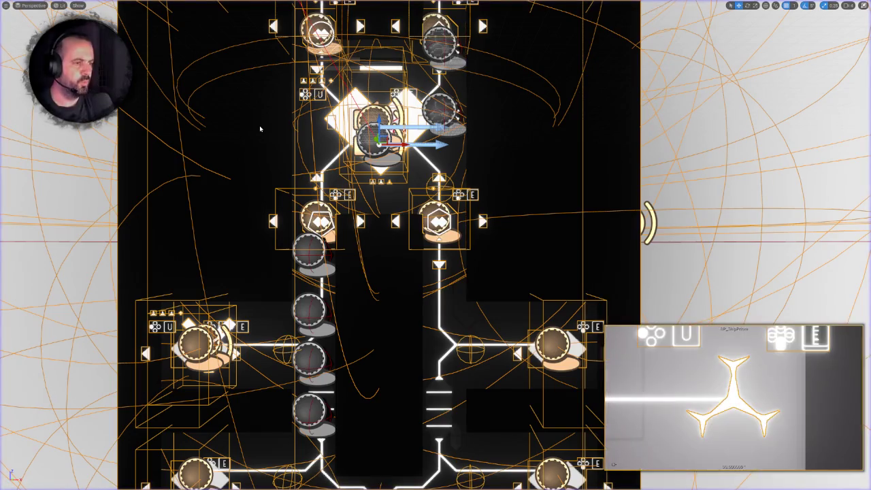
key("Escape")
left_click(129, 14)
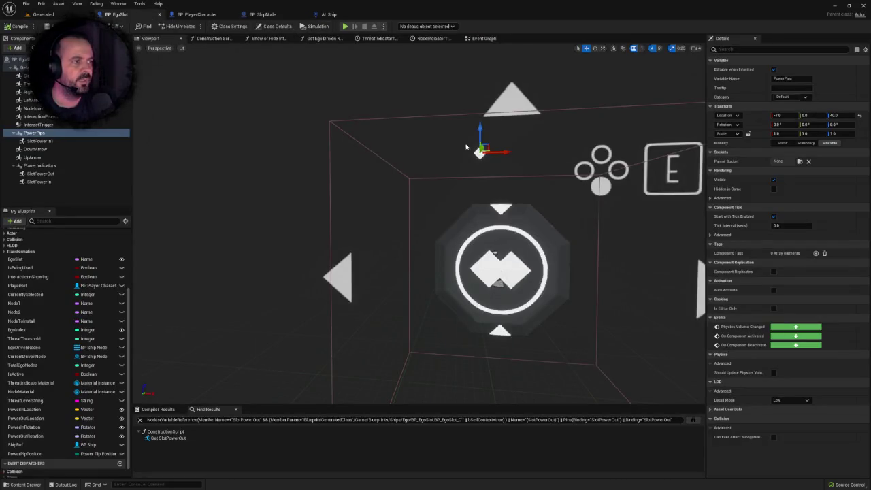
Step: Rename the SlotPowerIn1 pip sprite to PowerLow
scroll(419, 222, "down", 5)
double_click(76, 132)
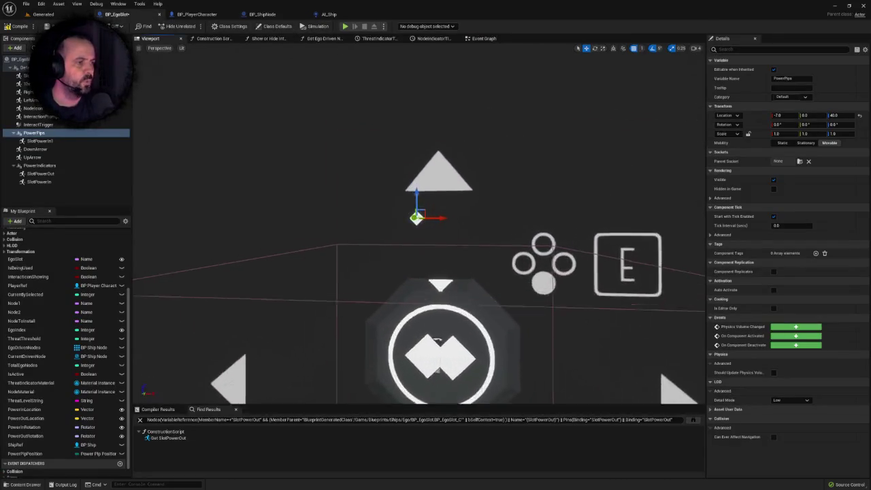
left_click(41, 141)
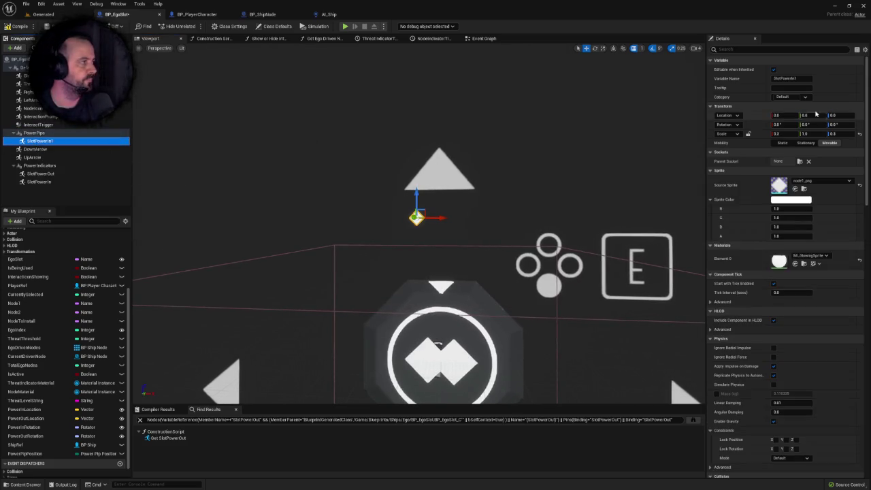
left_click(784, 78)
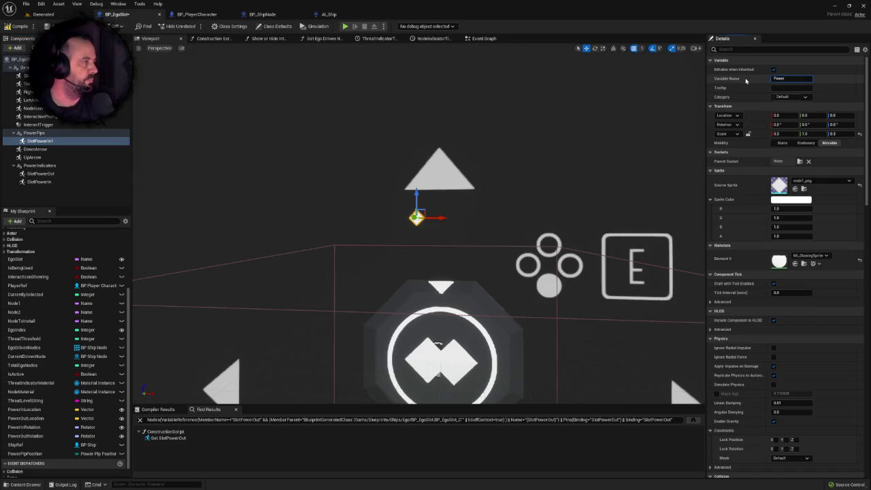
key("Return")
Step: Duplicate the PowerLow pip and name the copy EnergyMedium
right_click(41, 144)
left_click(68, 193)
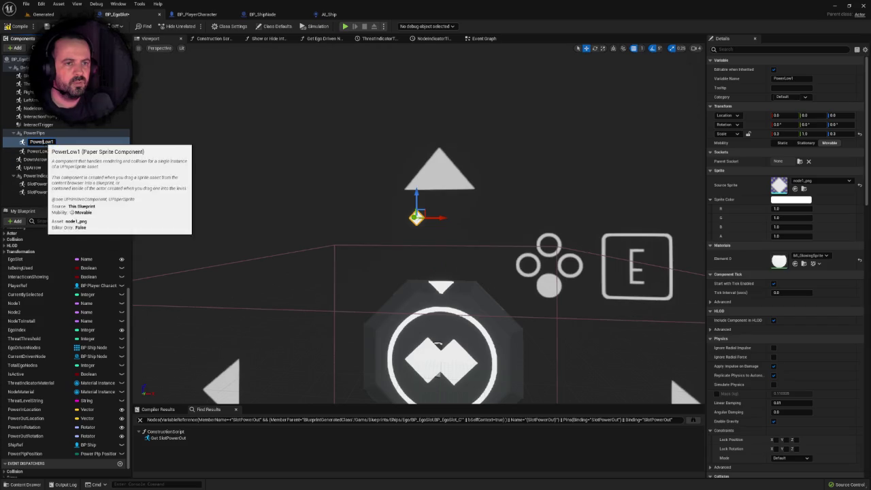
type("Medium")
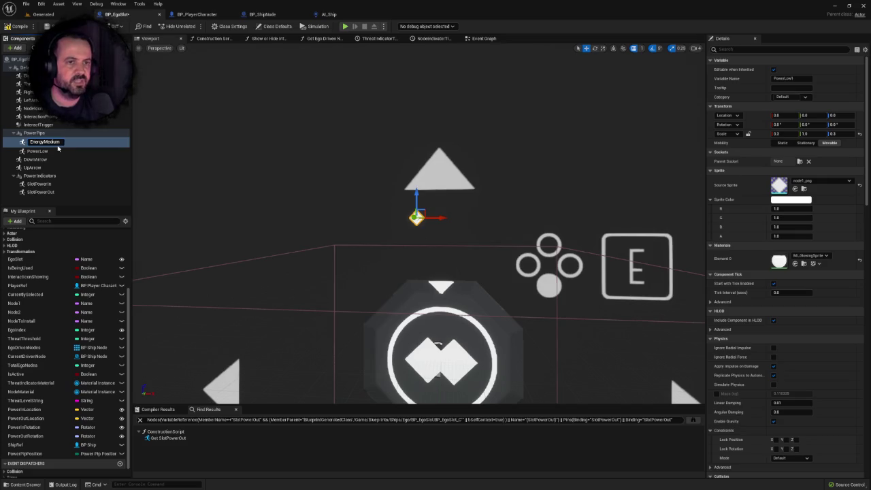
key("Return")
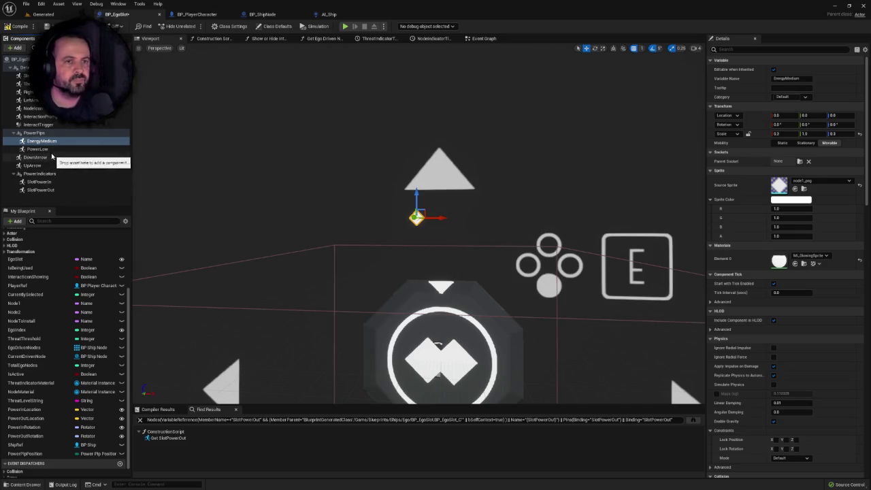
Step: Rename the PowerLow pip to EnergyLow and the PowerPips group to EnergyPips
left_click(39, 149)
left_click(783, 79)
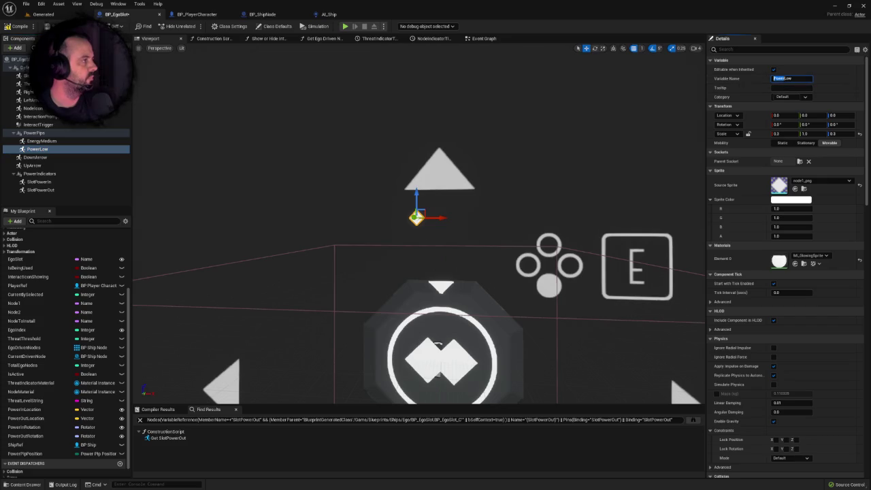
left_click(116, 134)
left_click(783, 79)
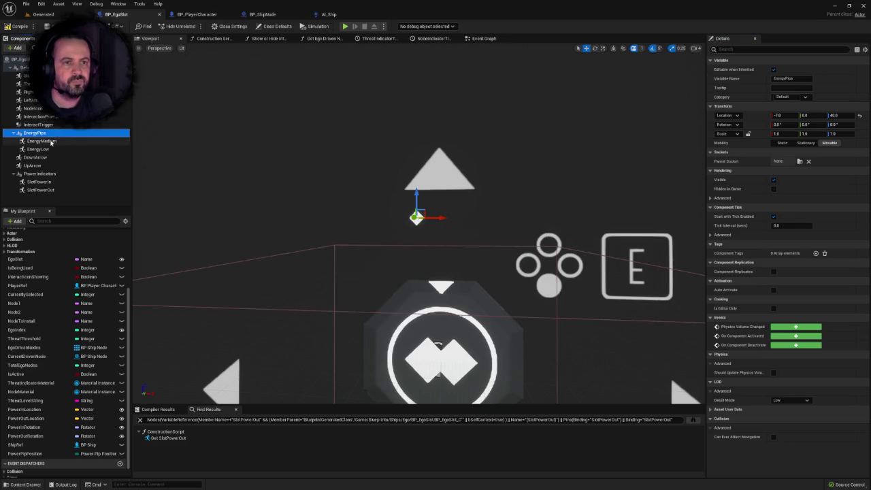
Step: Add a new EnergyHigh pip component under the EnergyPips group
right_click(52, 140)
left_click(79, 189)
type("EnergyHigh")
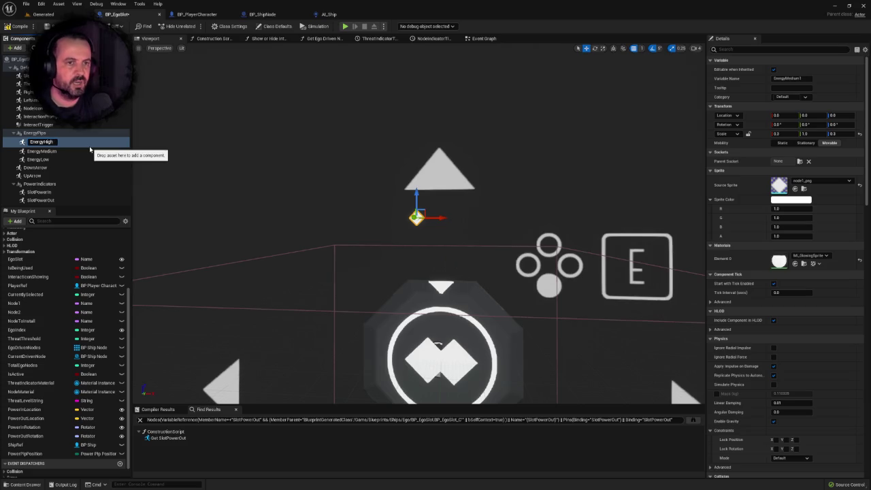
key("Return")
Step: Move the EnergyLow pip to Location Z -7
left_click(57, 157)
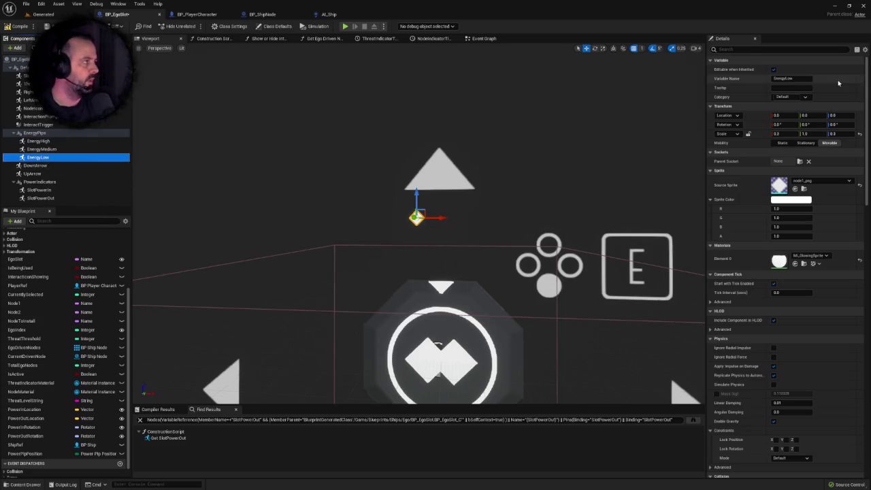
left_click(842, 116)
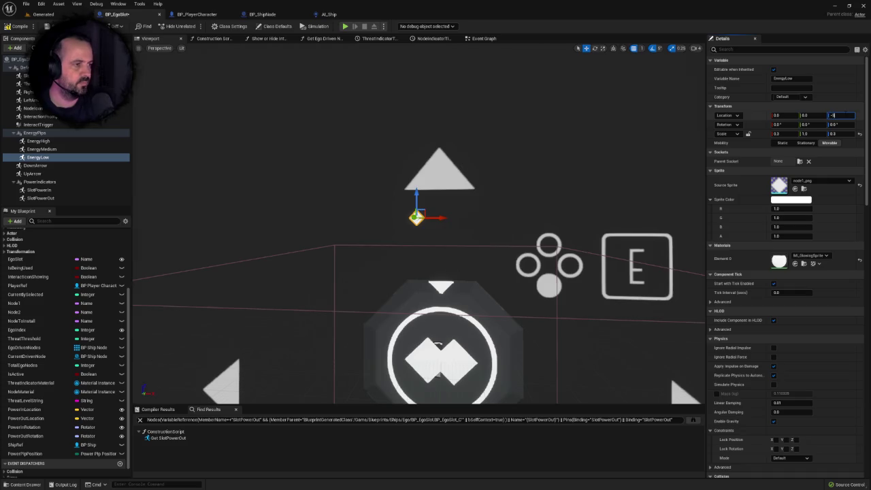
key("Return")
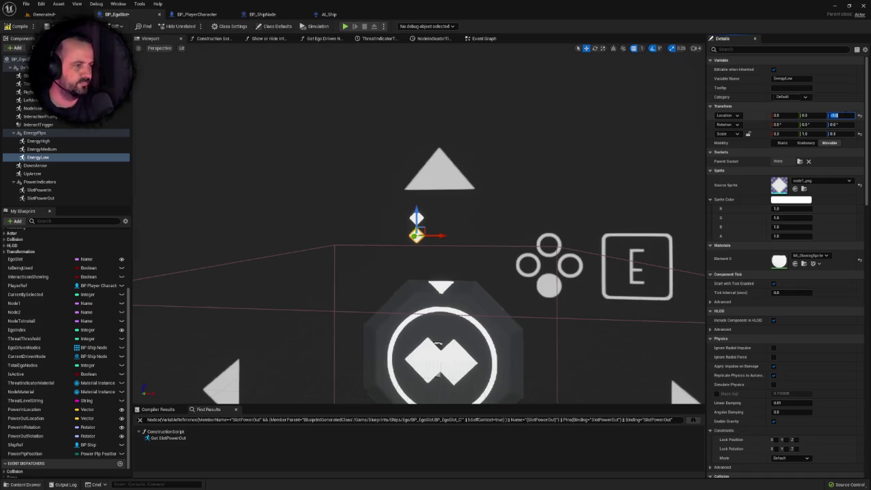
key("Return")
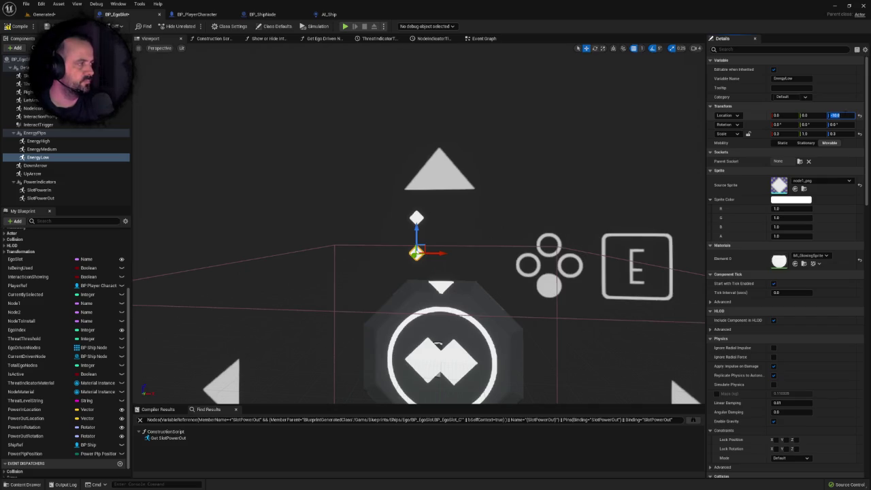
type("5")
key("Return")
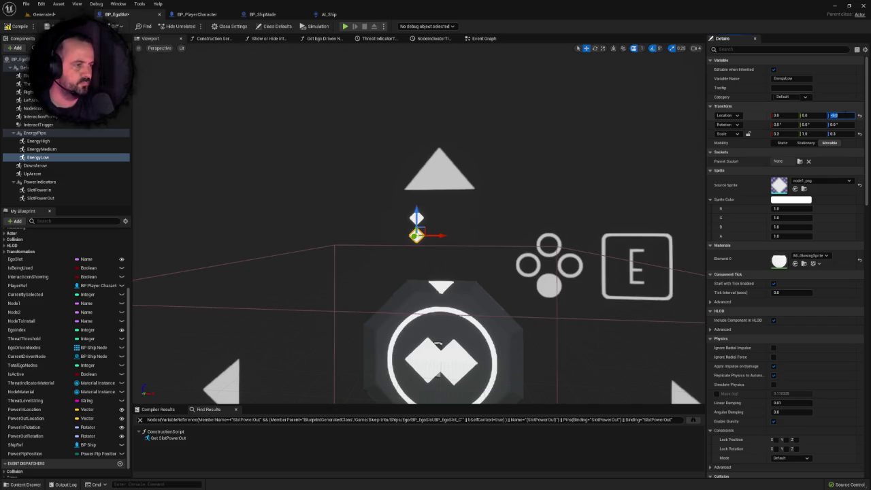
key("Return")
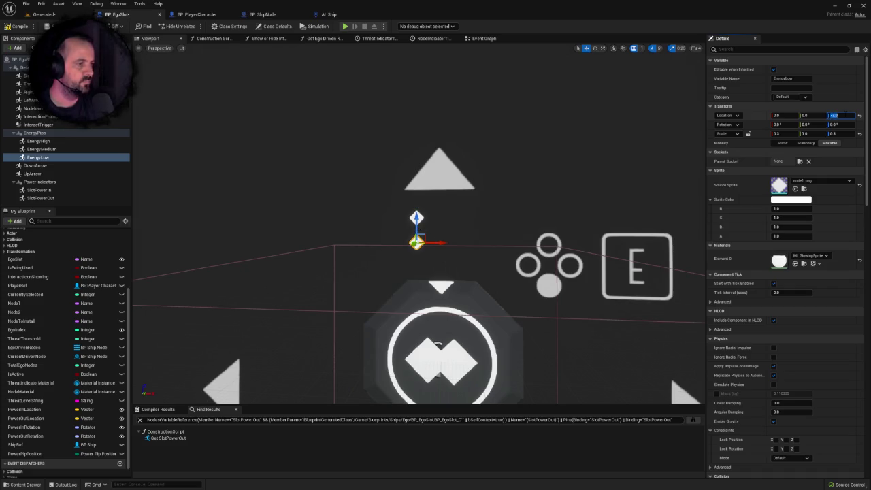
Step: Raise the EnergyHigh pip to Location Z 7, above the middle pip
left_click(39, 142)
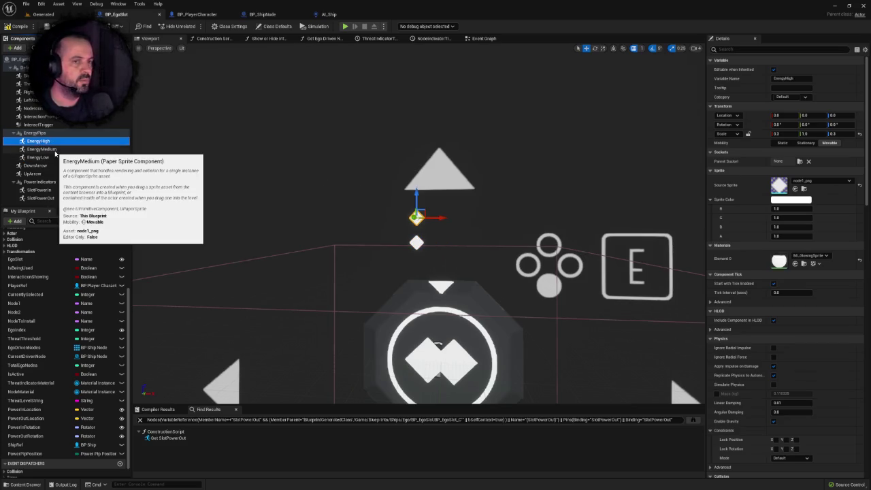
left_click(834, 116)
type("20")
key("Return")
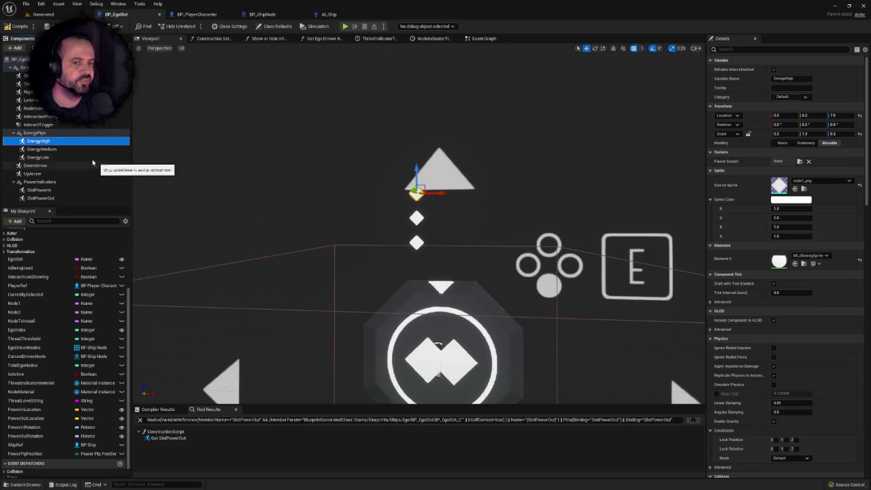
Step: Lower the EnergyPips group from 40 to Z 35, save, and return to the Generated level
left_click(36, 133)
key("f")
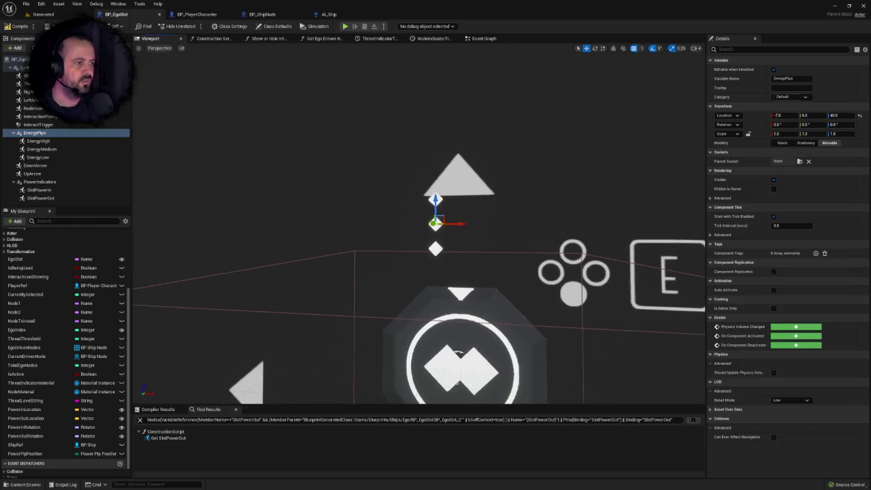
scroll(487, 303, "down", 5)
scroll(635, 260, "up", 2)
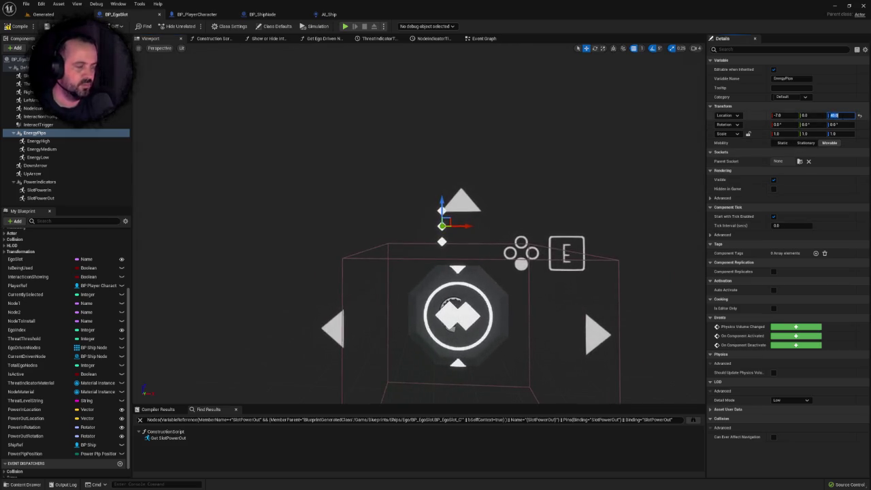
type("30")
key("Return")
key("ctrl+s")
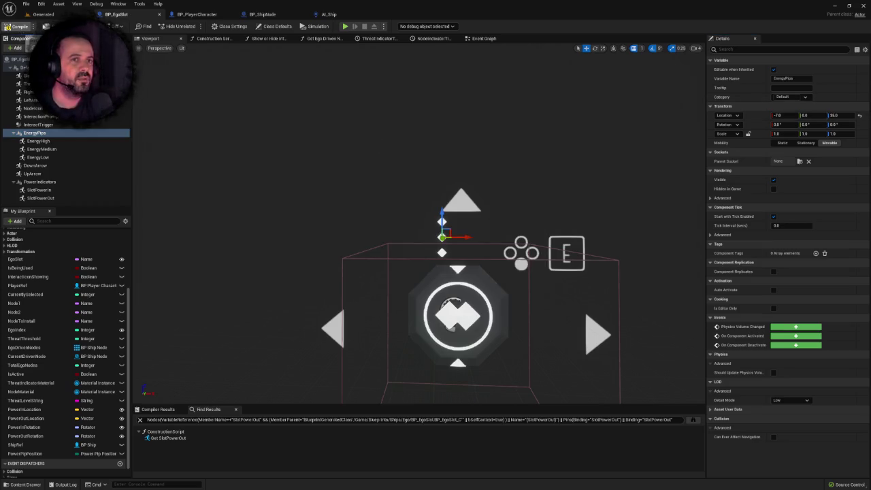
left_click(48, 13)
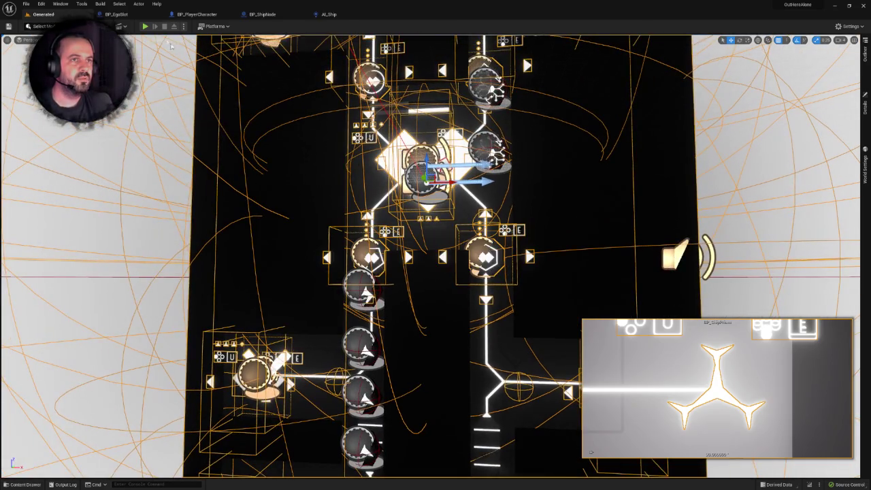
Step: Play the Generated level to check the slot pips, then stop and save the map
left_click(145, 27)
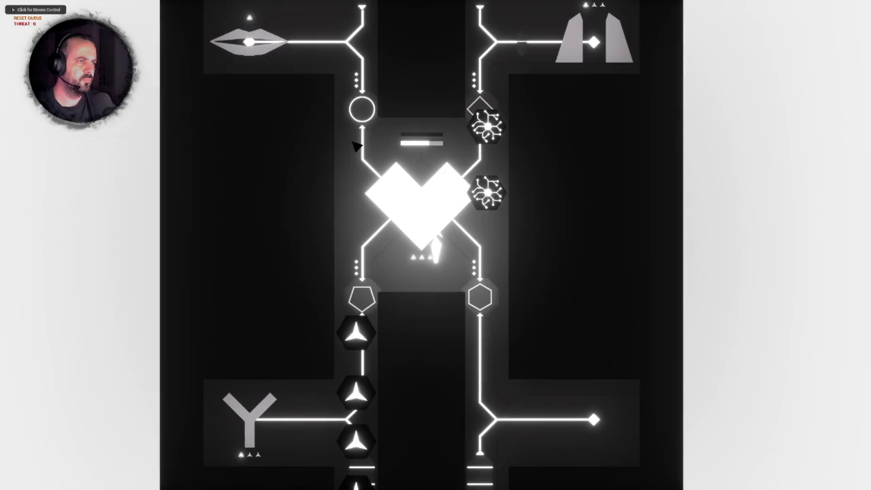
left_click(403, 235)
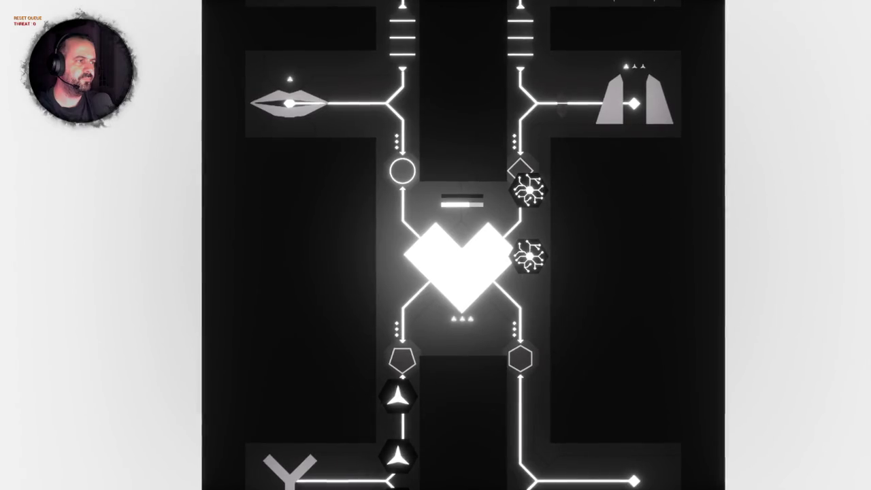
key("Escape")
key("ctrl+s")
Step: Go back to BP_EgoSlot's event graph to find the PowerPipPosition variable
left_click(122, 14)
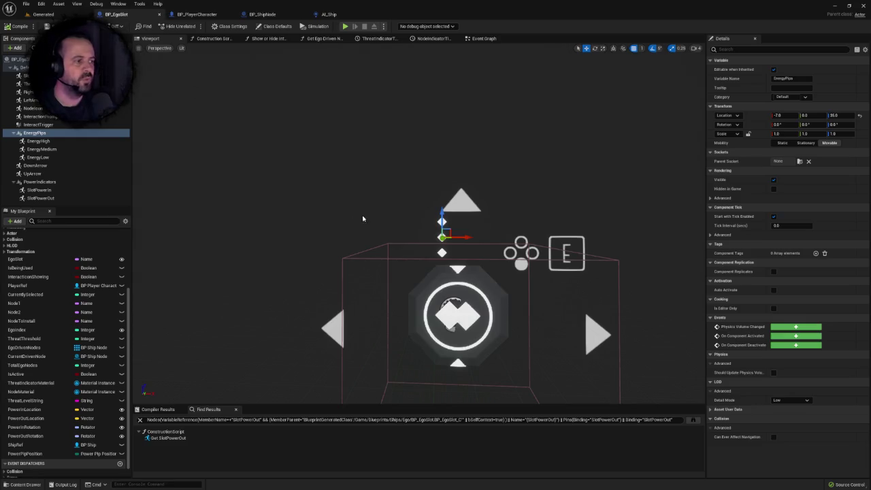
scroll(470, 233, "down", 5)
scroll(311, 97, "up", 3)
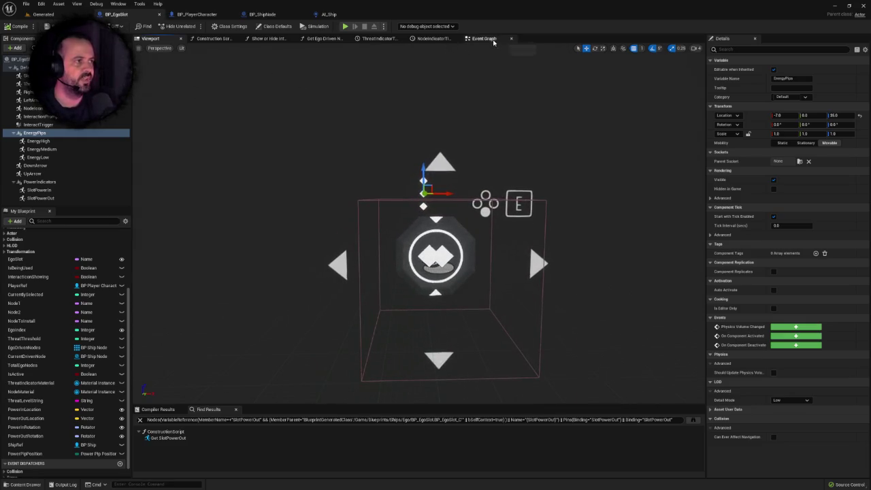
left_click(494, 40)
scroll(401, 197, "down", 5)
mouse_move(420, 258)
left_mouse_down()
mouse_move(443, 116)
mouse_move(455, 260)
left_mouse_up()
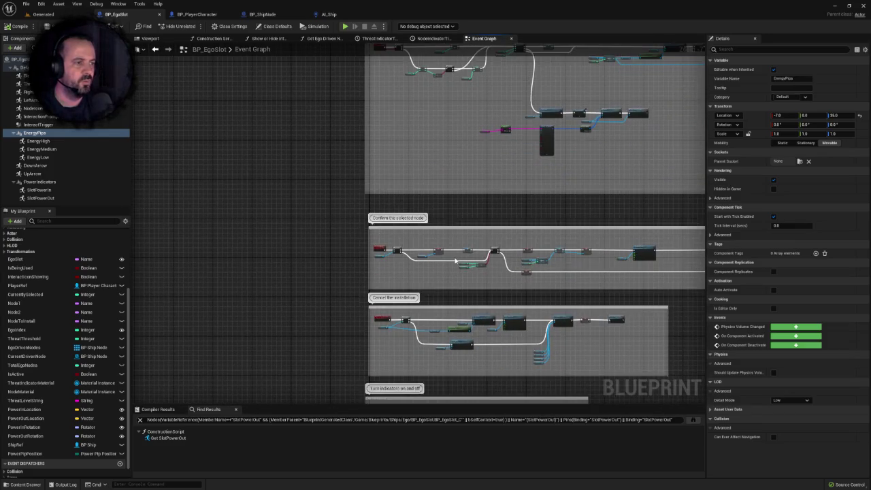
Step: Rename PowerPipPosition to EnergyPipPosition and make it Instance Editable and Expose on Spawn
left_click(48, 453)
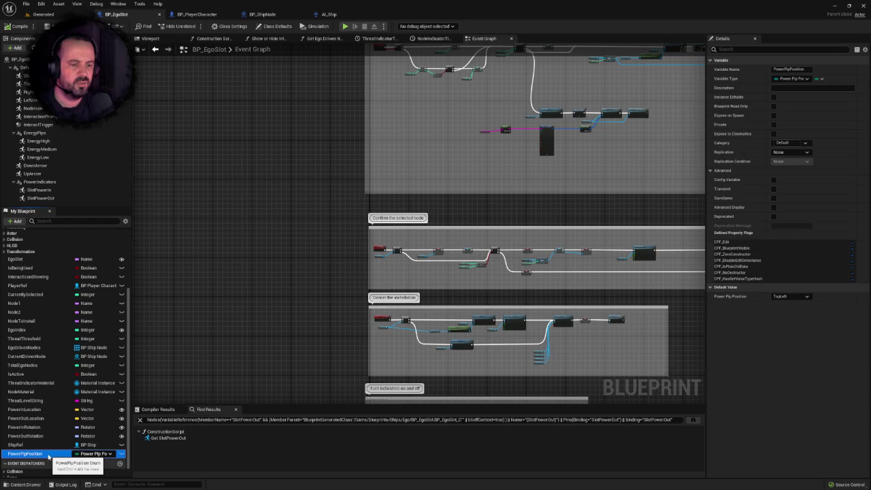
left_click(790, 70)
key("Home")
key("Delete")
key("Delete")
key("Delete")
key("Return")
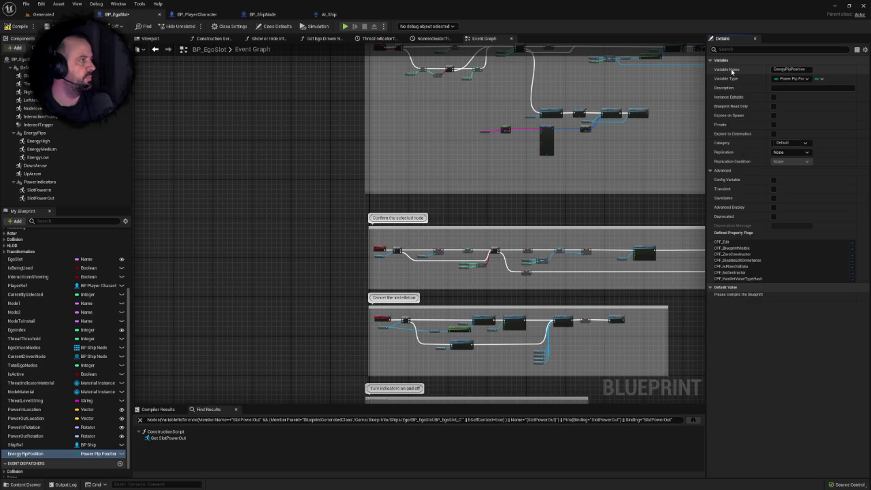
left_click(773, 97)
left_click(773, 115)
left_click_drag(574, 184, 507, 221)
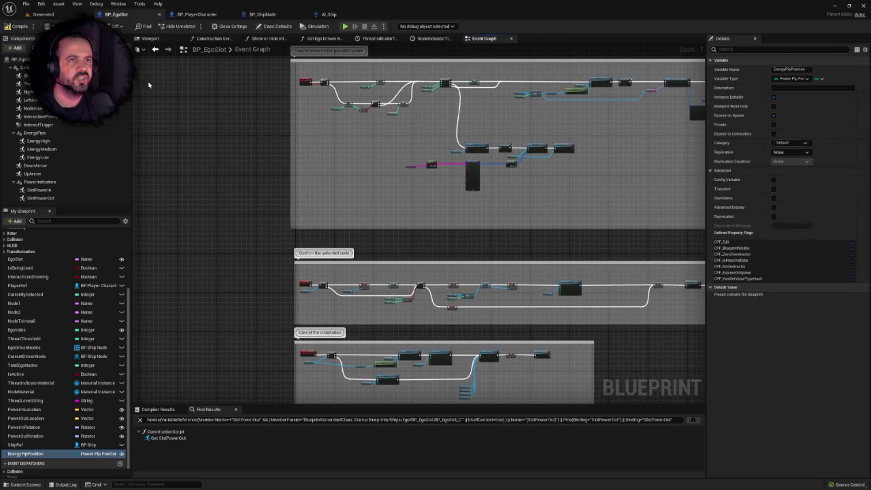
Step: Rename the PowerPipPosition enum asset to EnergyPipPosition in the Content Drawer
left_click(51, 16)
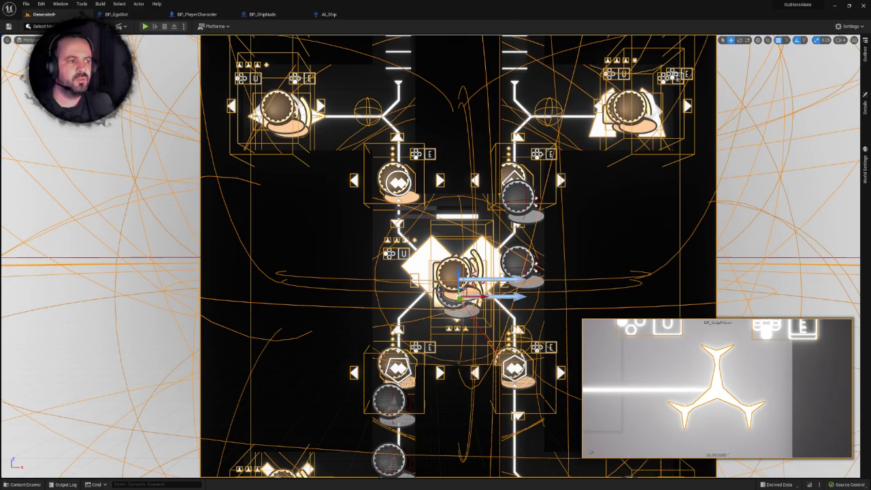
key("ctrl+space")
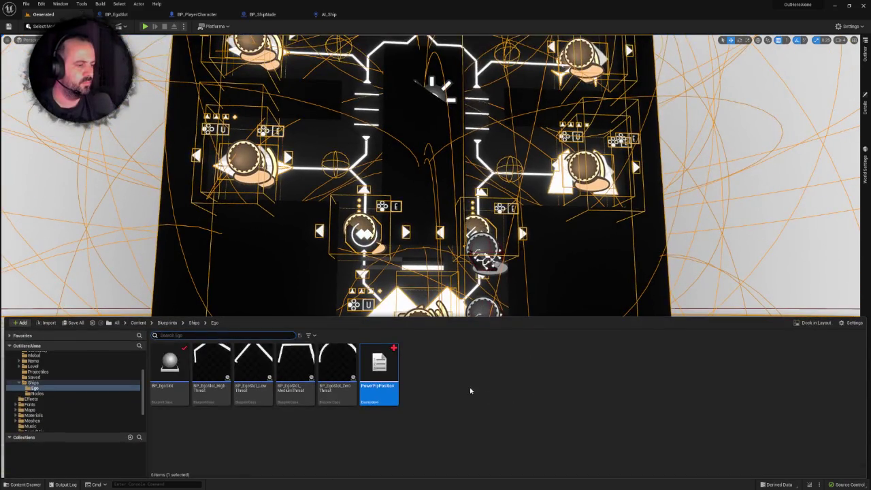
right_click(379, 371)
left_click(403, 234)
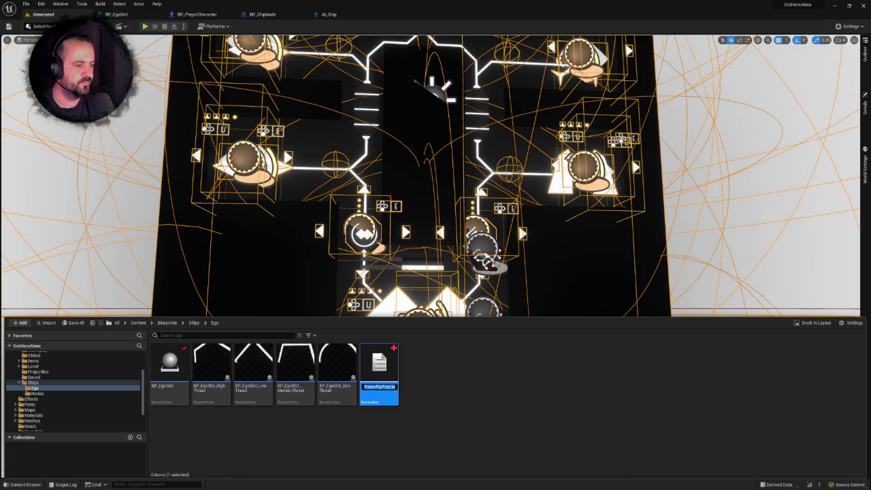
key("Home")
key("Delete")
key("Delete")
key("Delete")
type("E")
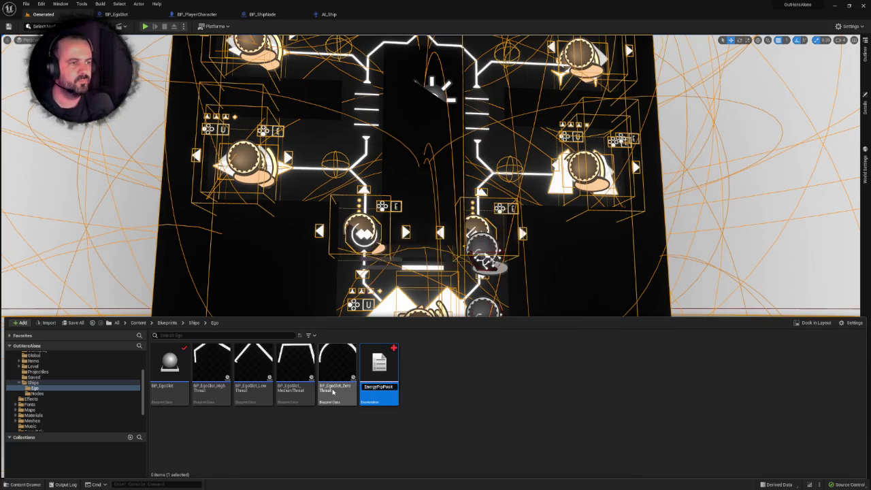
left_click(120, 17)
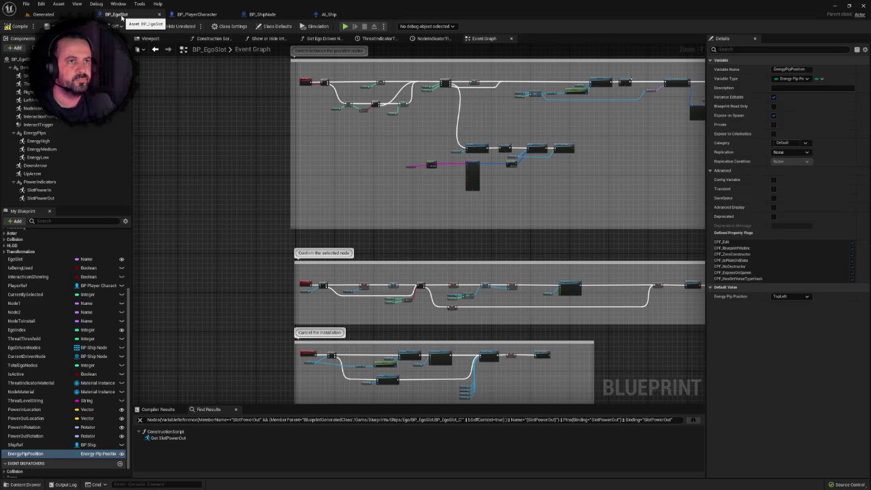
Step: Open the construction script and frame the existing Set Relative Location nodes and entry node
left_click(213, 38)
scroll(341, 204, "down", 1)
mouse_move(223, 114)
left_mouse_down()
mouse_move(414, 249)
mouse_move(578, 293)
left_mouse_up()
scroll(579, 294, "down", 1)
left_click(383, 237)
left_click_drag(265, 144, 552, 311)
left_click_drag(235, 132, 568, 302)
scroll(531, 311, "down", 1)
left_click_drag(502, 313, 443, 273)
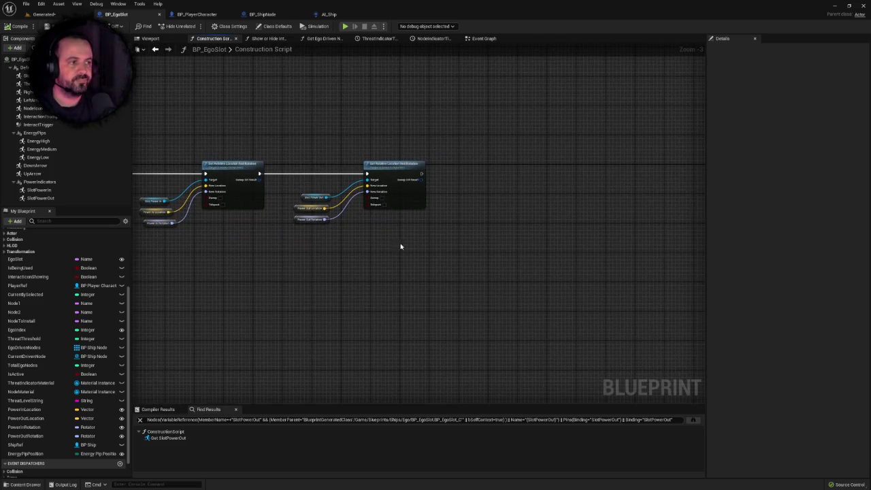
left_click_drag(321, 288, 409, 276)
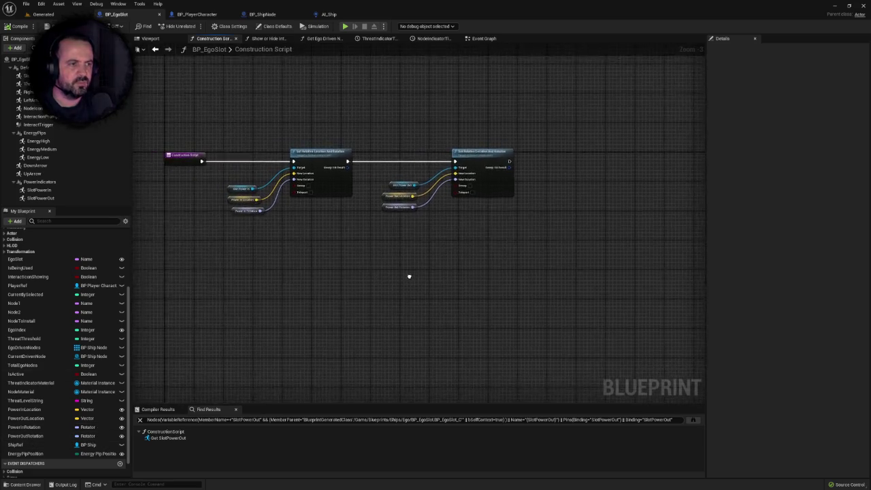
left_click_drag(499, 243, 313, 317)
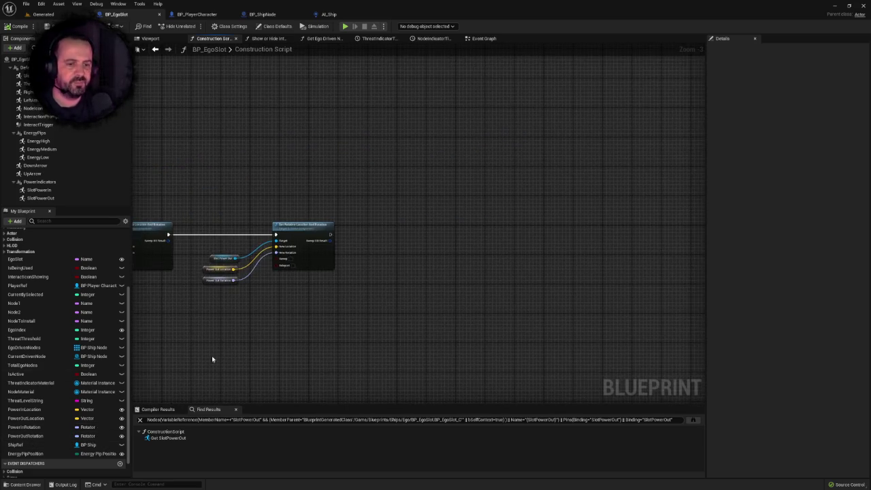
scroll(65, 429, "down", 1)
Step: Add an EnergyPipPosition getter with a Switch on EnergyPipPosition node wired after Set Relative Location
mouse_move(41, 434)
left_mouse_down()
mouse_move(344, 350)
mouse_move(317, 304)
mouse_move(384, 260)
mouse_move(385, 238)
left_mouse_up()
left_click(338, 316)
type("swit")
key("Return")
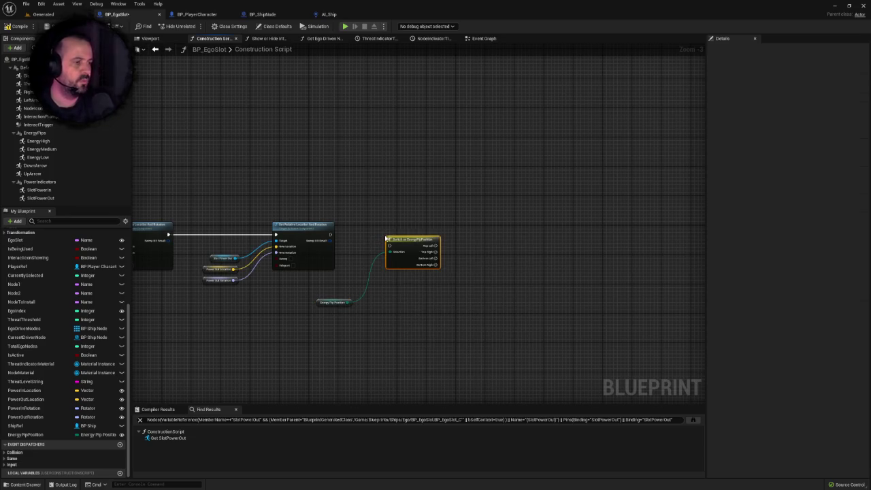
scroll(375, 239, "up", 2)
left_click_drag(300, 235, 392, 250)
left_click_drag(413, 249, 415, 232)
left_click(376, 204)
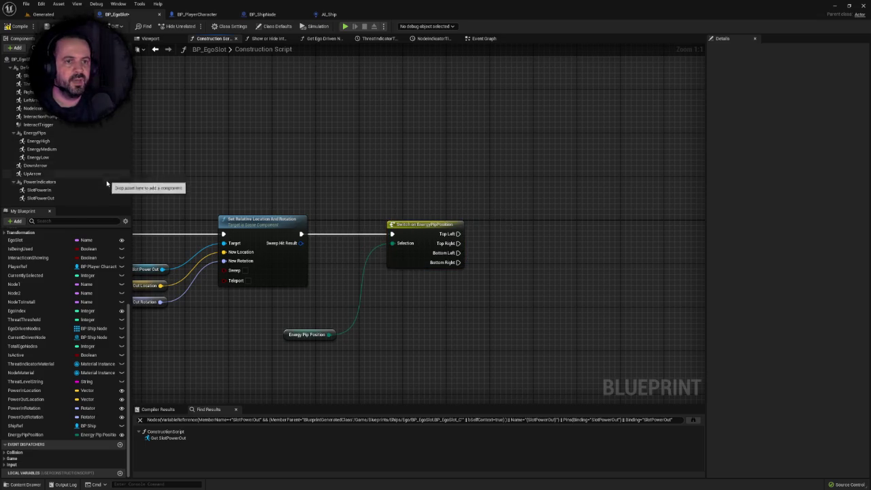
Step: Add an EnergyPips reference and create a Set Relative Location node acting on it
mouse_move(34, 134)
left_mouse_down()
mouse_move(455, 301)
mouse_move(510, 249)
left_mouse_up()
type("setrelat")
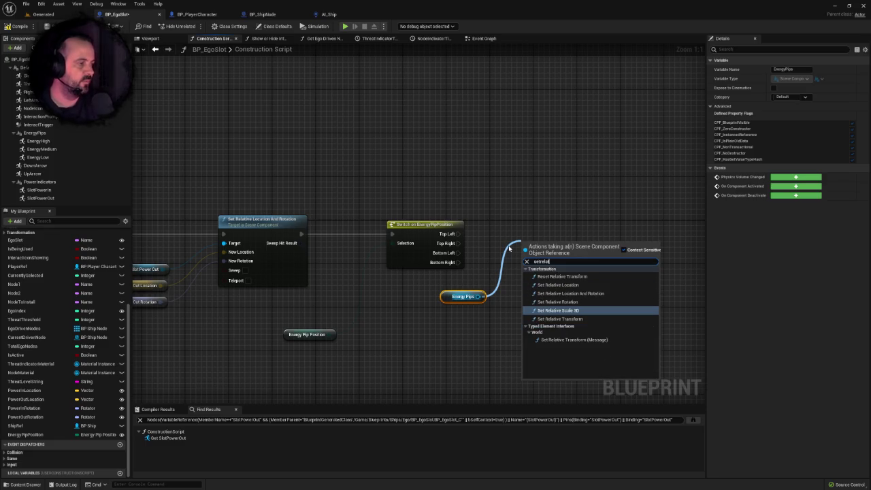
key("Up")
key("Up")
key("Up")
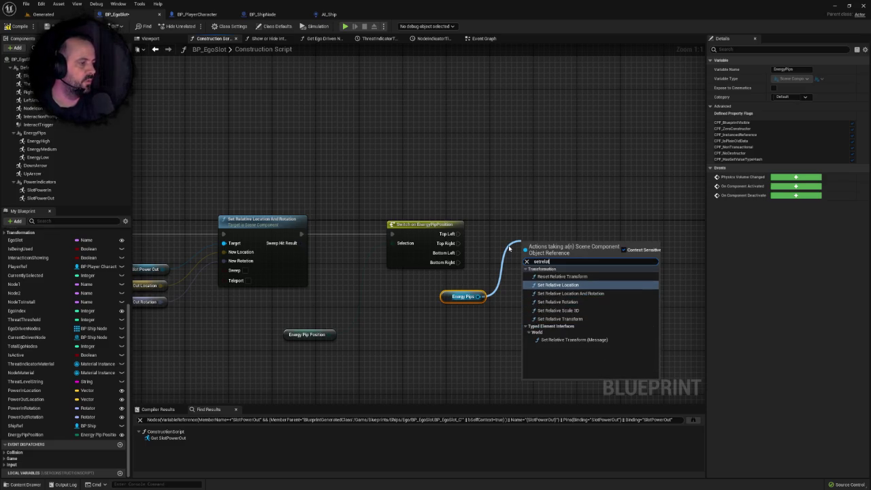
key("Return")
left_click_drag(548, 246, 550, 193)
Step: Run the location node from the Top Left case with X -7 and Z 35
left_click(362, 203)
left_click_drag(390, 236, 371, 225)
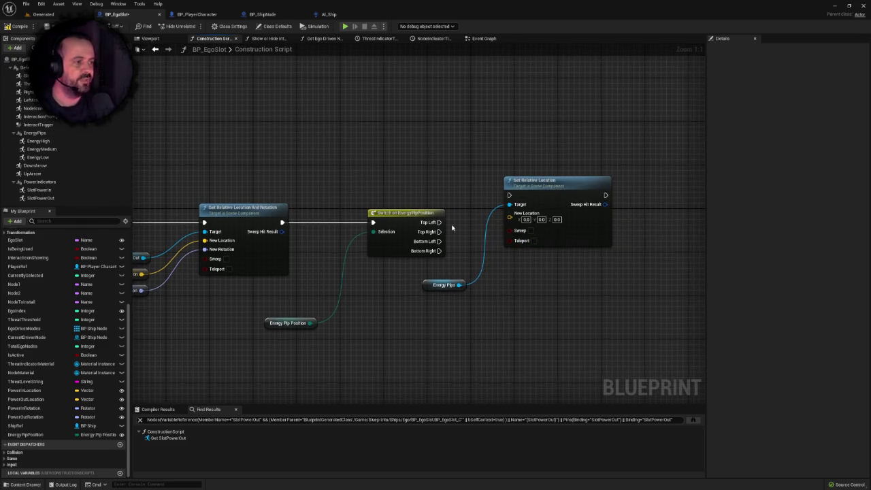
left_click(295, 320)
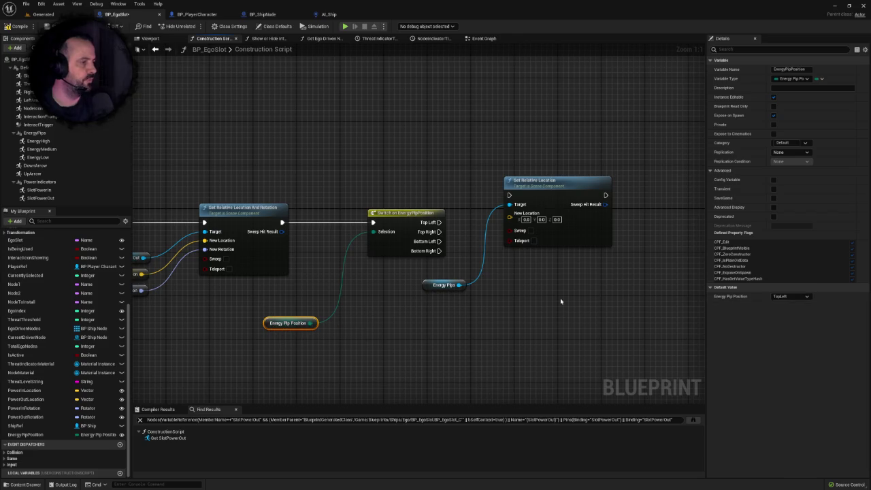
left_click_drag(506, 298, 474, 302)
left_click_drag(408, 226, 478, 198)
left_click(35, 133)
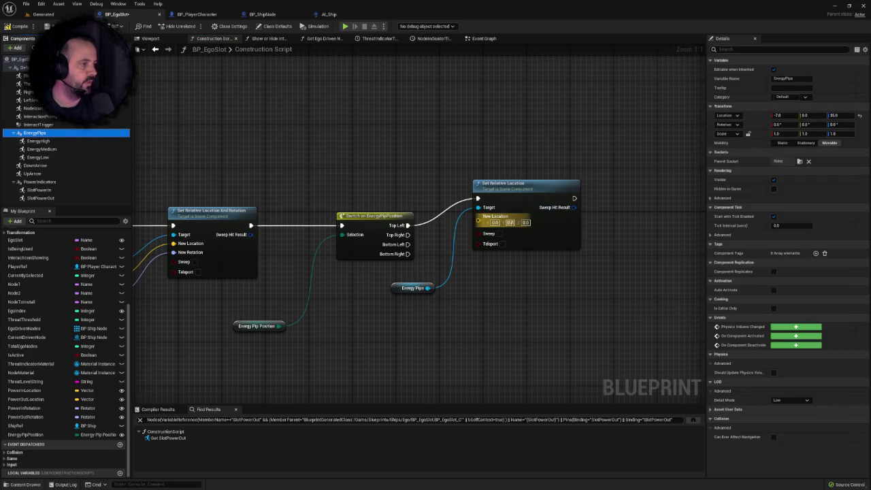
left_click(496, 222)
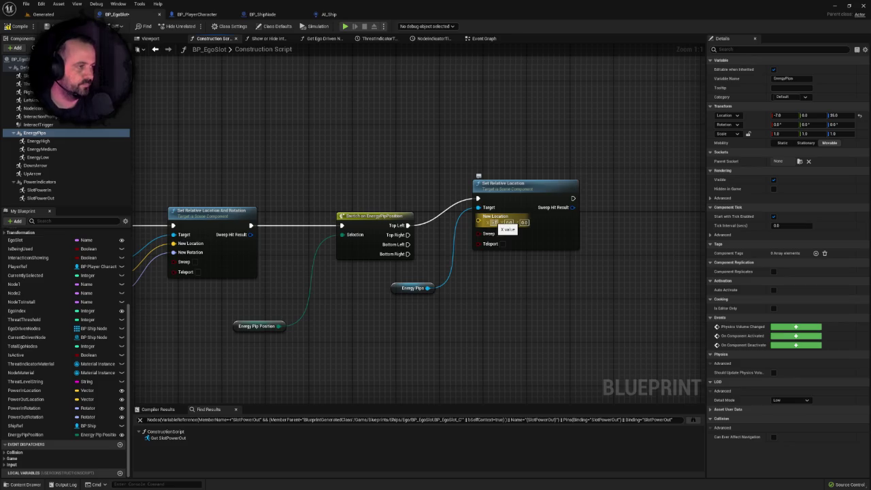
left_click(524, 223)
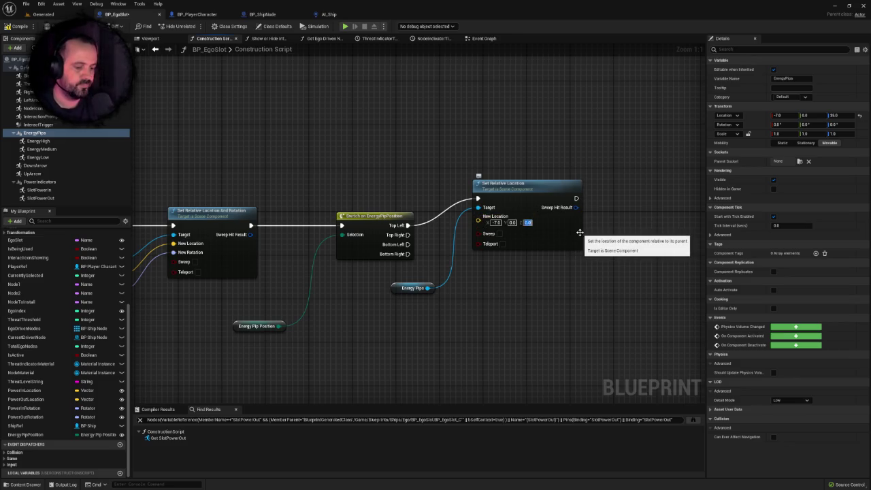
type("35.0")
left_click_drag(533, 189, 574, 140)
Step: Copy the node three times, wiring copies to Top Right and Bottom cases targeting Energy Pips
mouse_move(542, 88)
left_mouse_down()
mouse_move(597, 221)
mouse_move(502, 175)
left_mouse_up()
key("ctrl+c")
key("ctrl+v")
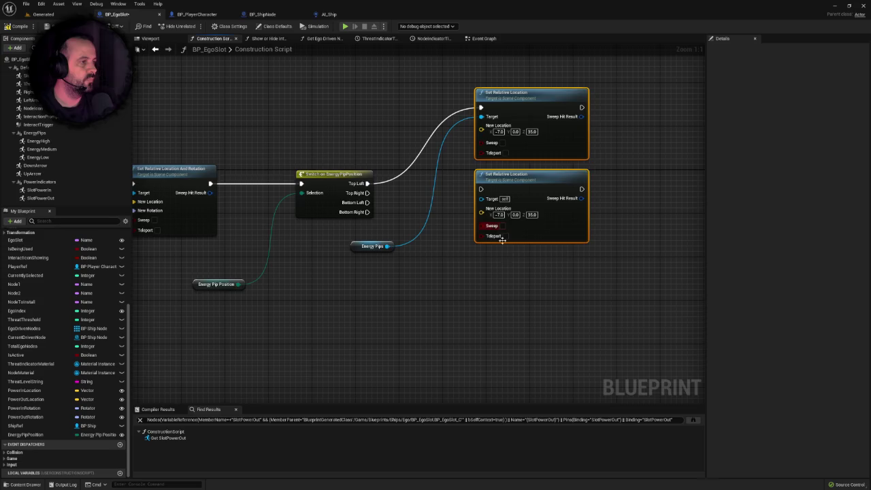
key("ctrl+v")
left_click_drag(548, 204, 515, 210)
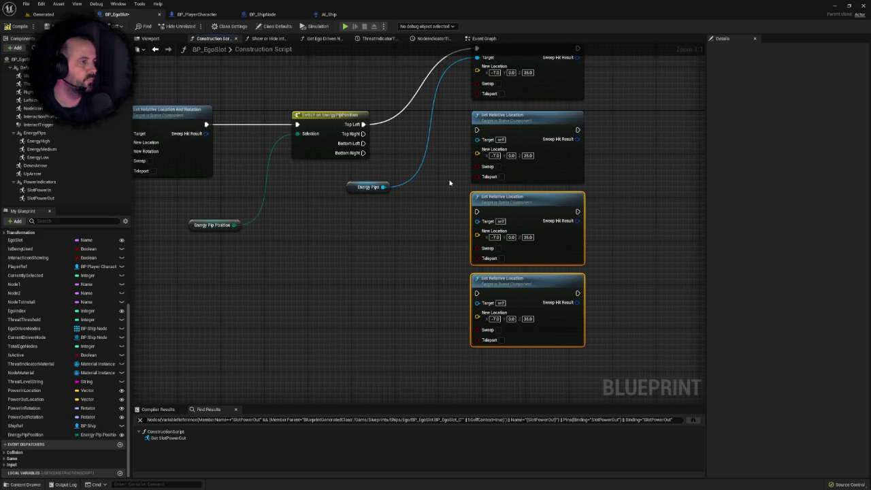
mouse_move(372, 159)
left_mouse_down()
mouse_move(485, 156)
mouse_move(401, 181)
mouse_move(485, 238)
left_mouse_up()
left_click_drag(372, 178, 485, 319)
mouse_move(391, 212)
left_mouse_down()
mouse_move(477, 232)
mouse_move(486, 329)
mouse_move(447, 248)
mouse_move(485, 246)
left_mouse_up()
mouse_move(391, 212)
left_mouse_down()
mouse_move(497, 165)
mouse_move(485, 165)
left_mouse_up()
scroll(486, 164, "down", 3)
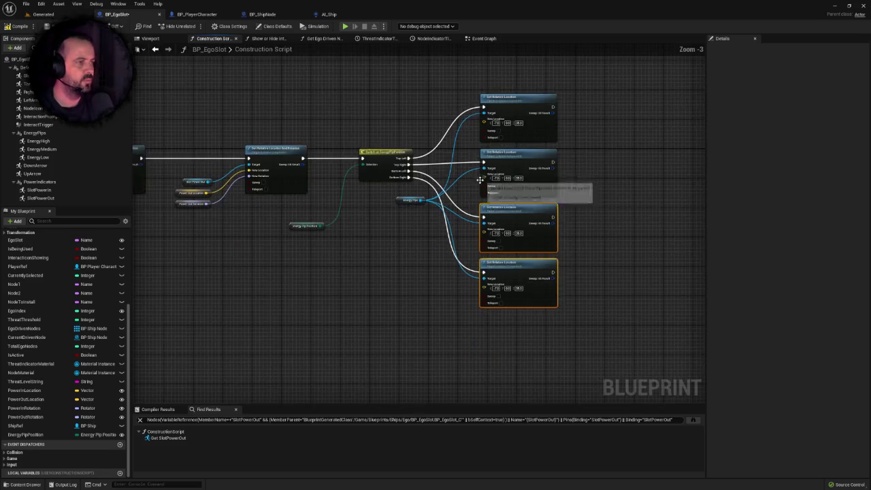
left_click_drag(533, 214, 531, 188)
Step: Set the third location node's Z to -35.0 and return to the Generated level
left_click(620, 168)
scroll(565, 237, "up", 1)
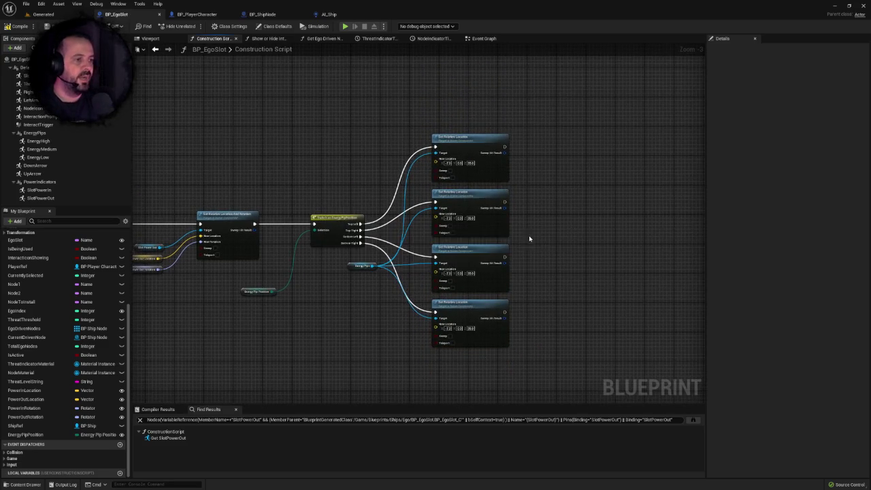
scroll(531, 239, "up", 1)
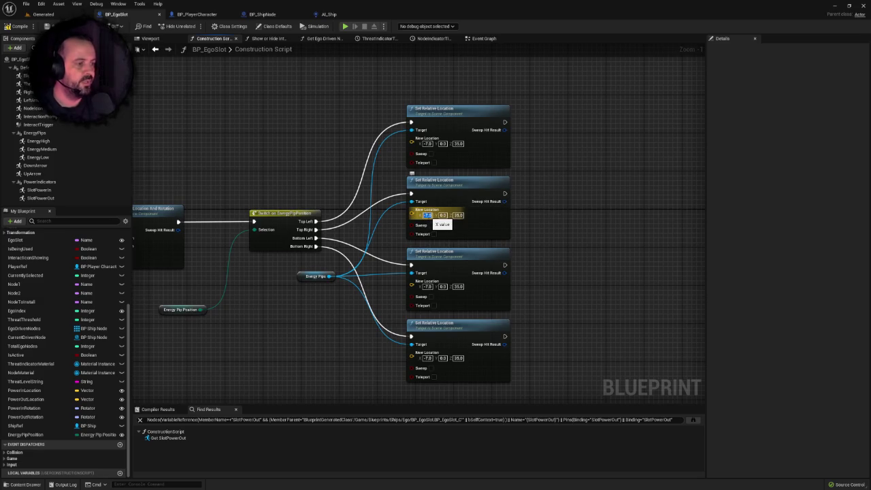
mouse_move(428, 216)
left_mouse_down()
mouse_move(588, 185)
mouse_move(536, 208)
mouse_move(523, 230)
left_mouse_up()
left_click(502, 229)
type("-35.0")
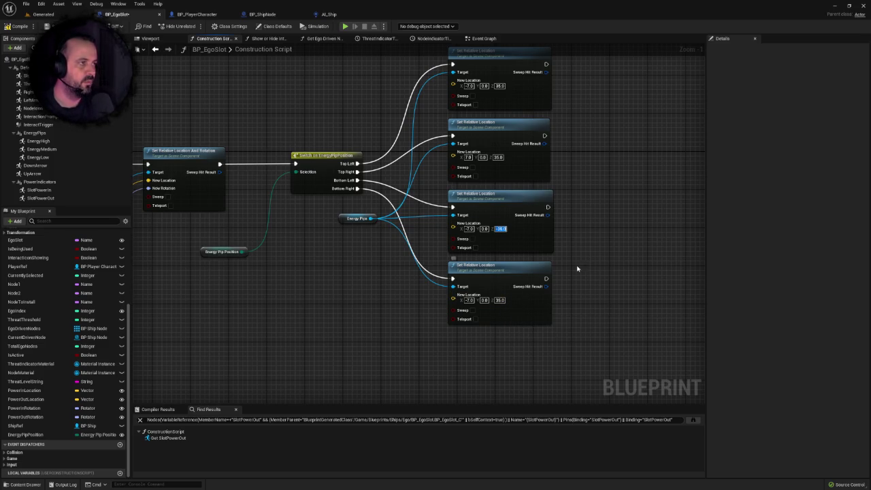
key("Return")
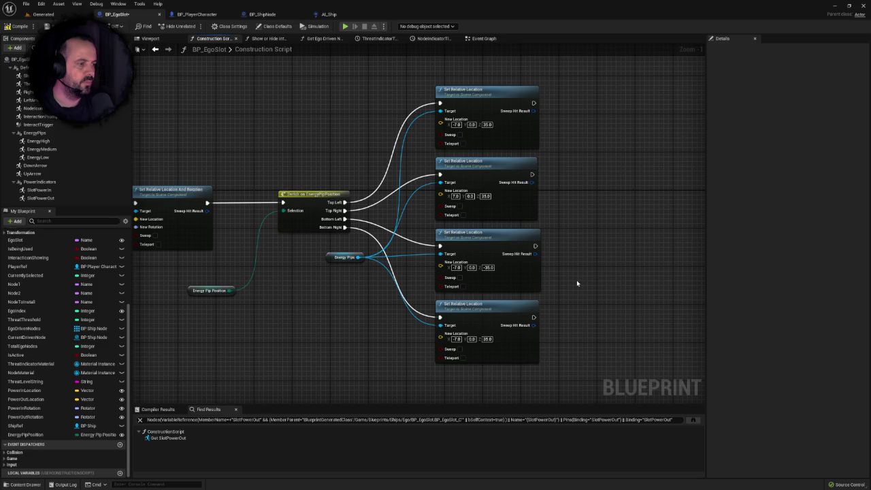
scroll(556, 279, "up", 1)
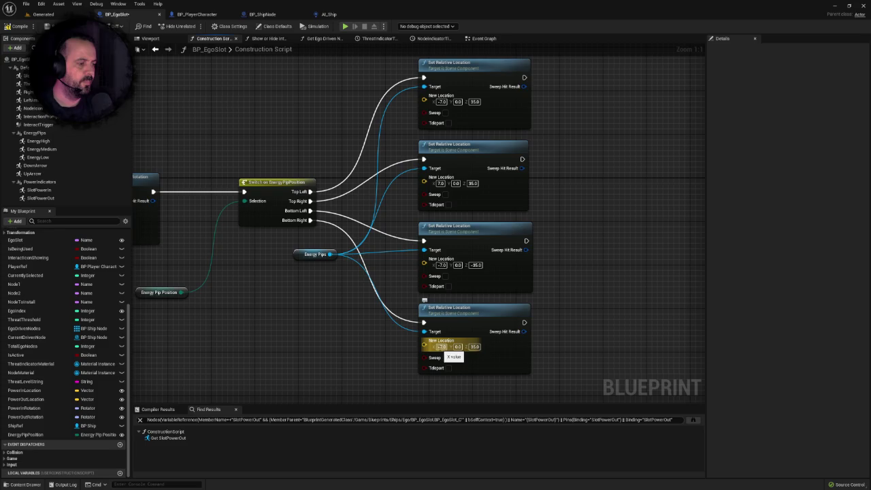
scroll(572, 288, "down", 2)
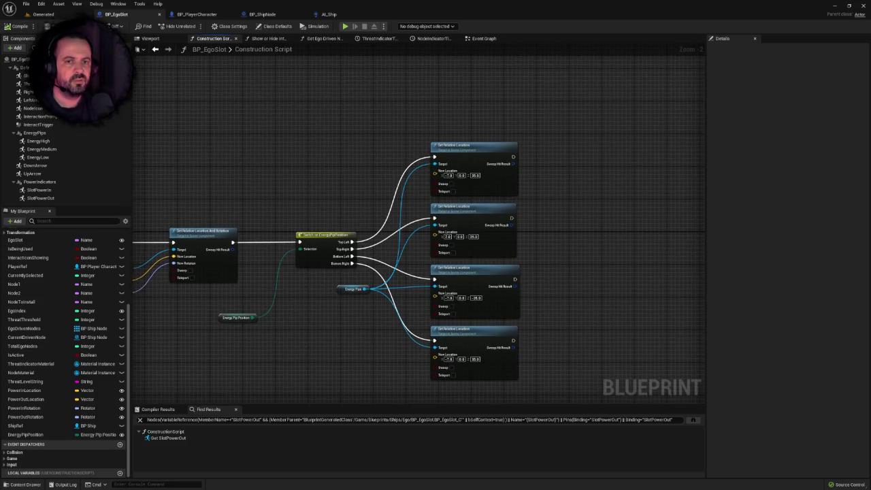
left_click(47, 16)
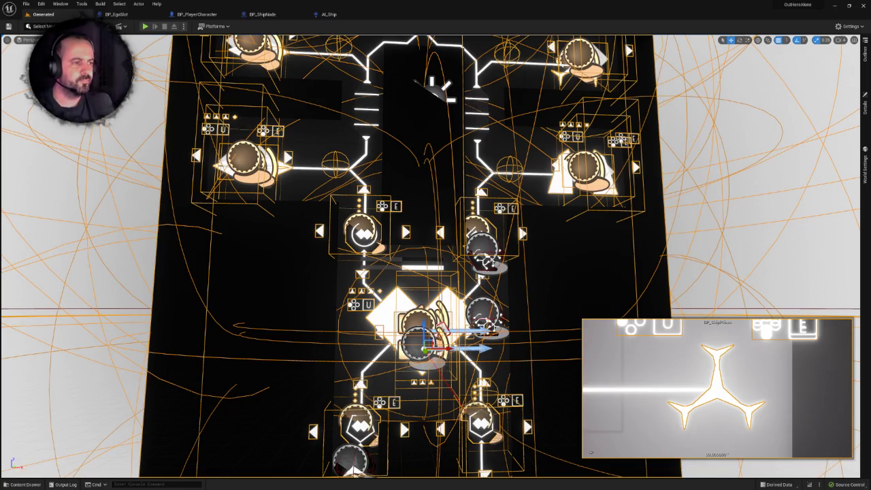
Step: Browse the Content Drawer to Content/Blueprints/Ships and open BP_ShipPrism
scroll(457, 222, "up", 5)
key("F11")
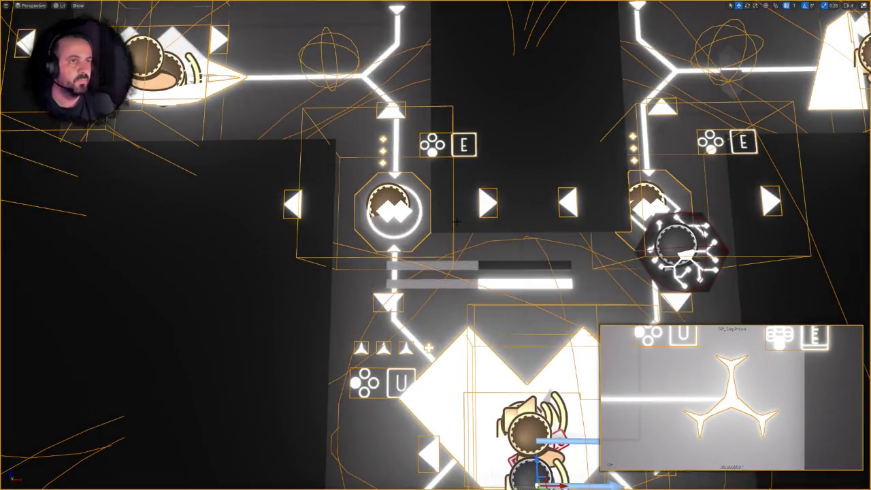
key("F11")
scroll(468, 146, "down", 6)
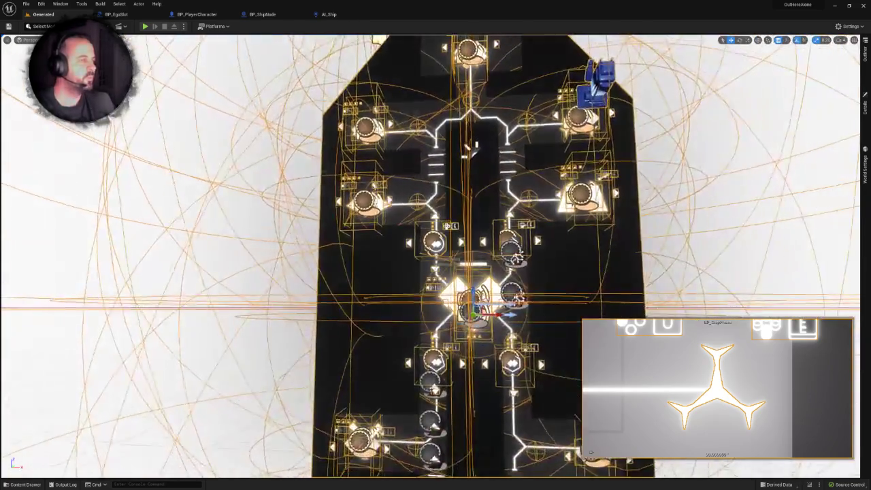
key("ctrl+space")
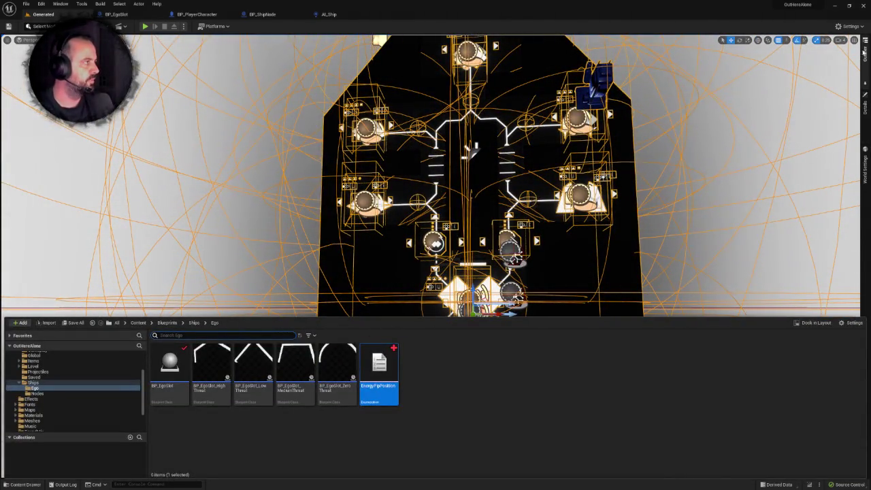
left_click(865, 107)
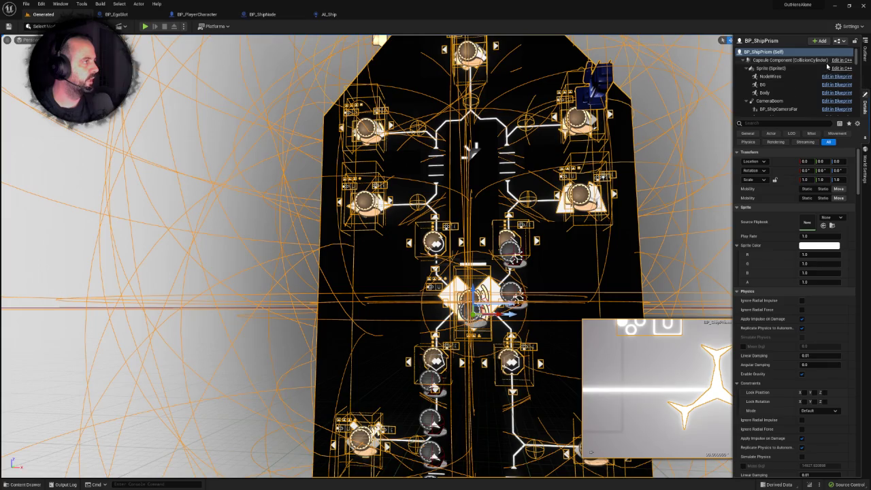
right_click(763, 55)
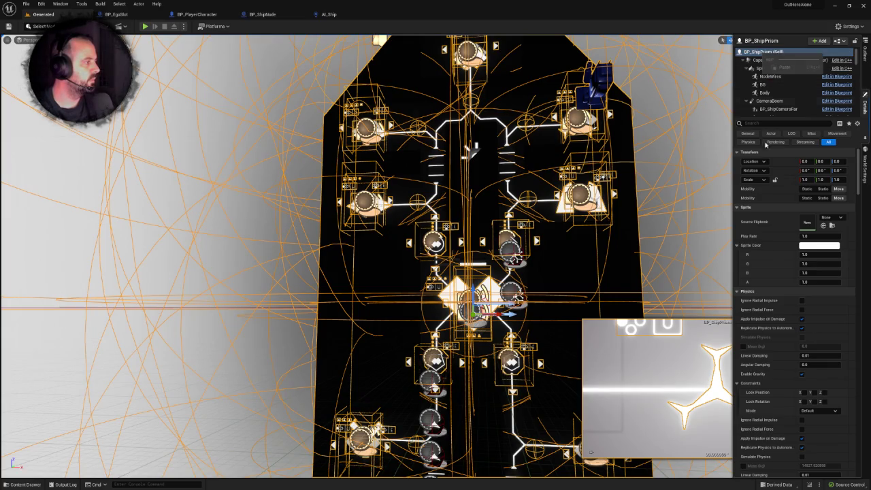
left_click(730, 109)
key("ctrl+space")
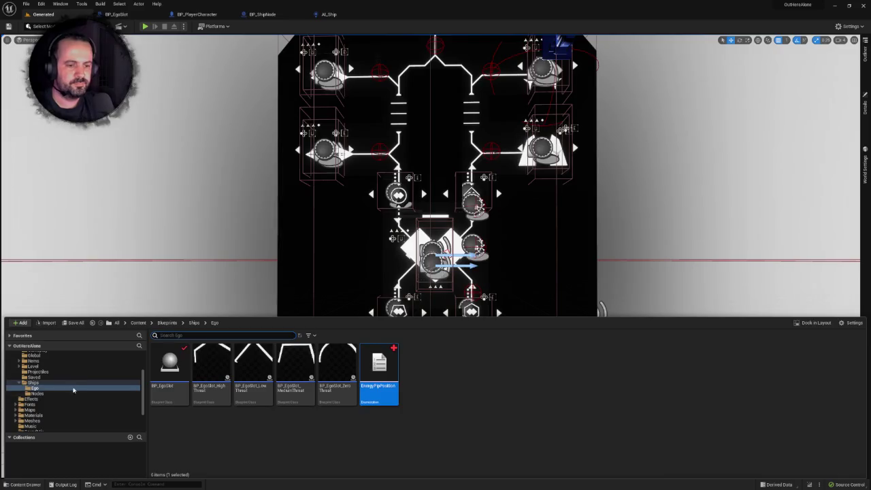
left_click(194, 323)
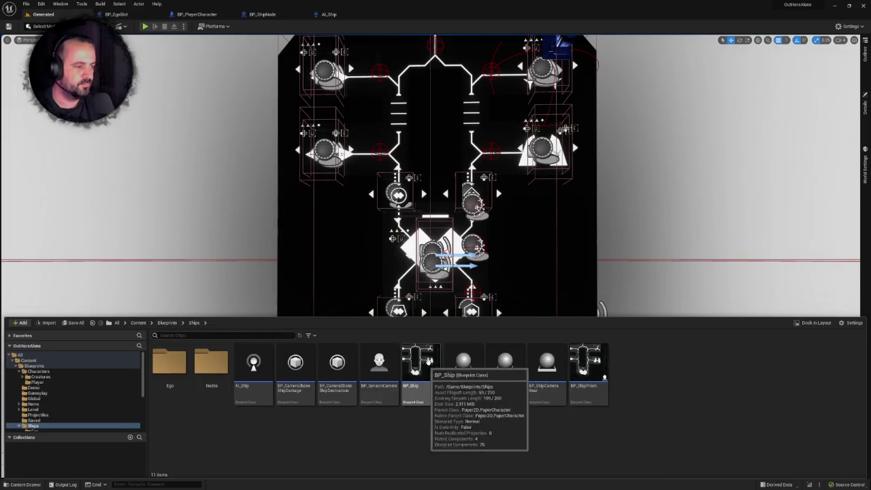
double_click(588, 361)
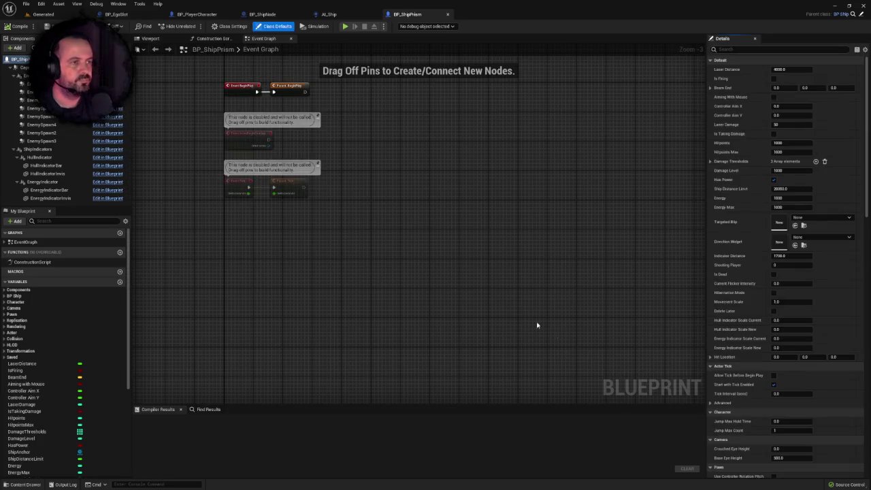
Step: Select the ship's centre ego slot, try Energy Pip Position BottomRight, then undo it
left_click(151, 38)
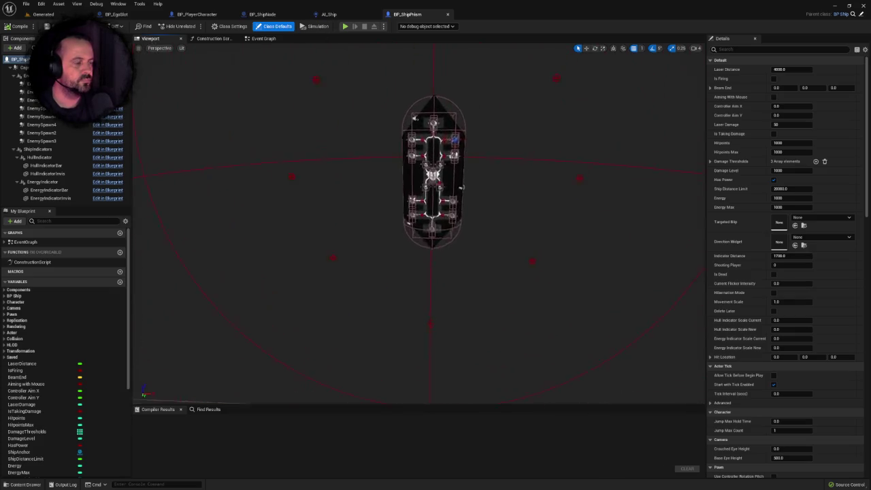
scroll(412, 226, "up", 2)
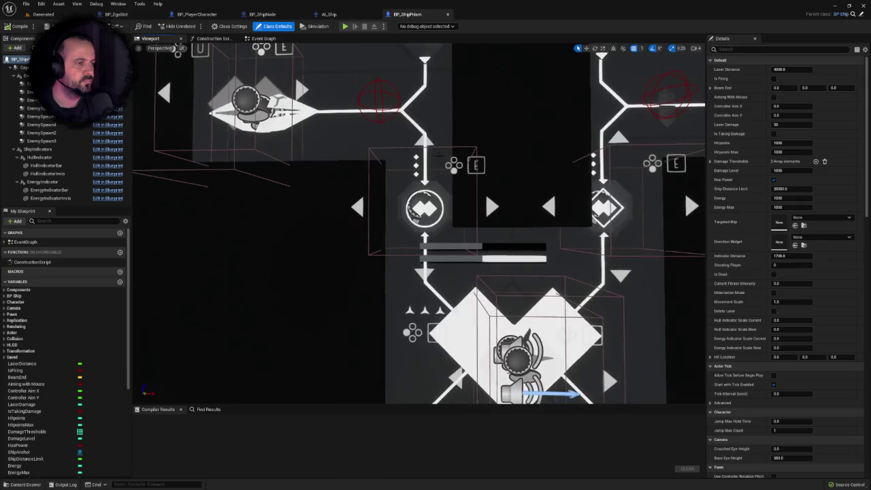
left_click(425, 208)
scroll(465, 233, "up", 3)
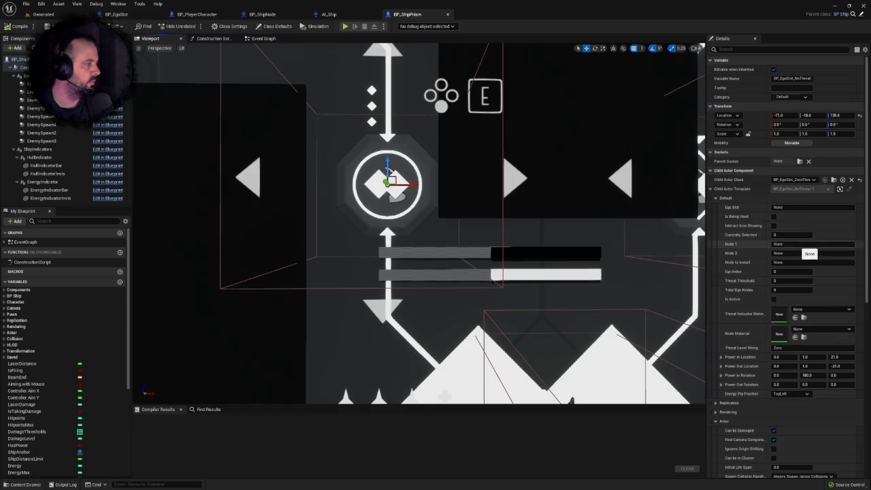
left_click(790, 393)
left_click(793, 421)
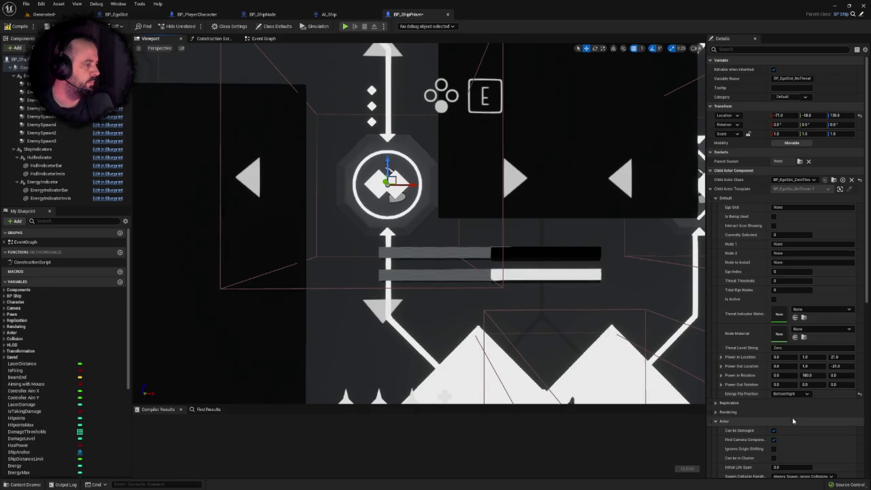
scroll(650, 140, "down", 5)
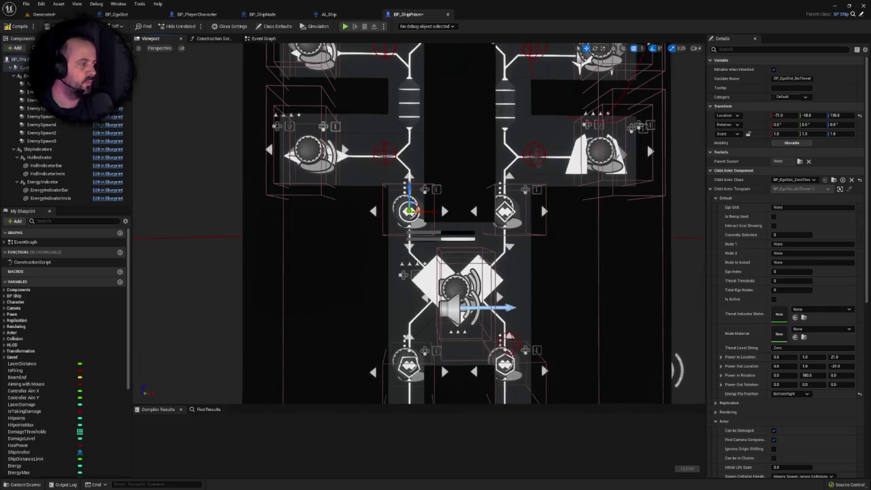
left_click_drag(647, 141, 667, 171)
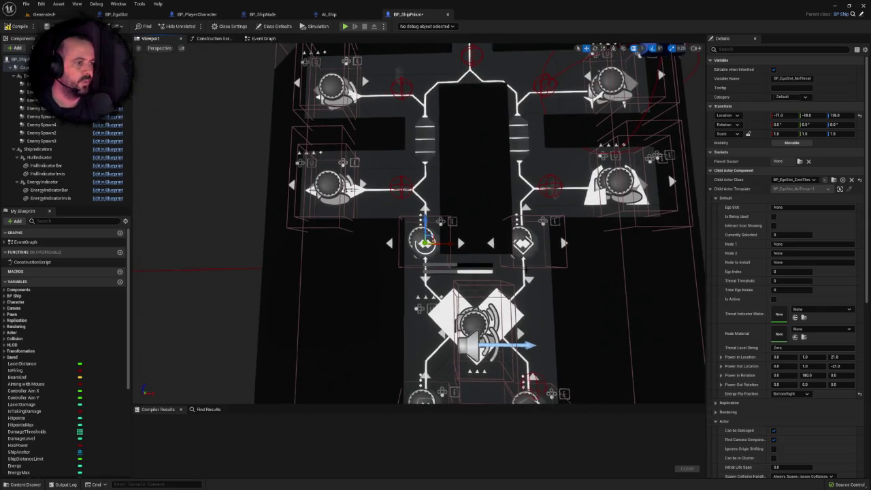
key("ctrl+z")
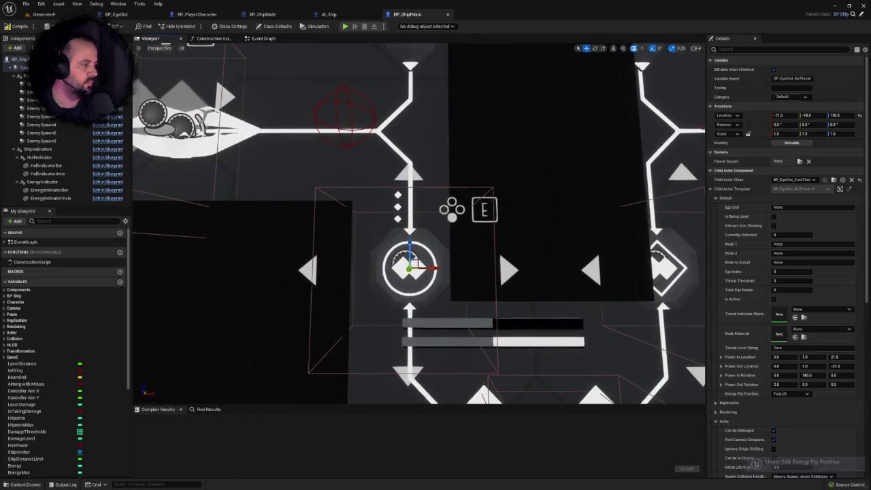
scroll(412, 280, "up", 4)
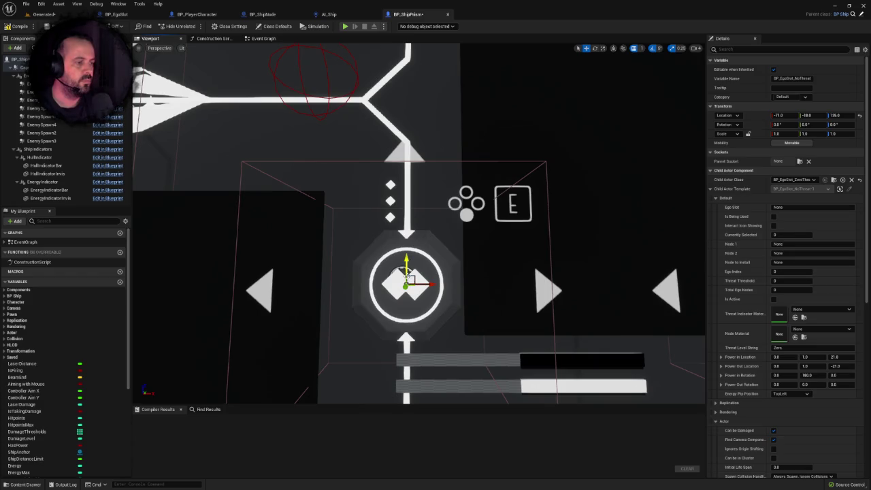
Step: Reapply Energy Pip Position BottomRight to the slot and save BP_ShipPrism
left_click(789, 394)
left_click(788, 419)
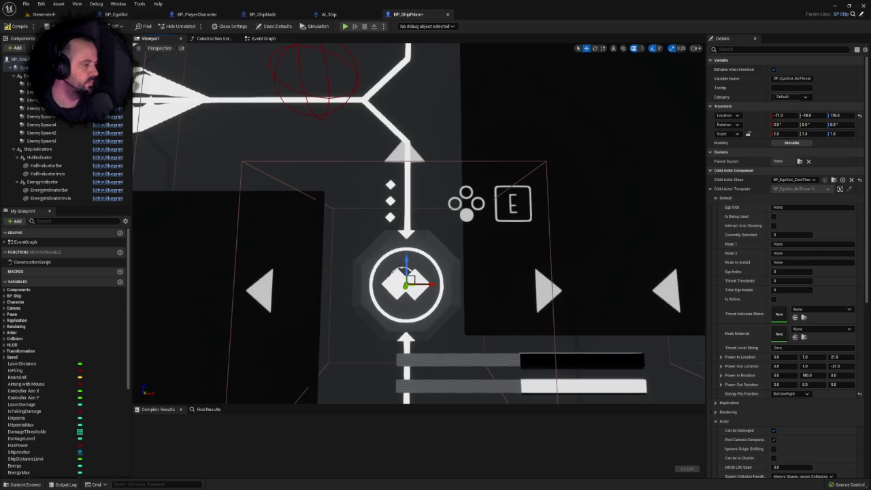
key("ctrl+s")
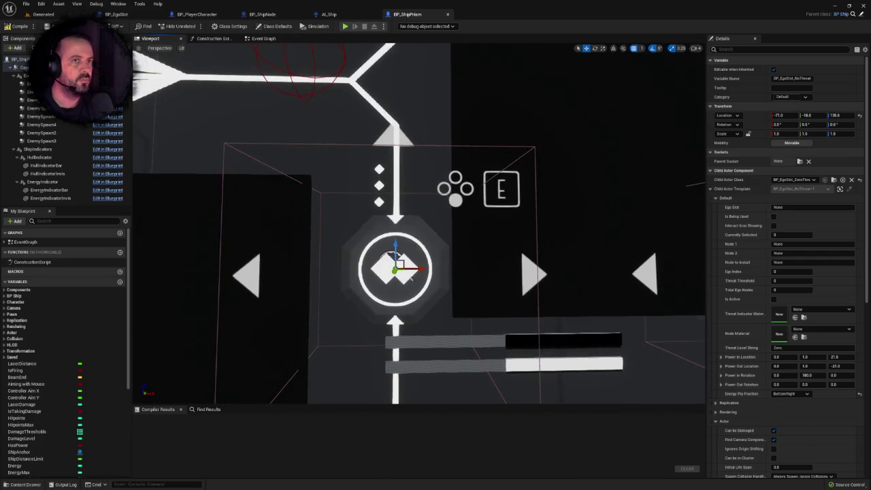
left_click(44, 15)
scroll(436, 259, "up", 5)
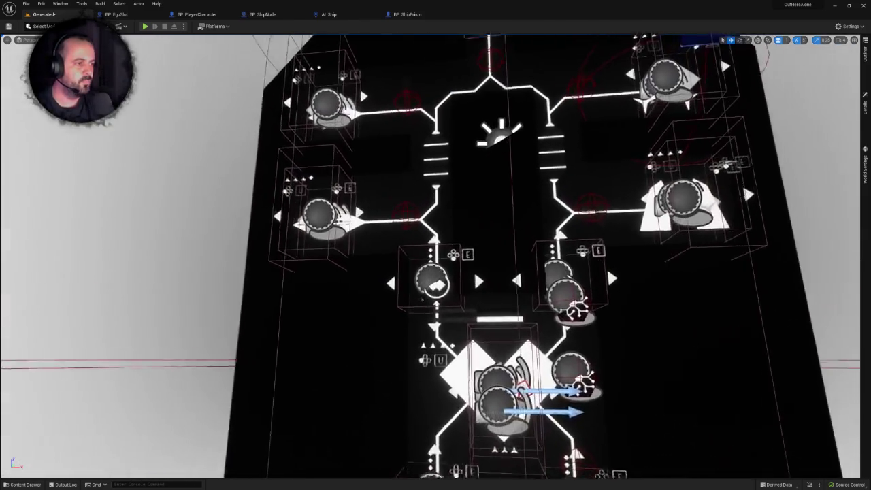
scroll(436, 259, "up", 3)
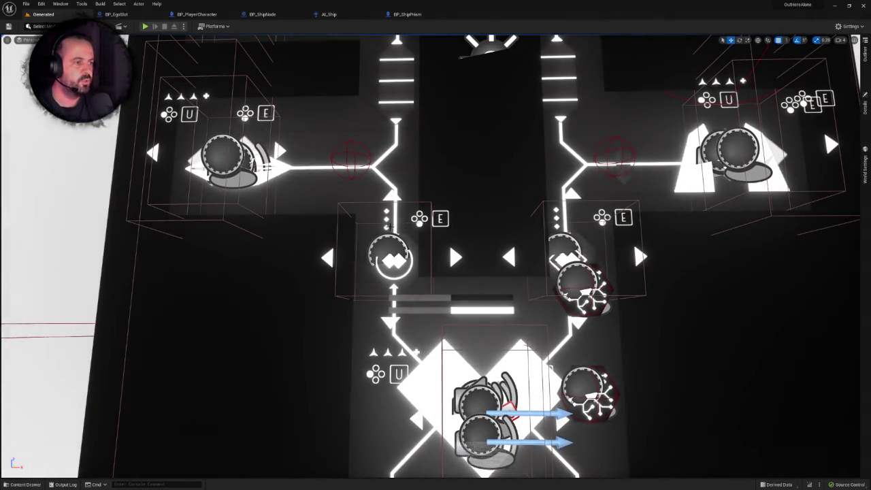
scroll(390, 227, "down", 5)
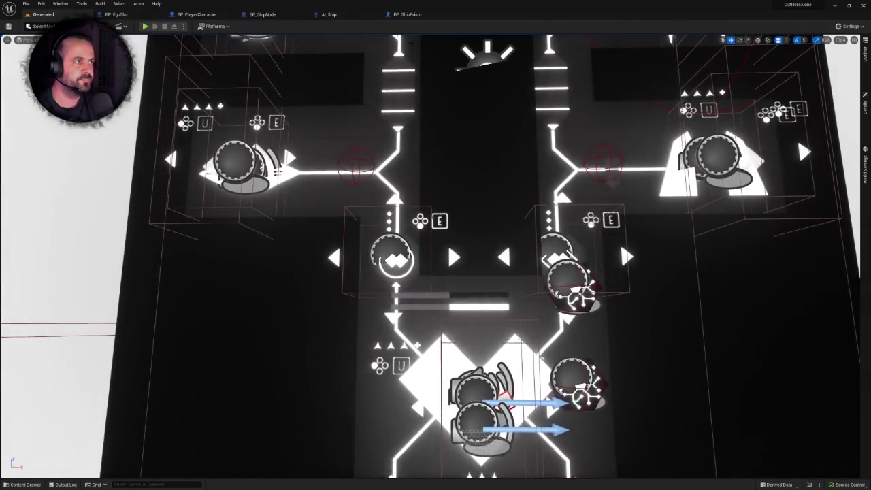
left_click(402, 14)
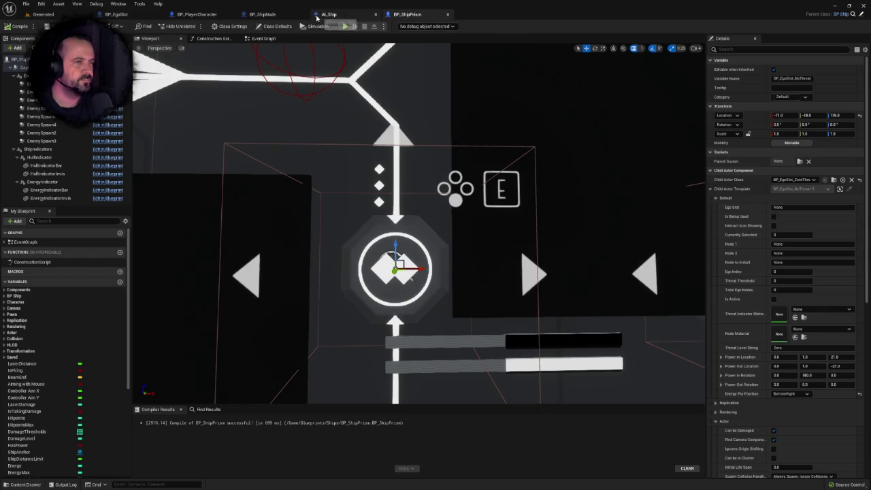
left_click(145, 15)
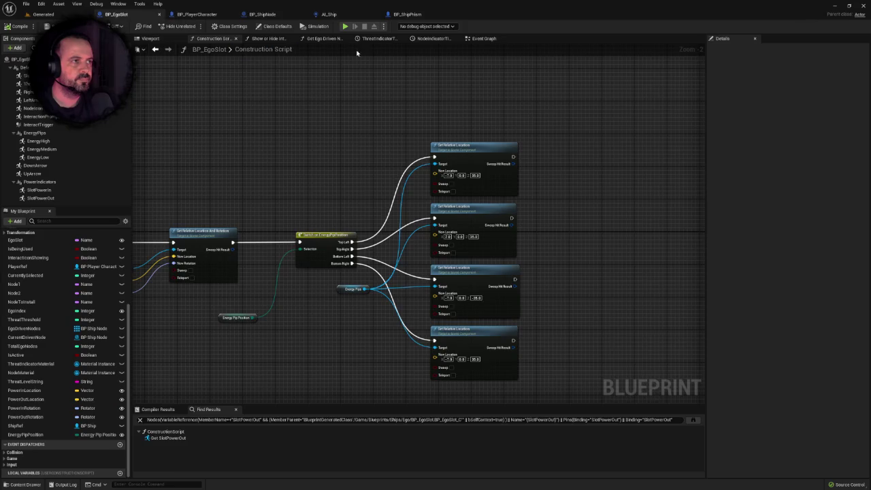
mouse_move(342, 122)
left_mouse_down()
mouse_move(403, 115)
mouse_move(437, 66)
left_mouse_up()
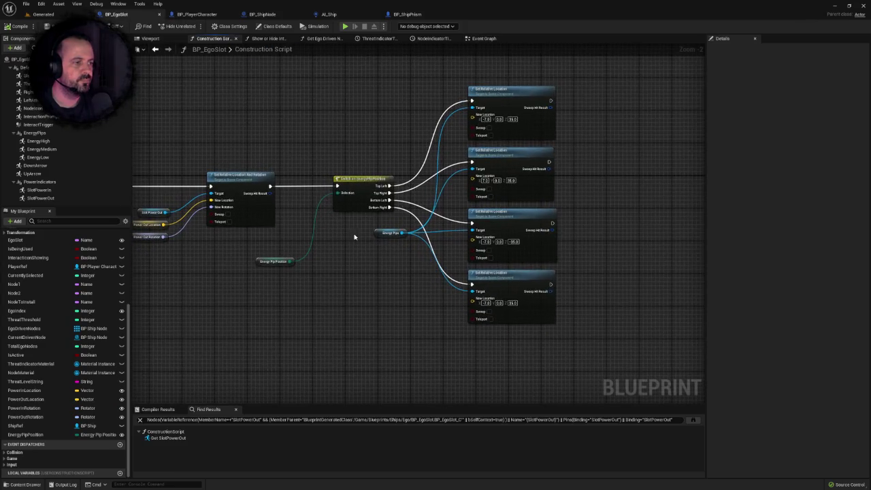
scroll(359, 240, "up", 2)
left_click_drag(340, 240, 262, 256)
scroll(299, 247, "down", 1)
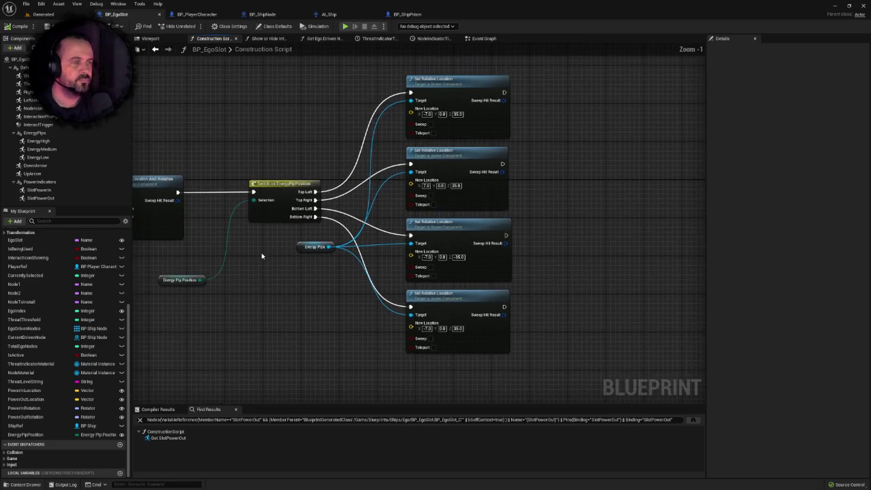
left_click(43, 13)
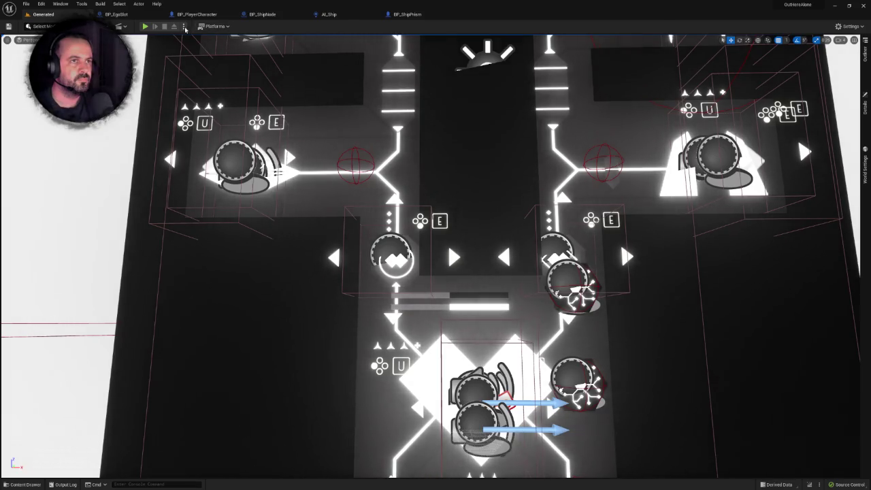
left_click(145, 28)
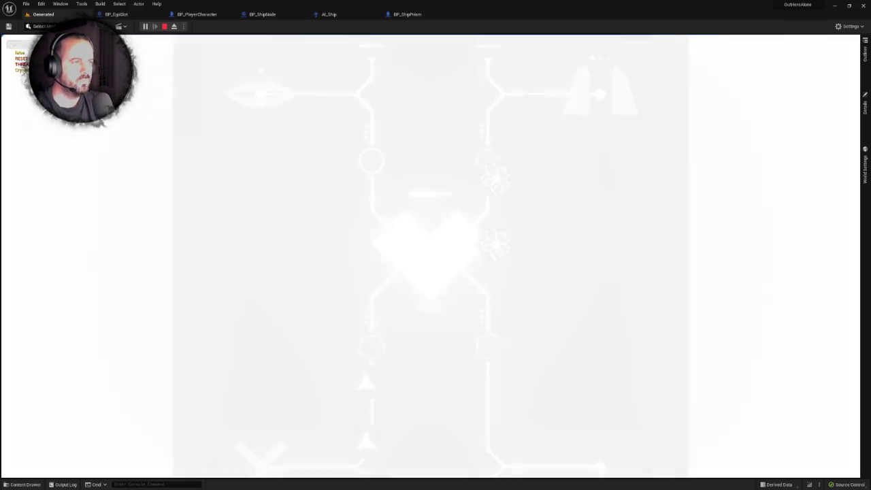
Step: Stop the play test, leaving ThreatIndicatorMaterial Accessed None errors in the Message Log
key("Escape")
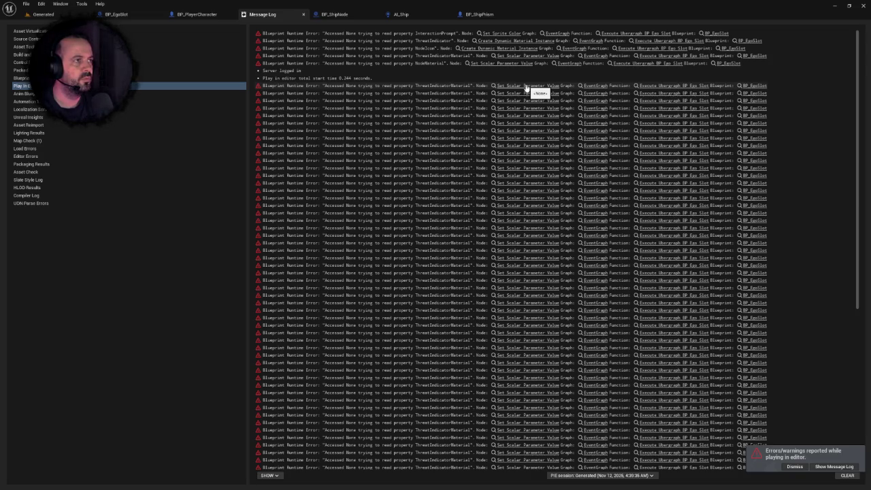
Step: Inspect the Set Sprite Color node behind the error in BP_EgoSlot's Event Graph
left_click(503, 34)
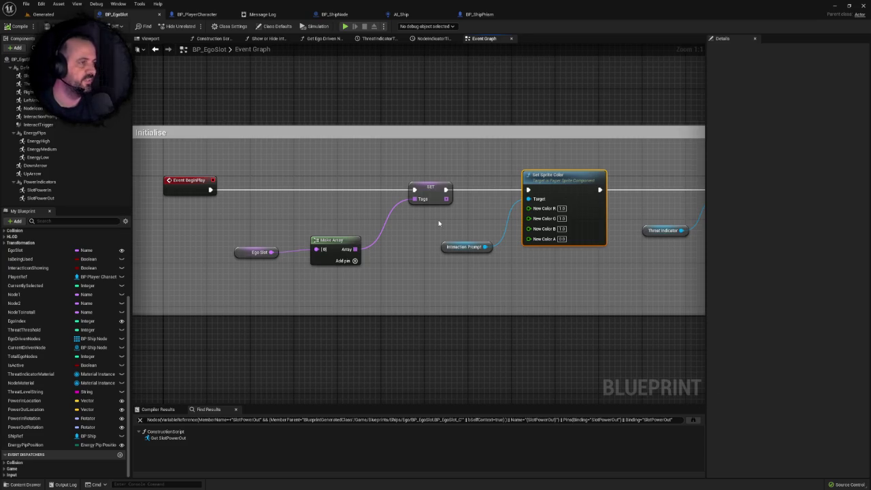
scroll(402, 235, "down", 2)
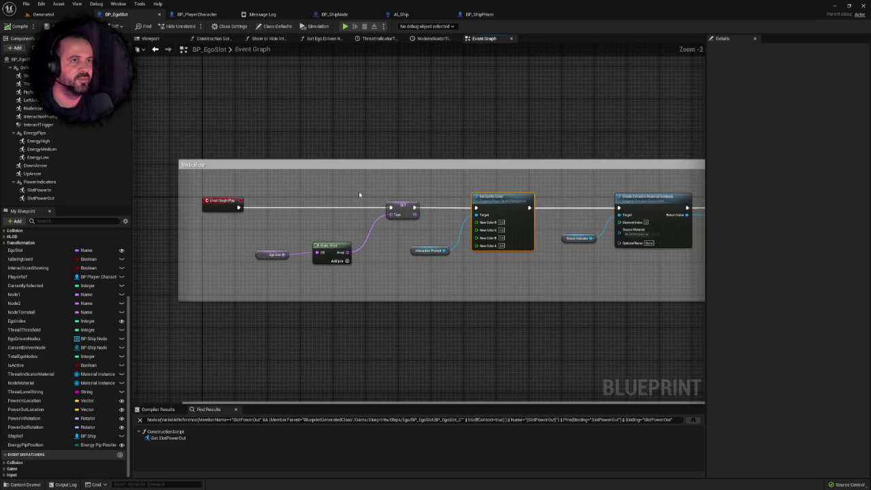
left_click_drag(342, 141, 383, 136)
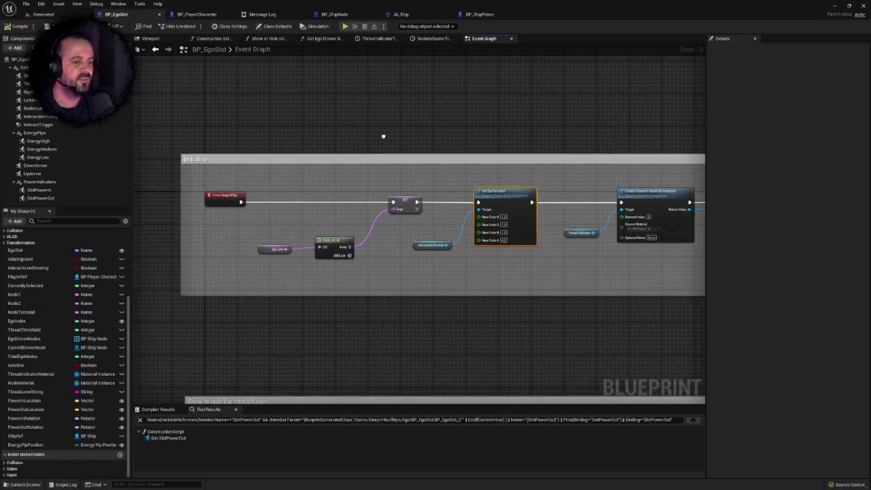
Step: Check the ship actor's blueprint, then play-test the Generated level again and stop
left_click(82, 14)
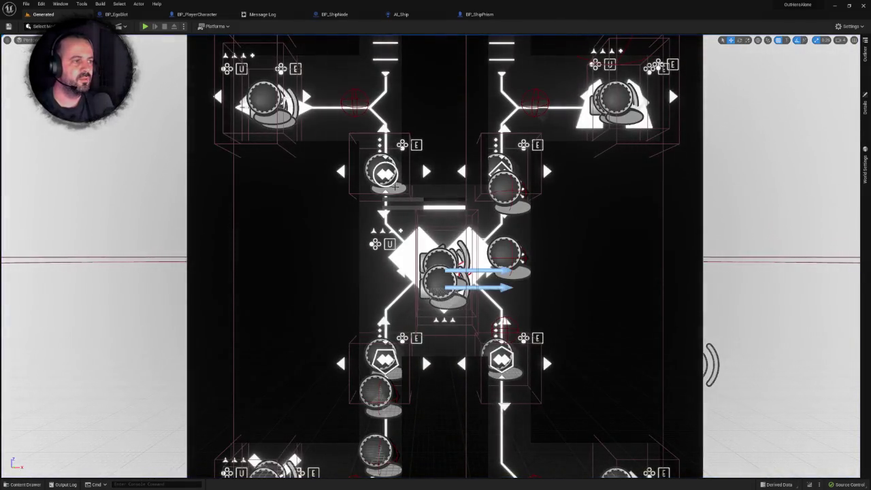
left_click(385, 172)
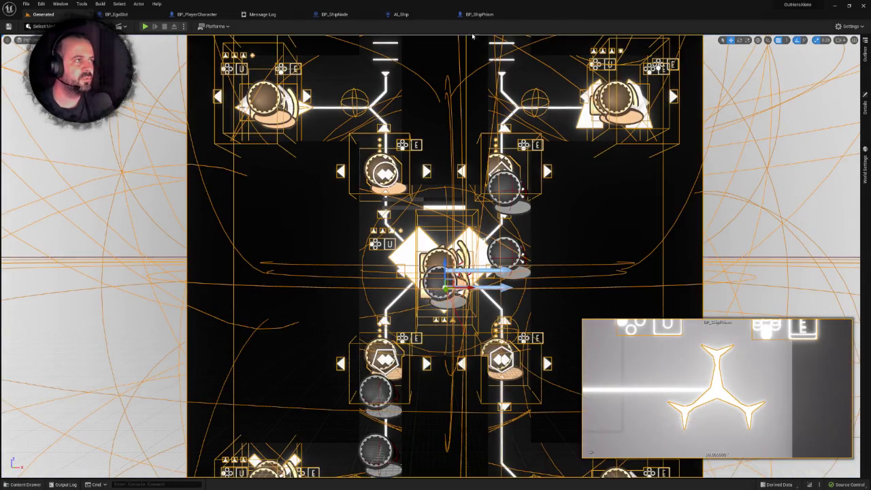
key("ctrl+e")
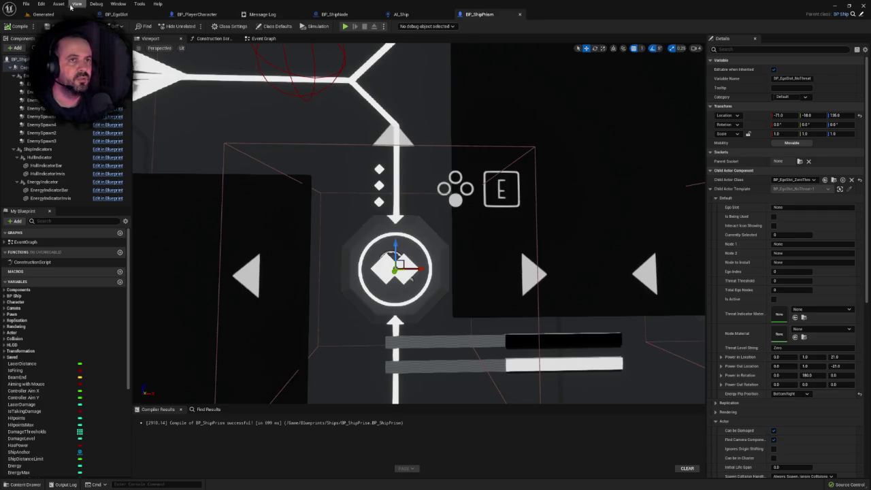
left_click(45, 15)
left_click(140, 28)
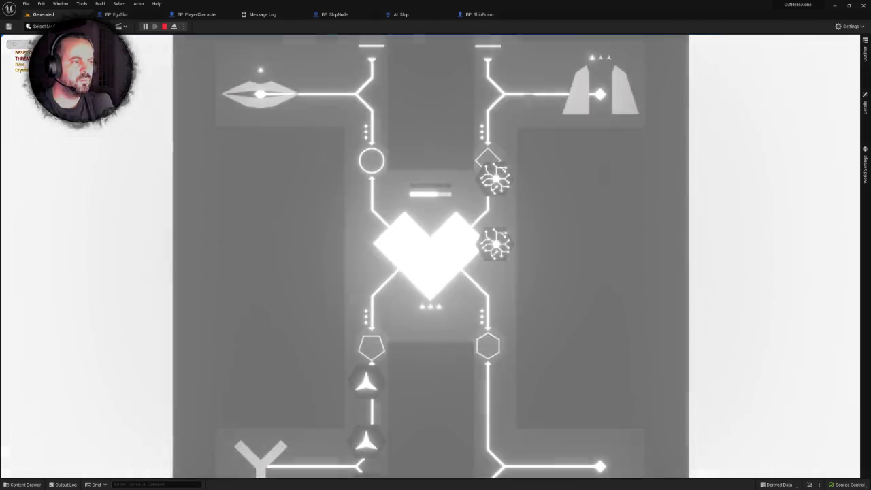
key("Escape")
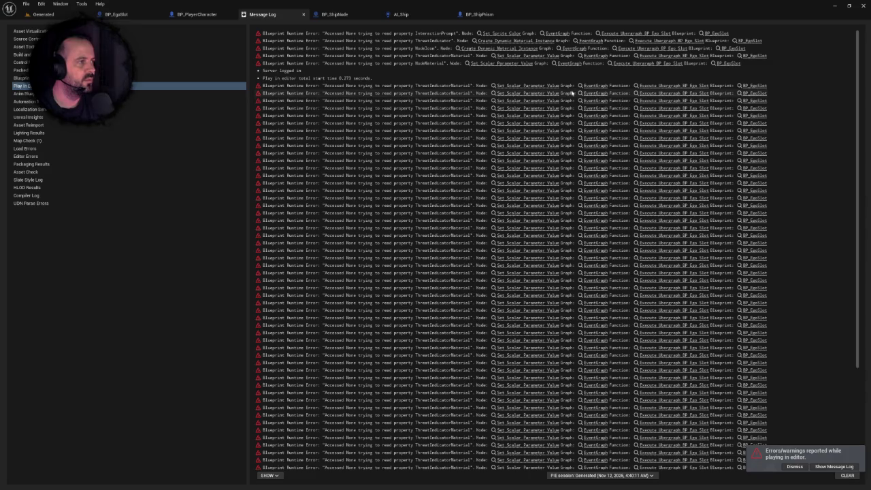
Step: Follow the runtime error to the Set Scalar Parameter Value node in the Initialise group
left_click(550, 87)
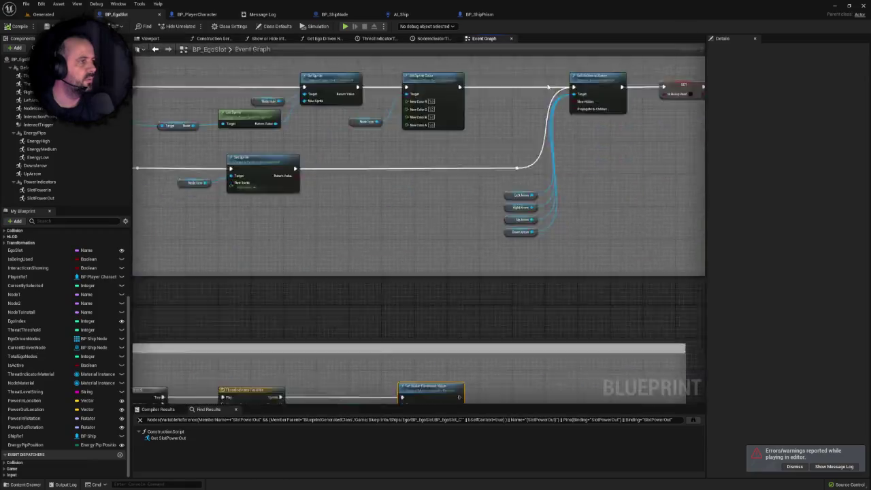
scroll(513, 185, "down", 10)
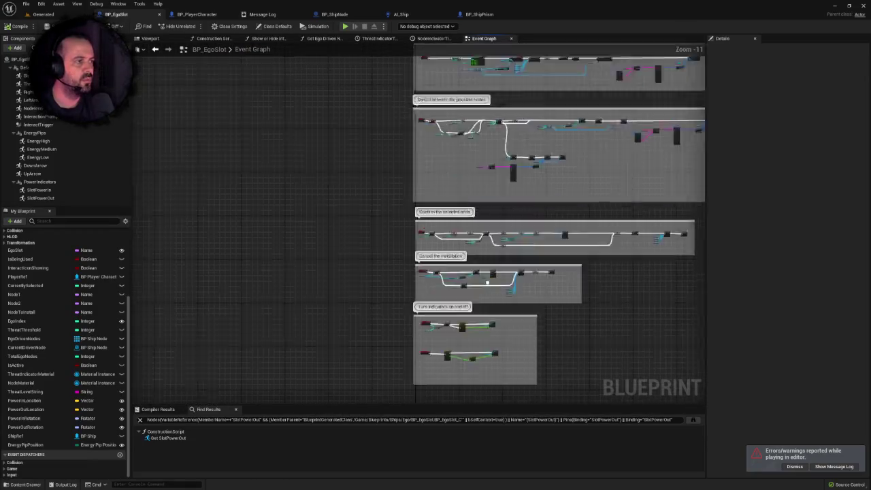
scroll(349, 237, "up", 4)
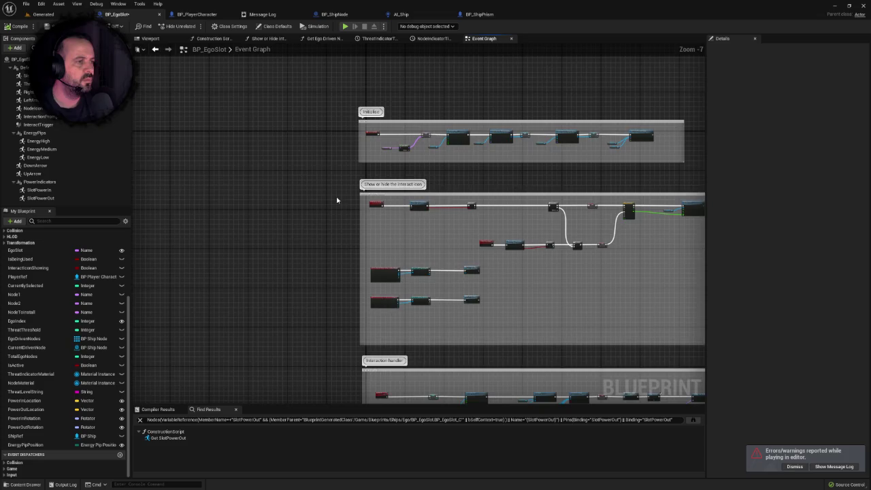
scroll(349, 236, "up", 4)
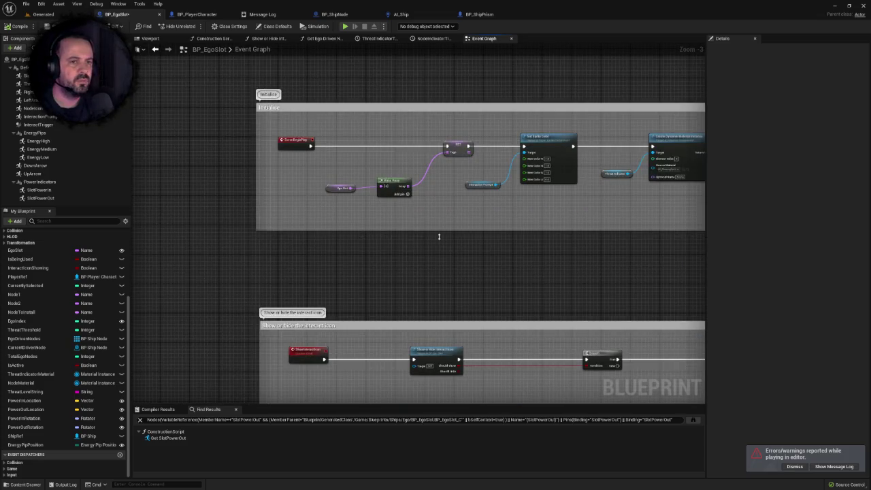
left_click_drag(412, 237, 269, 248)
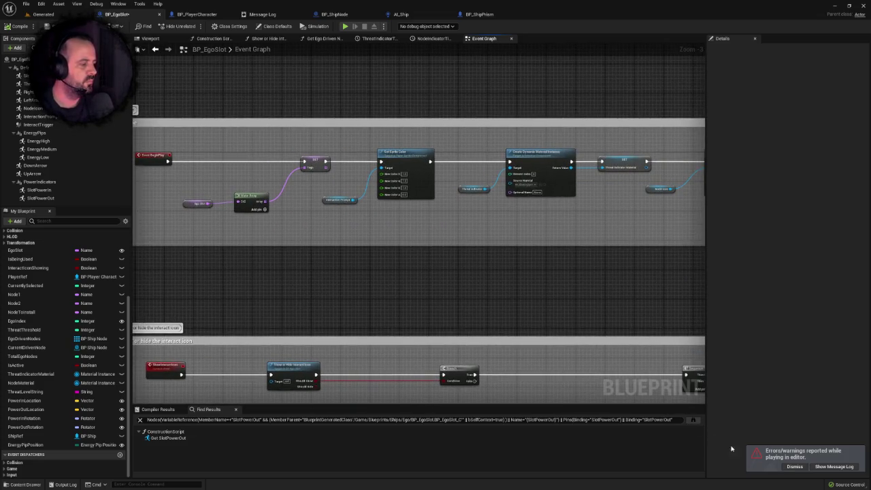
left_click_drag(265, 14, 119, 13)
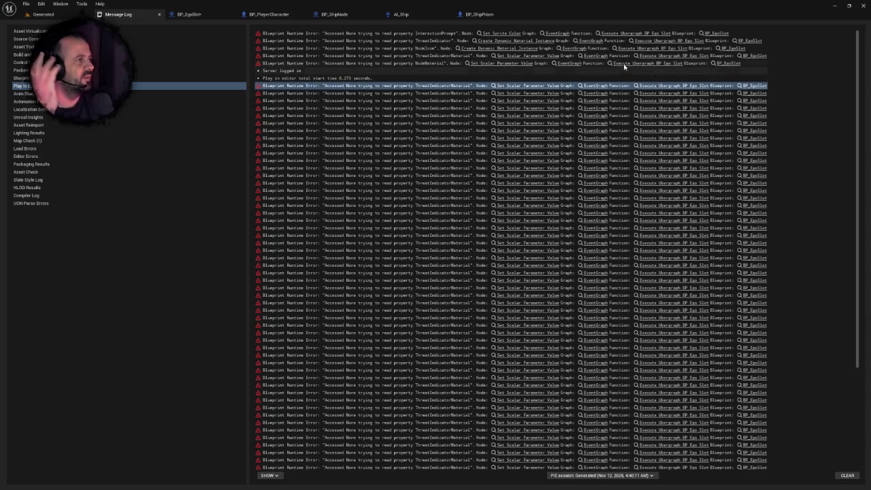
Step: Follow the next error to the Set Sprite Color node, back to Event BeginPlay
left_click(516, 34)
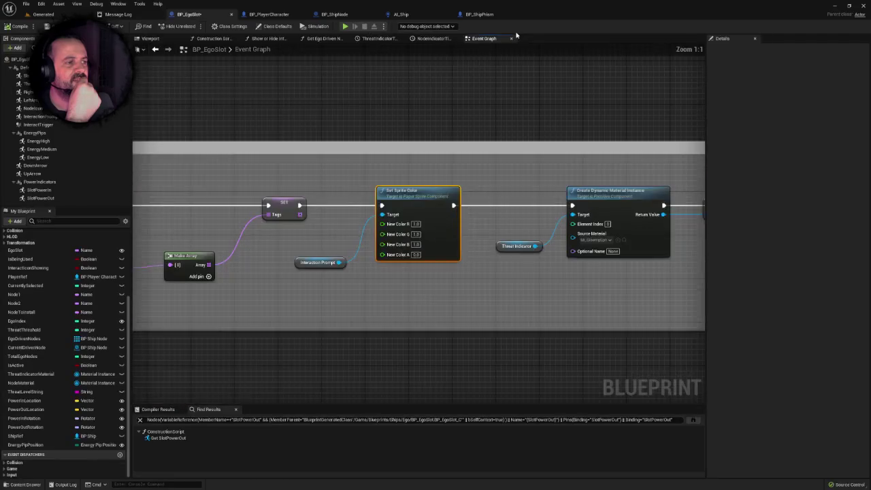
scroll(431, 141, "down", 4)
scroll(431, 140, "up", 6)
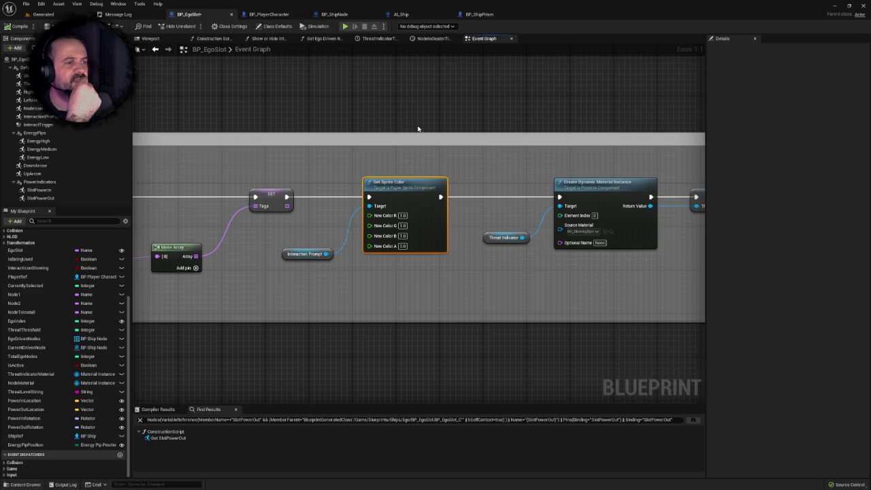
left_click_drag(417, 129, 467, 124)
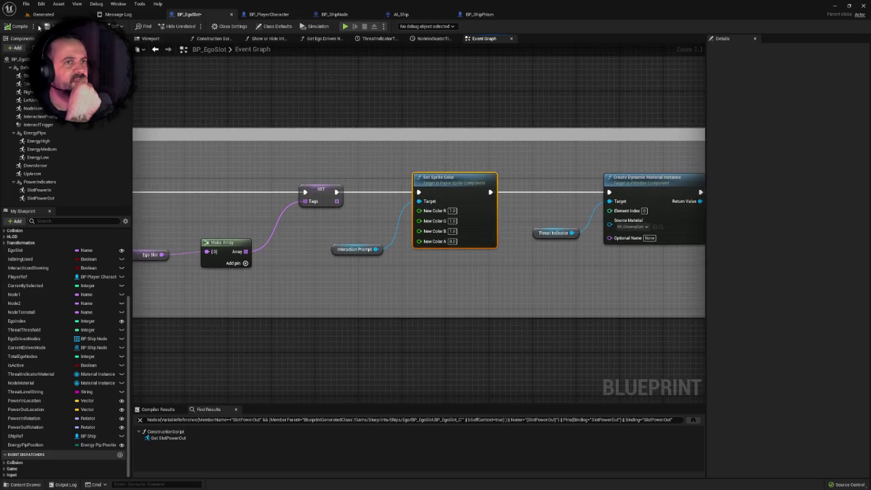
mouse_move(281, 113)
left_mouse_down()
mouse_move(309, 79)
mouse_move(376, 87)
left_mouse_up()
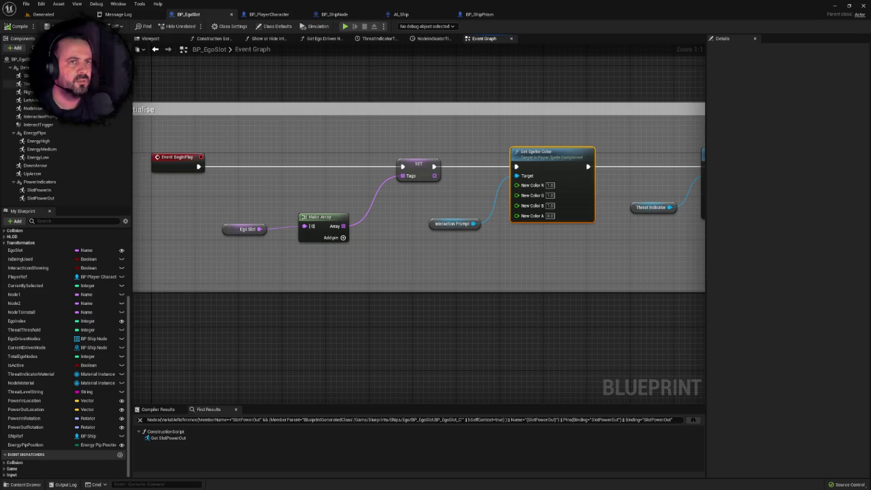
Step: Play-test the Generated level again, then stop the session
left_click(43, 13)
left_click(145, 27)
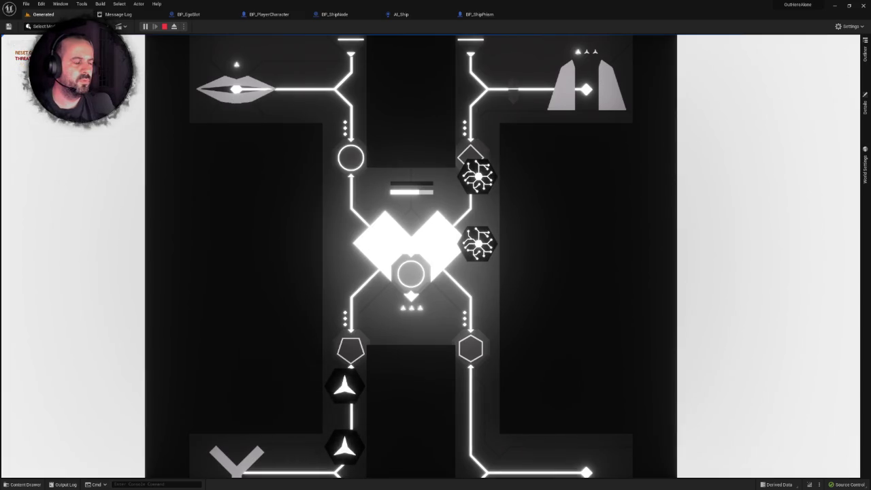
key("Escape")
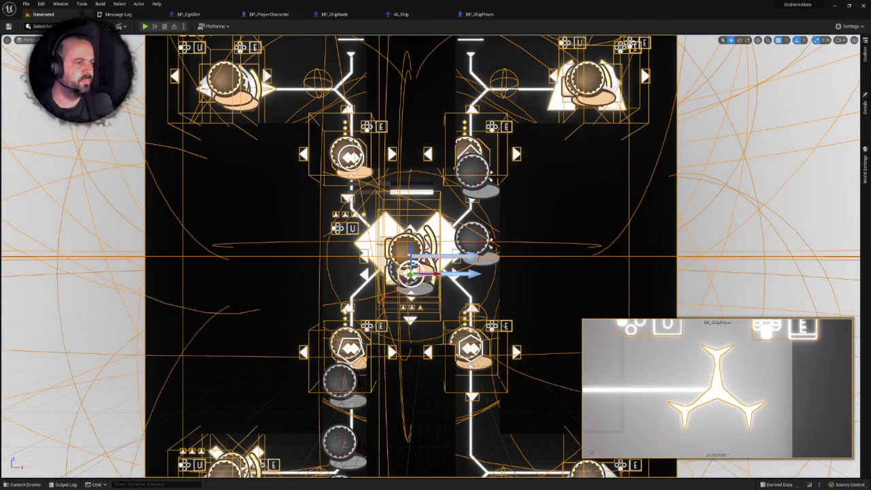
Step: Frame and zoom onto the centre slot in BP_ShipPrism, then bring up BP_EgoSlot
mouse_move(435, 245)
left_mouse_down()
mouse_move(484, 279)
mouse_move(436, 224)
mouse_move(435, 201)
mouse_move(405, 204)
mouse_move(406, 217)
left_mouse_up()
left_click(480, 15)
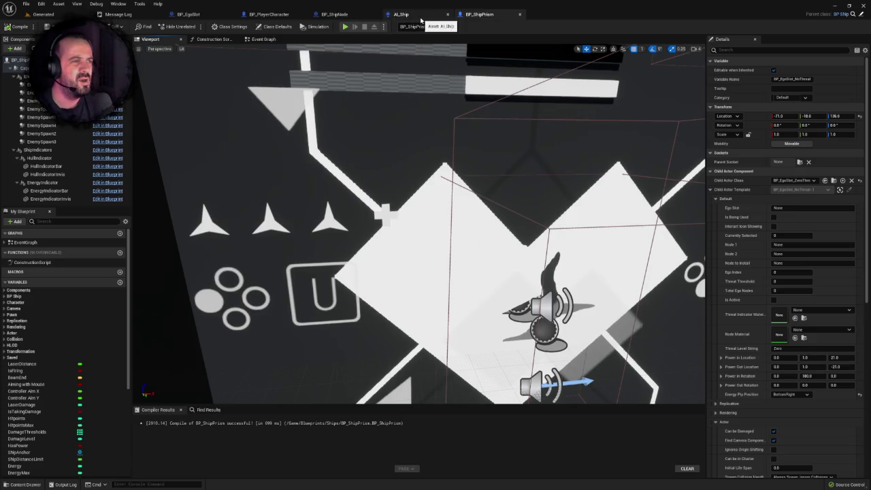
key("f")
left_click_drag(449, 127, 448, 127)
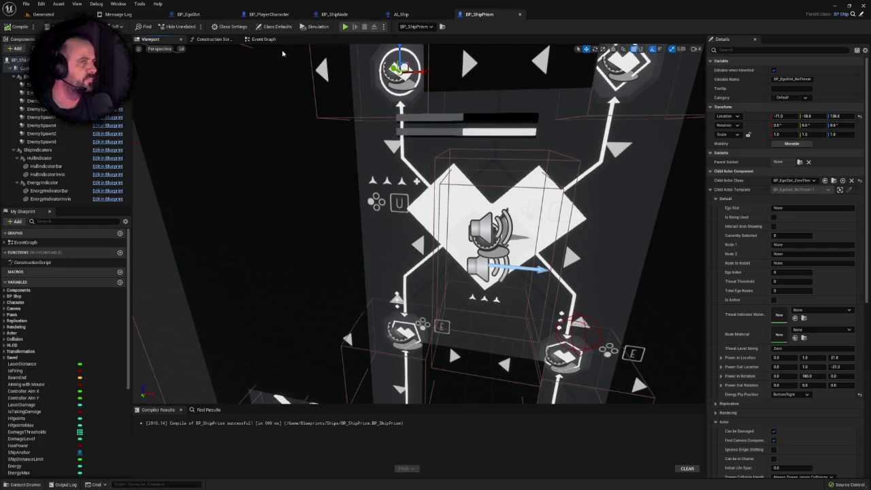
left_click(202, 15)
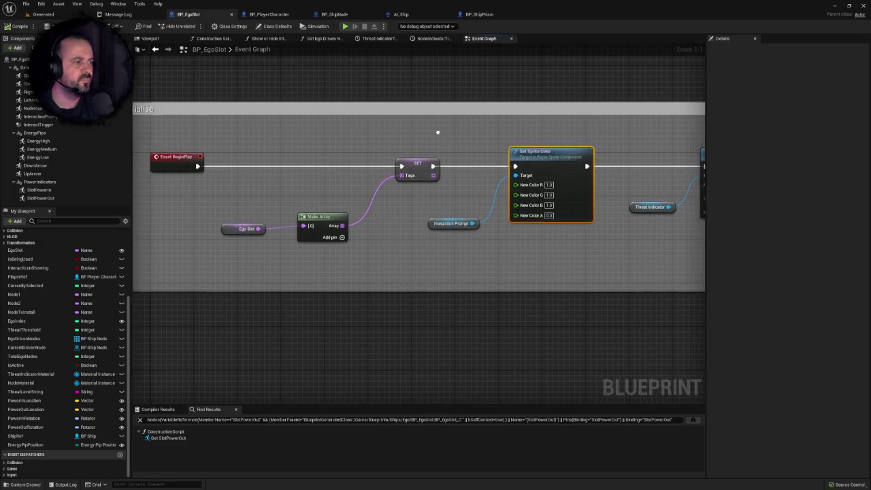
Step: Look over BP_EgoSlot's Construction Script pip placement, then play-test the Generated level
left_click(217, 38)
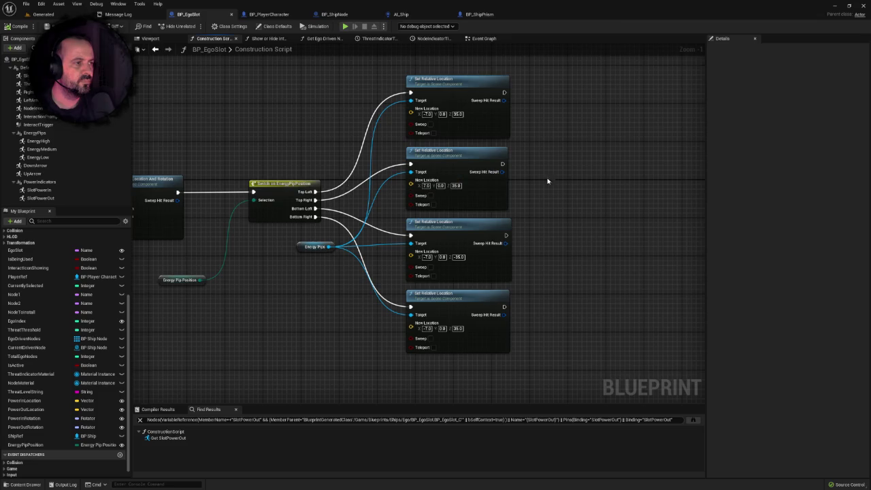
scroll(582, 173, "down", 1)
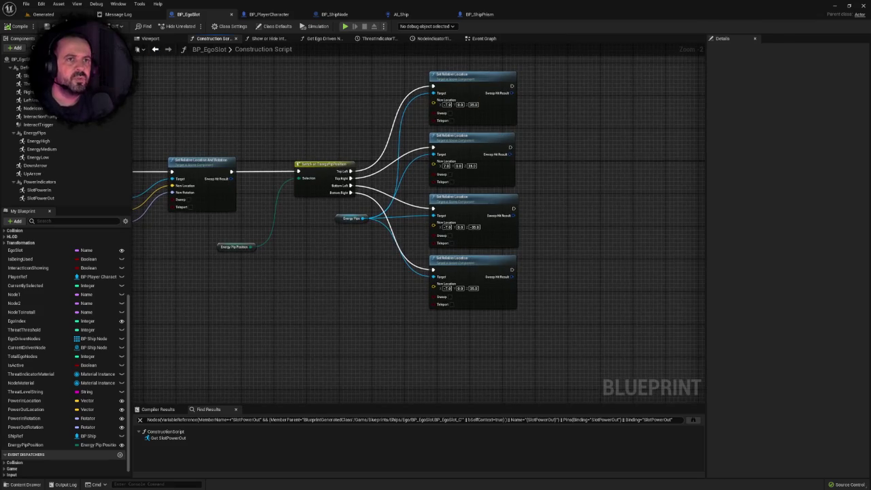
left_click(43, 13)
left_click(146, 26)
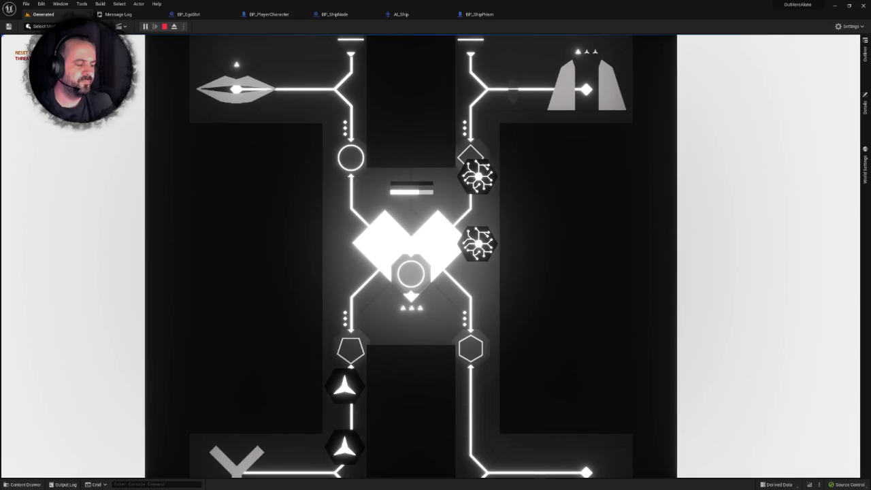
key("F11")
Step: Stop the play-test, undo the stray Move Elements, and save all packages
key("Escape")
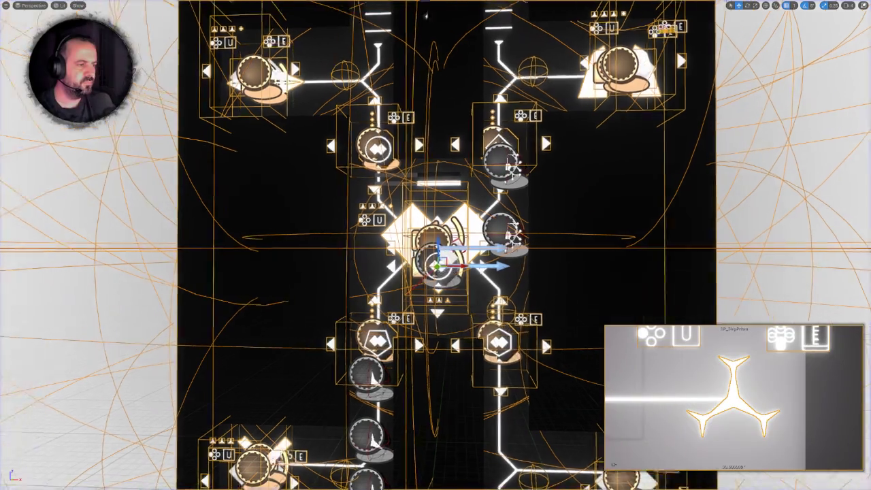
scroll(361, 337, "up", 2)
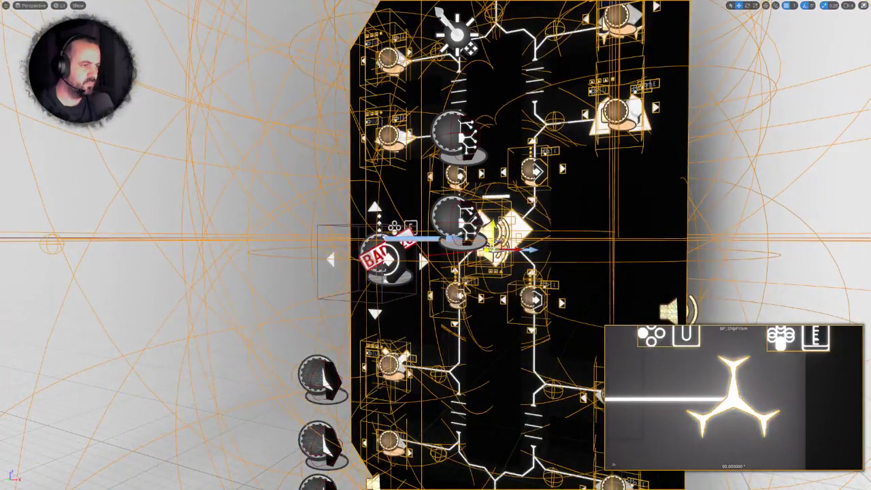
key("ctrl+z")
key("Escape")
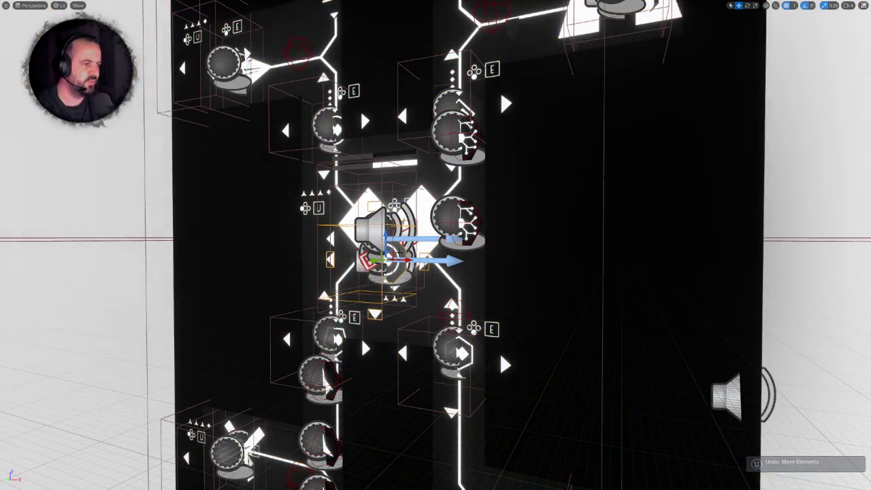
scroll(412, 250, "down", 3)
key("ctrl+s")
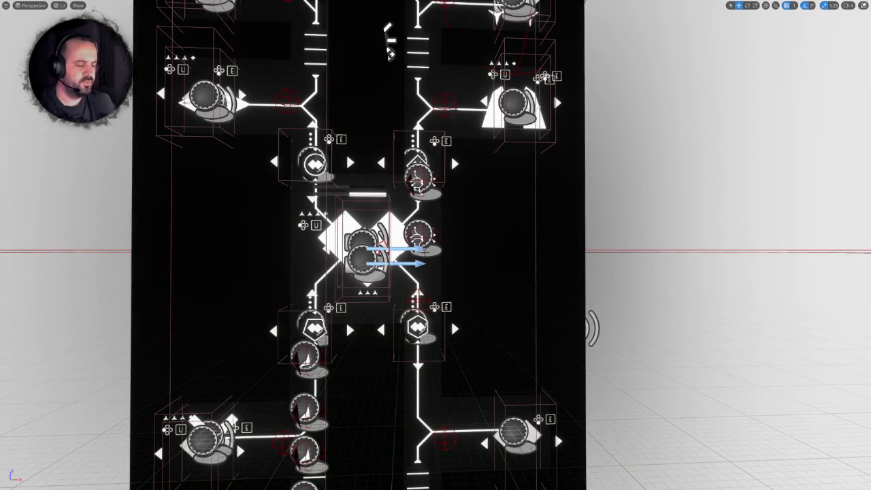
Step: Play-test the level once more and restore the full editor layout
key("alt+p")
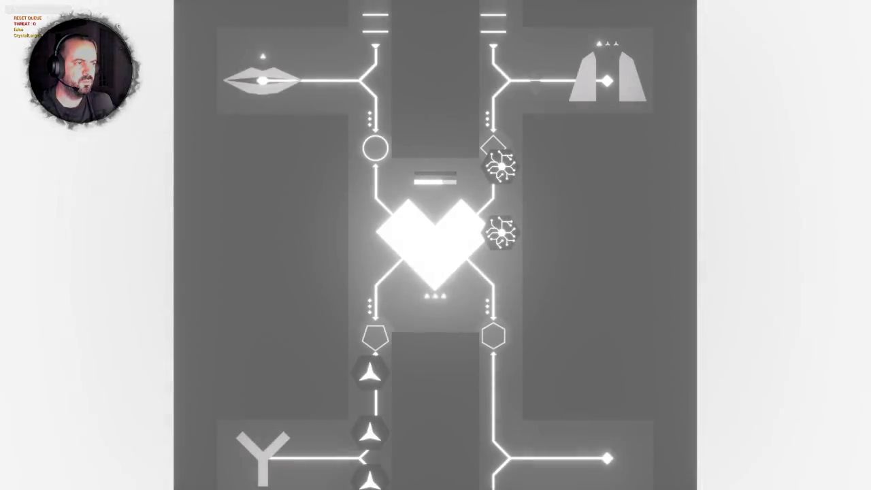
key("Escape")
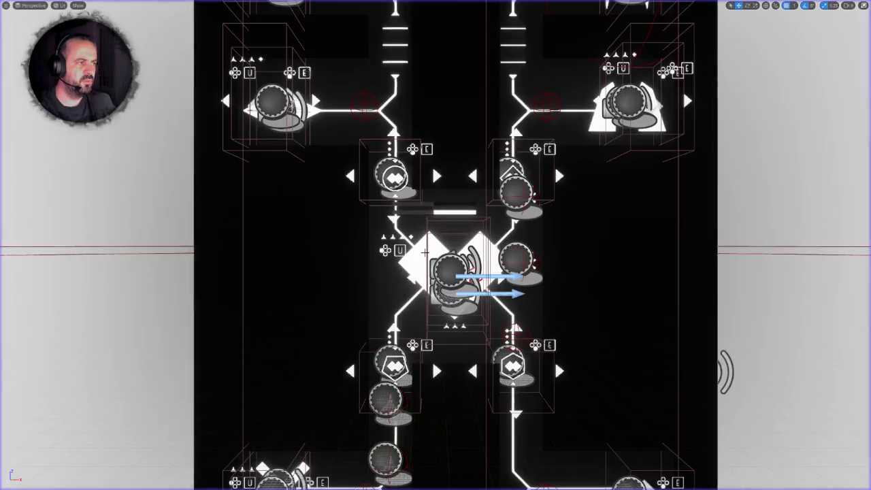
key("F11")
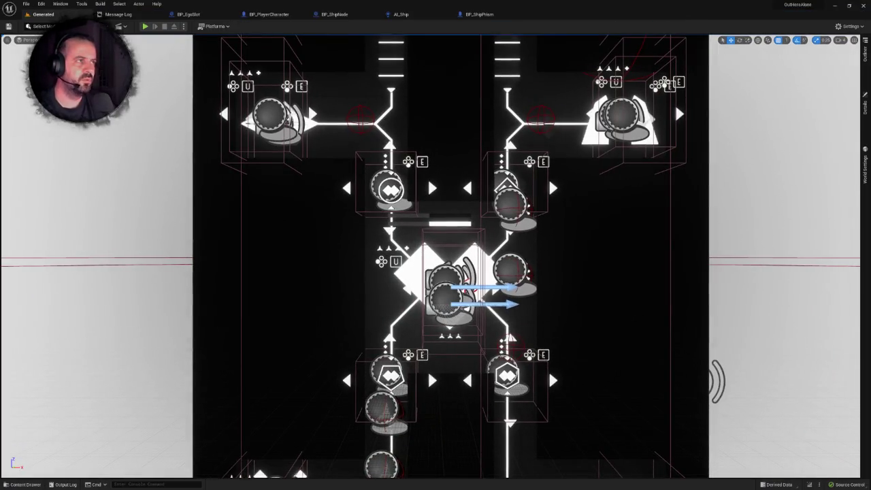
Step: Frame the slot in BP_ShipPrism, save from the Generated level, and return to BP_EgoSlot's Construction Script
left_click(480, 13)
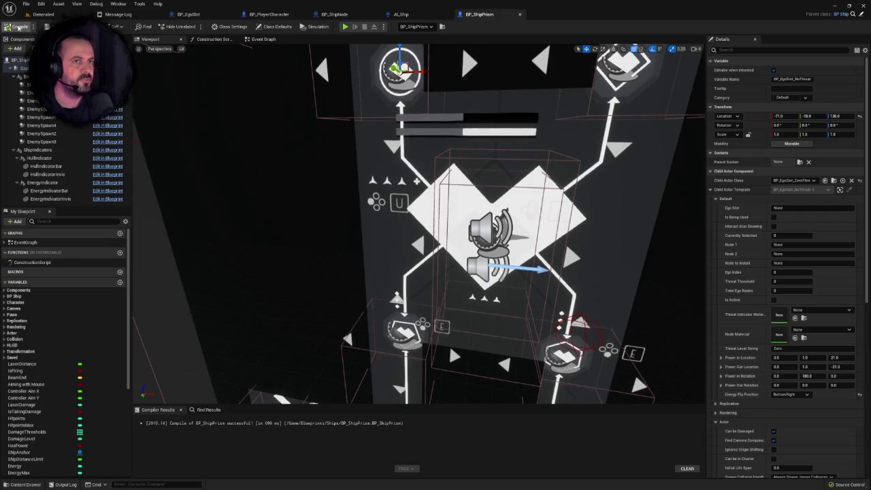
key("f")
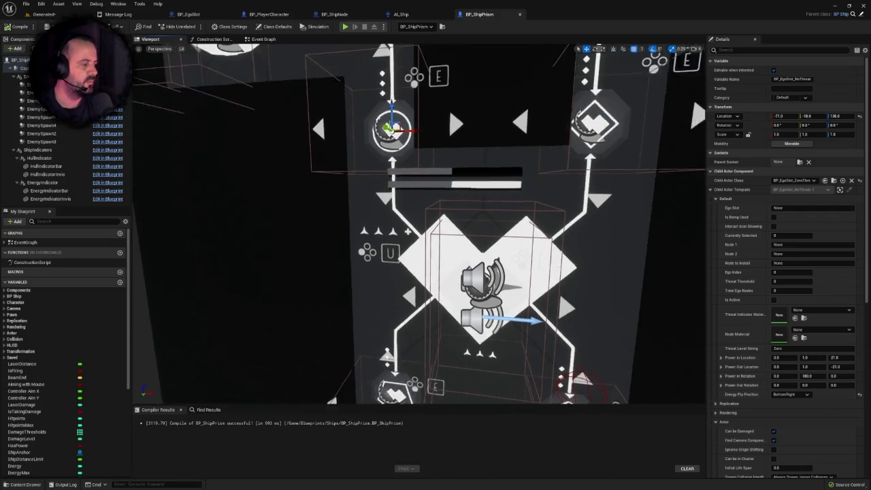
scroll(394, 147, "down", 3)
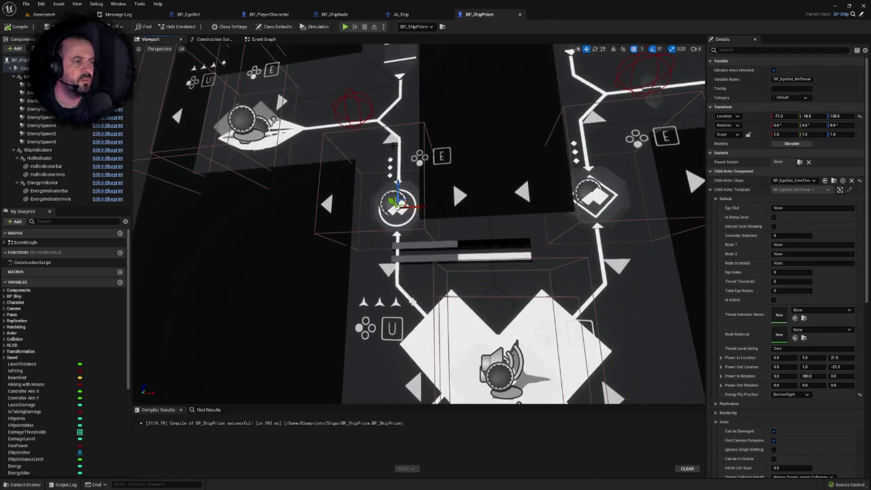
left_click(44, 14)
key("ctrl+s")
scroll(381, 189, "up", 10)
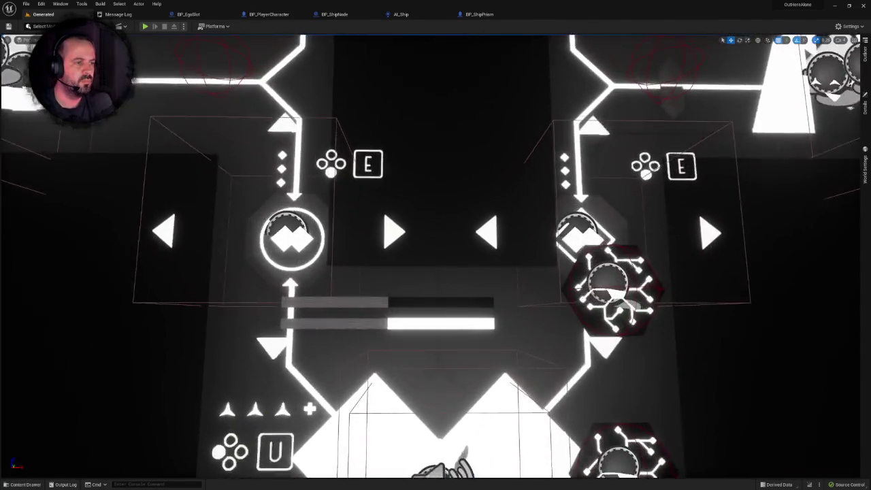
left_click(208, 14)
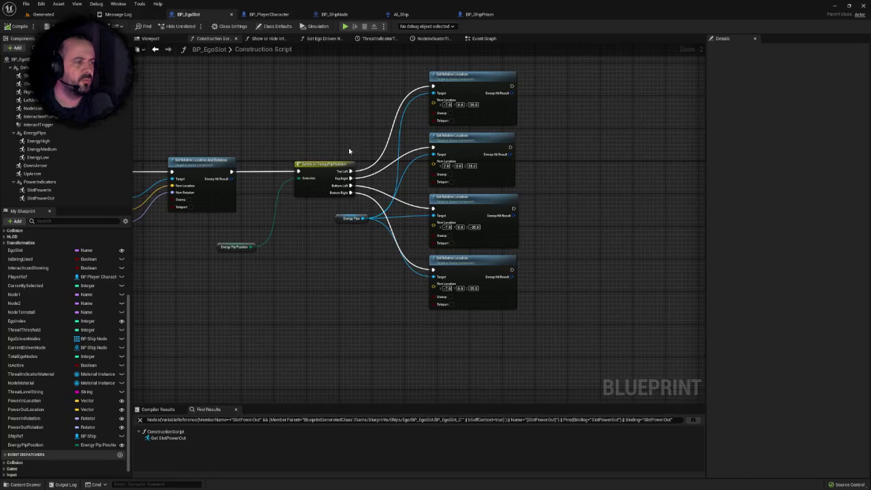
Step: Link Set Relative Location And Rotation's exec output to the fourth Set Relative Location node and save
mouse_move(324, 125)
left_mouse_down()
mouse_move(352, 135)
mouse_move(477, 136)
mouse_move(426, 155)
left_mouse_up()
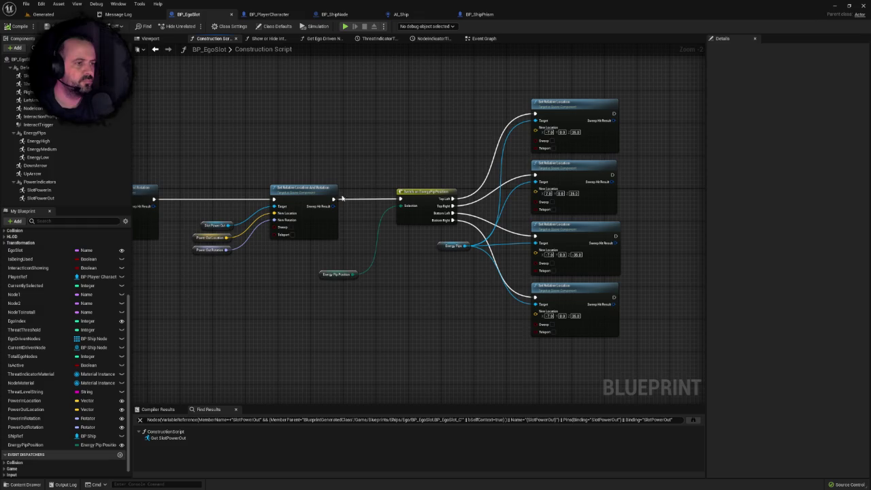
mouse_move(333, 199)
left_mouse_down()
mouse_move(490, 298)
mouse_move(536, 297)
left_mouse_up()
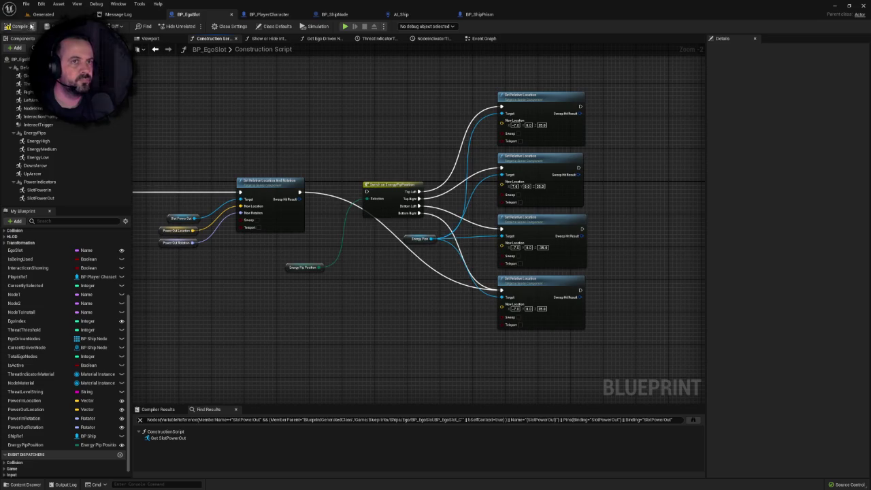
left_click_drag(154, 96, 238, 89)
key("ctrl+s")
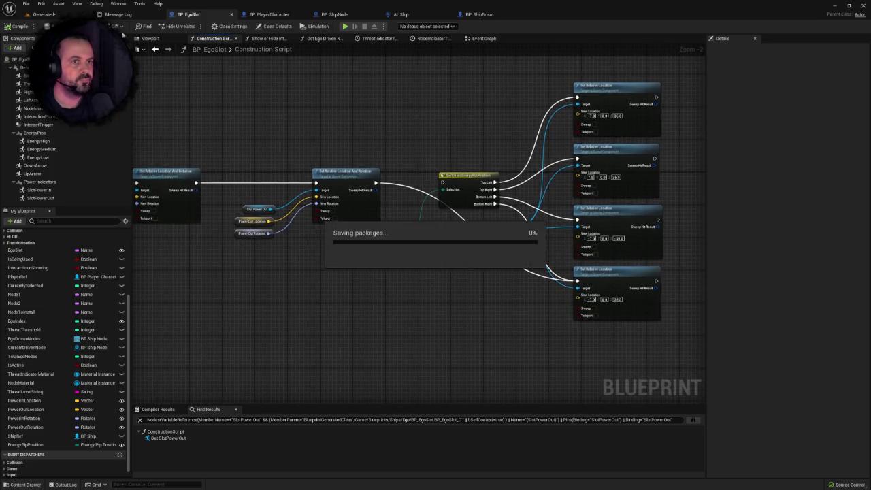
left_click(42, 14)
scroll(323, 158, "down", 5)
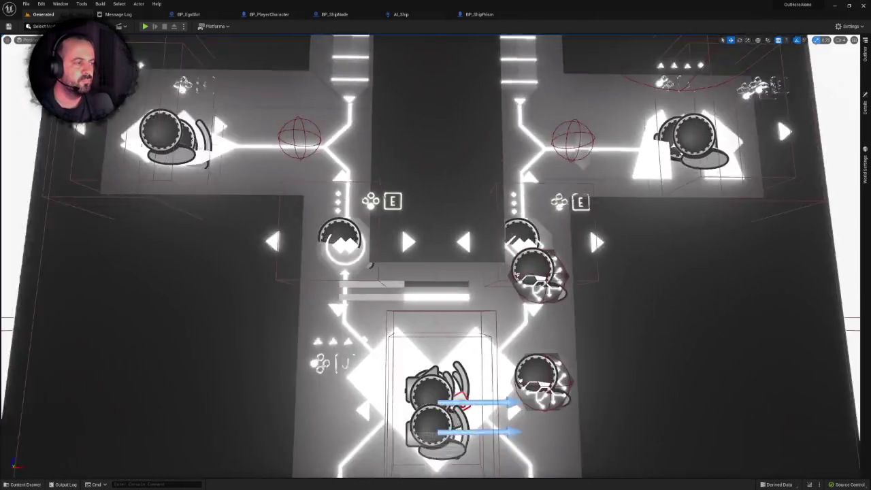
Step: Play-test the Generated level and restore the full editor layout
scroll(323, 158, "up", 2)
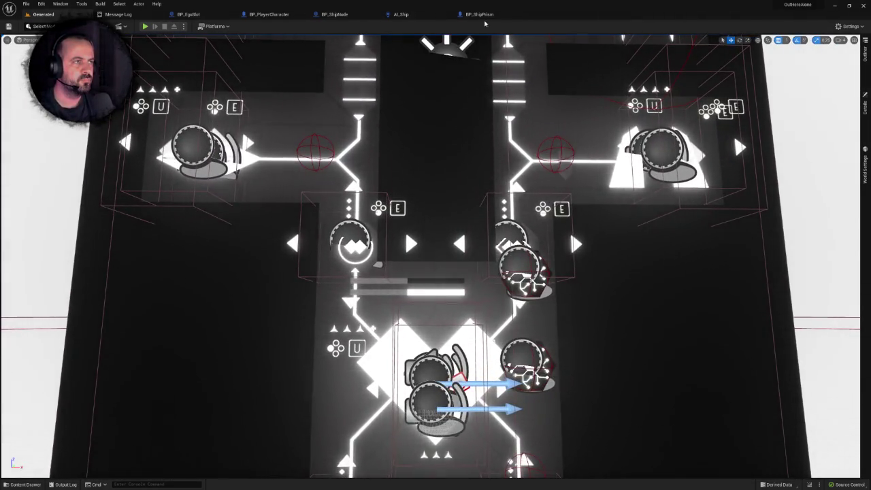
left_click(145, 26)
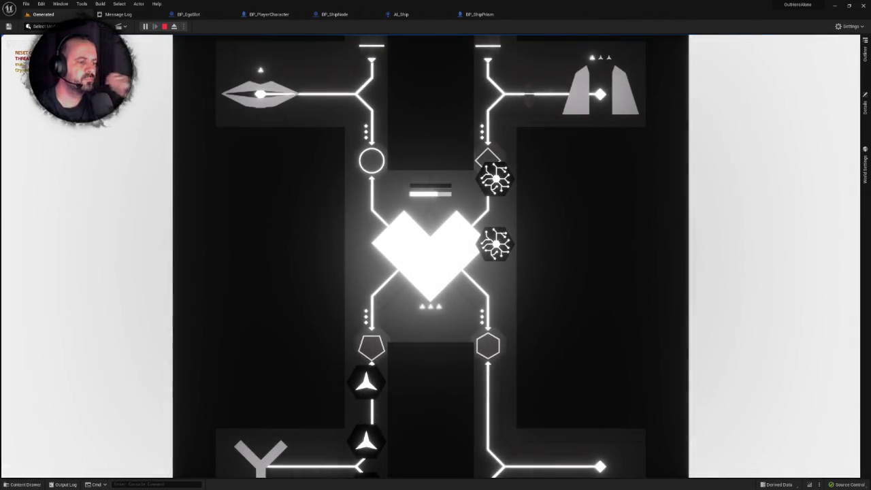
key("Escape")
key("F11")
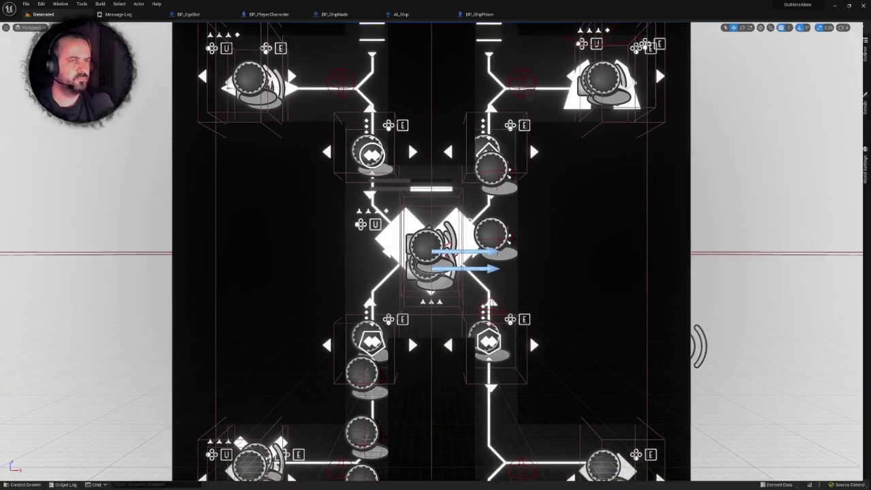
Step: Route BP_EgoSlot's construction exec wire through Switch on EnergyPipPosition
left_click(188, 14)
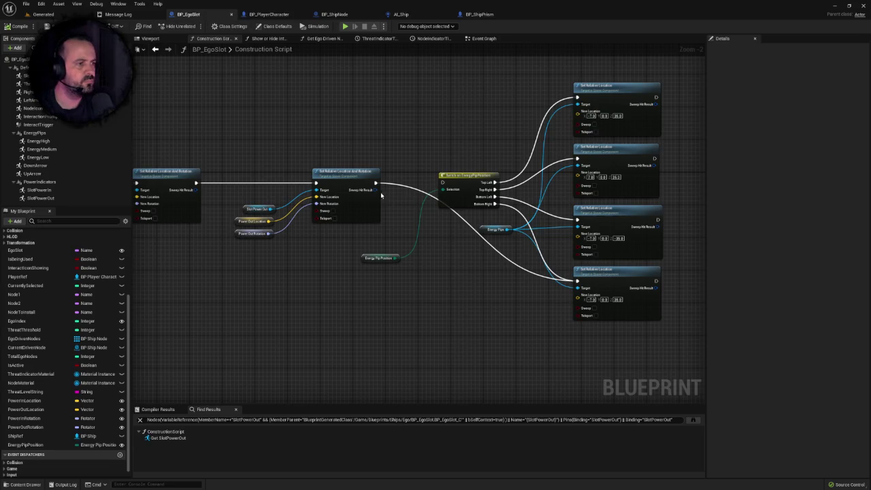
mouse_move(374, 185)
left_mouse_down()
mouse_move(525, 193)
mouse_move(443, 183)
left_mouse_up()
left_click_drag(487, 253, 324, 236)
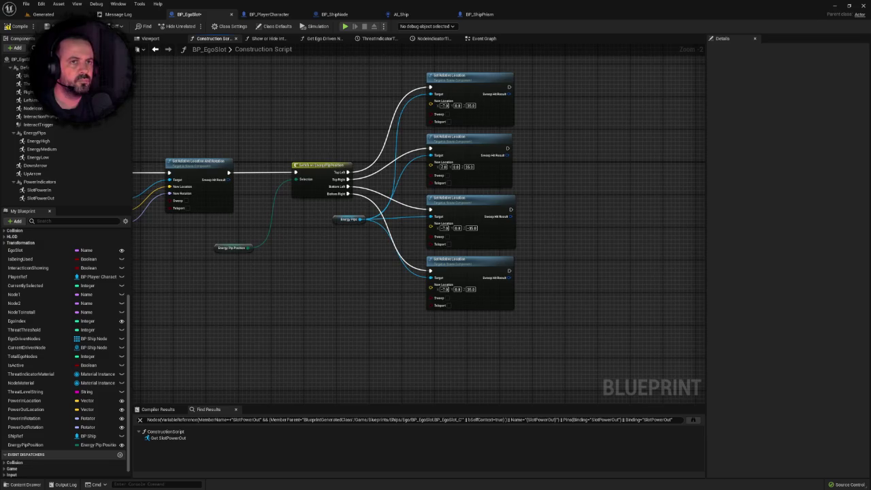
left_click_drag(295, 145, 239, 133)
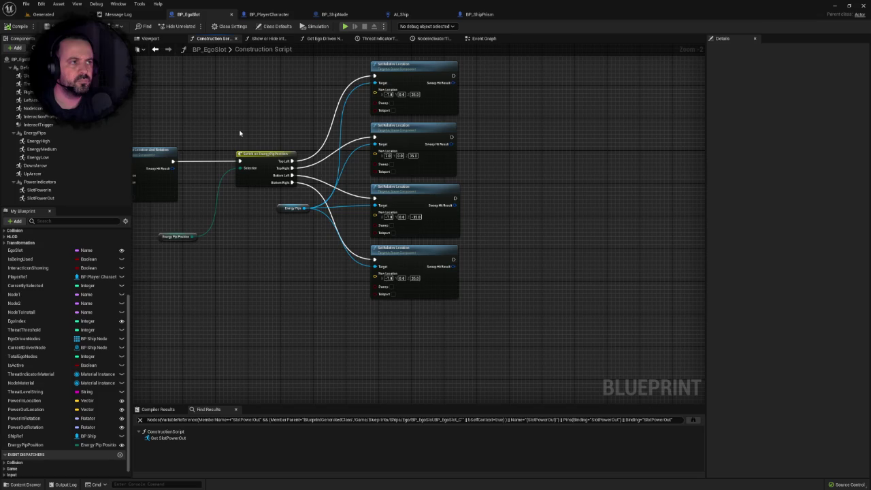
left_click_drag(252, 136, 373, 136)
left_click(43, 14)
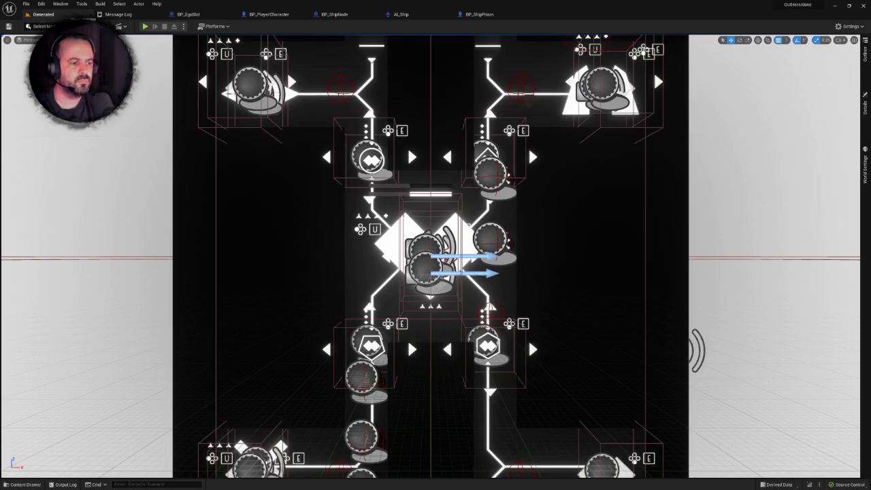
Step: Open the Ego folder in the Content Drawer to list the slot blueprints
key("ctrl+space")
left_click(168, 367)
double_click(168, 371)
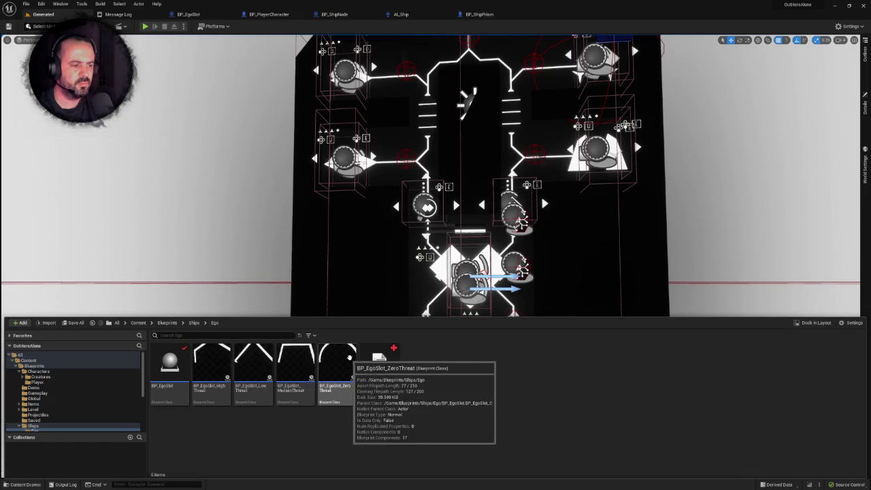
Step: Open BP_EgoSlot_ZeroThreat and compare its parent-only Construction Script with its Event Graph
double_click(344, 359)
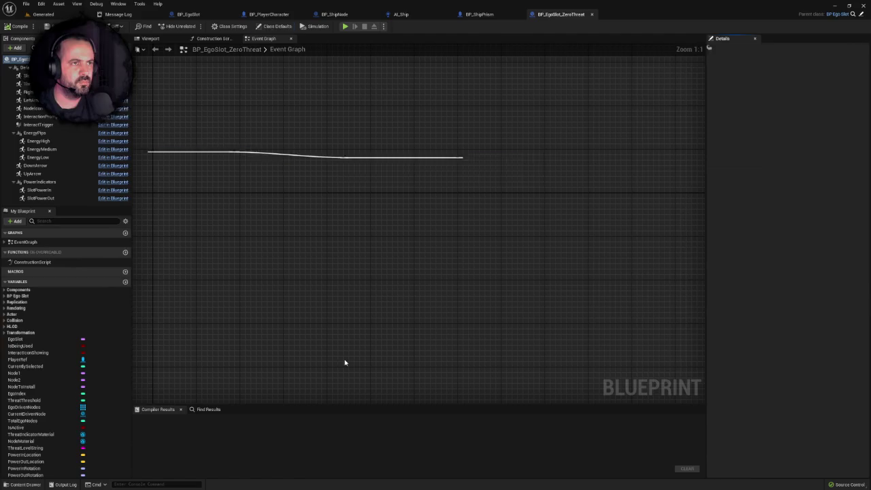
left_click(213, 38)
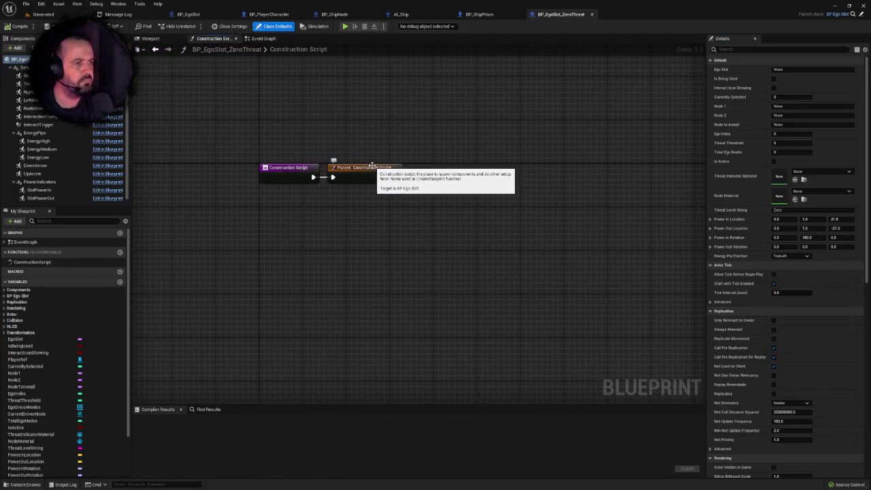
left_click(257, 41)
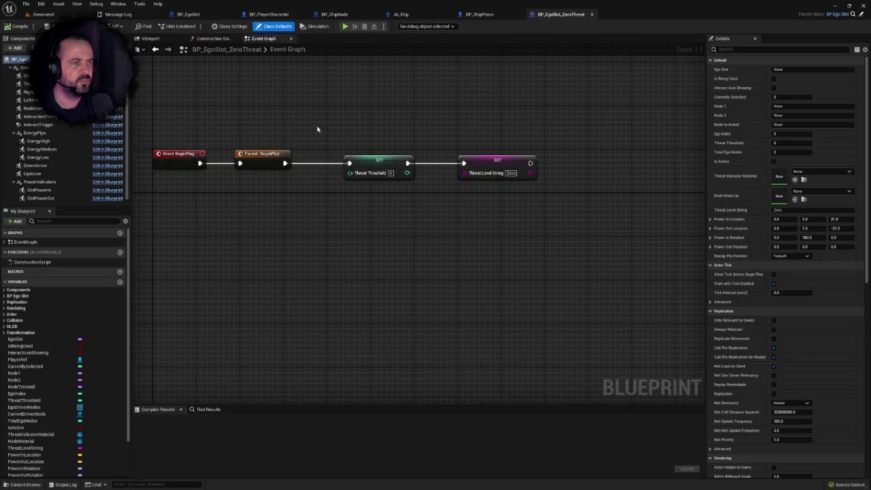
left_click(213, 39)
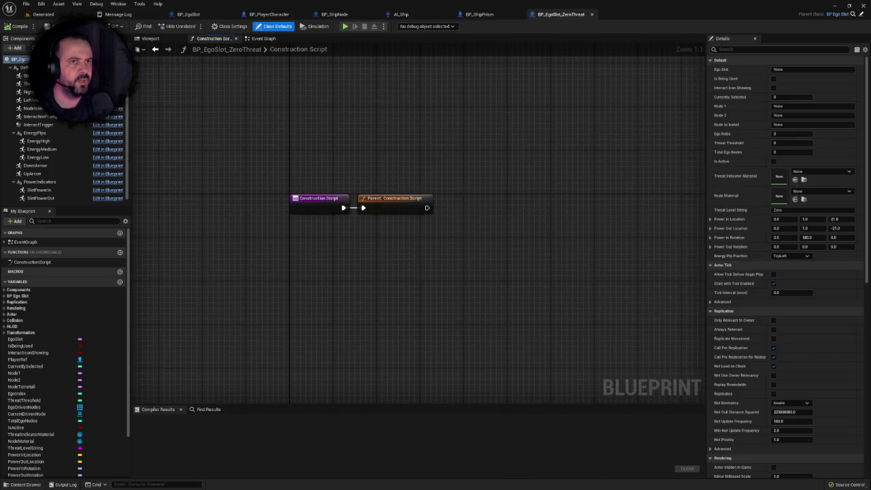
Step: Select the slot actor in the Generated level, then close the ZeroThreat blueprint
left_click(43, 14)
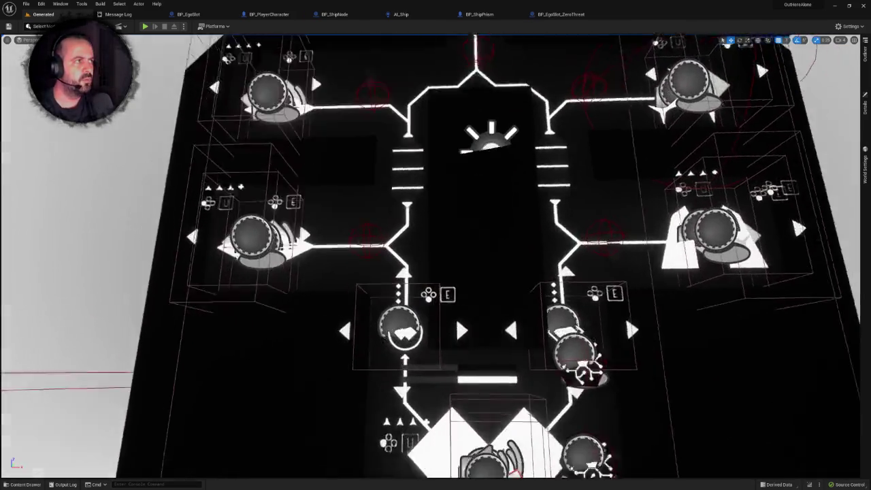
scroll(424, 259, "up", 5)
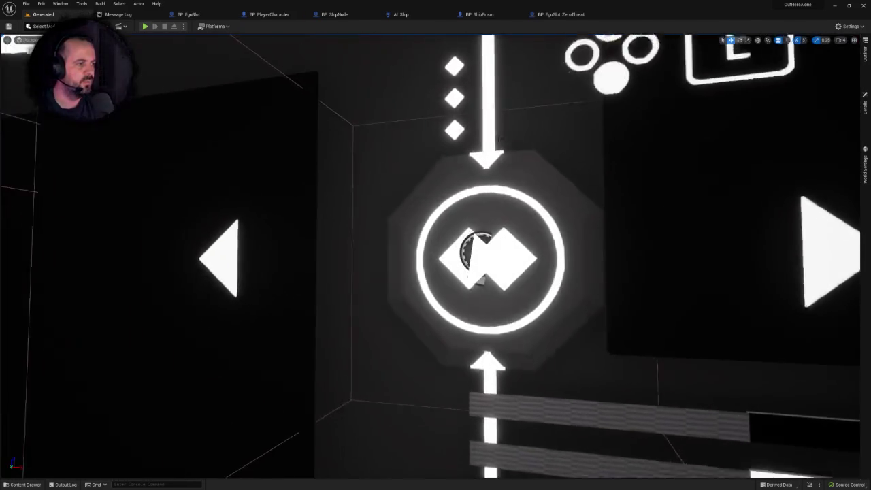
left_click(499, 138)
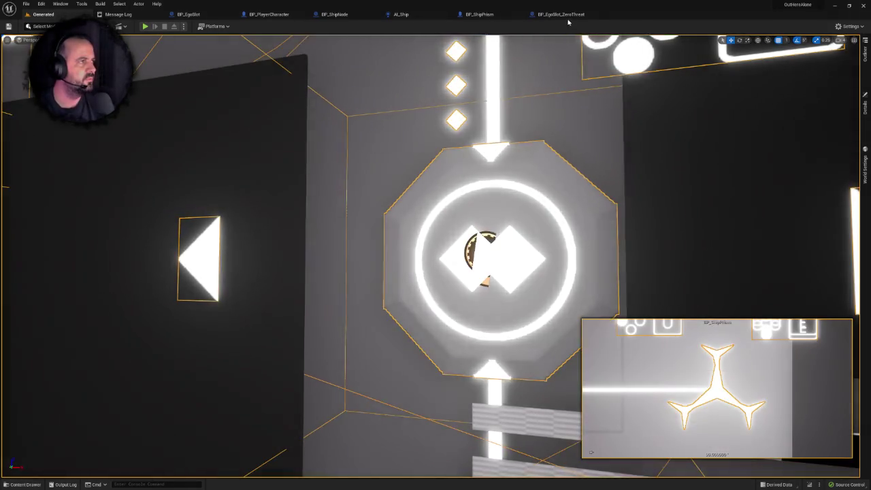
left_click(568, 15)
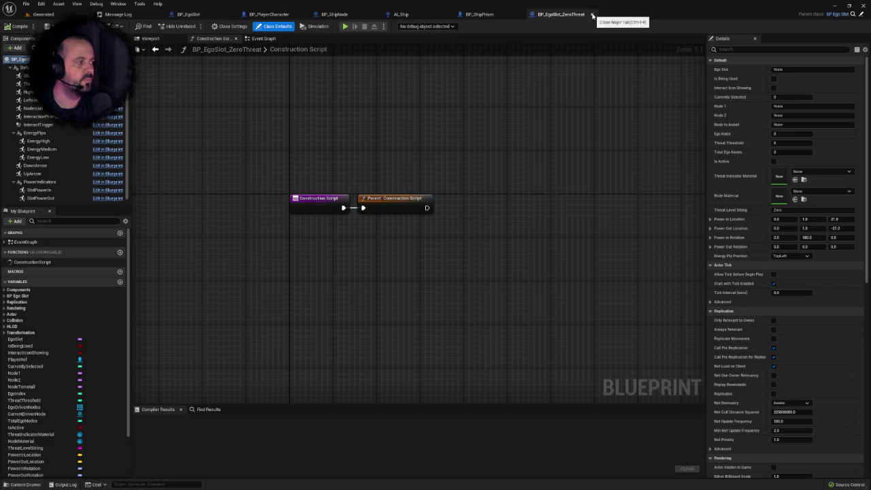
left_click(592, 15)
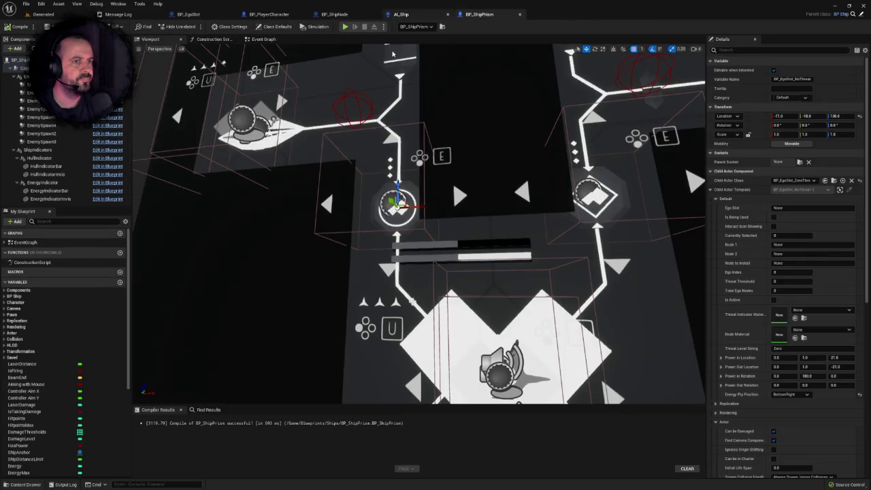
Step: Back in BP_EgoSlot's Construction Script, select EnergyPipPosition to see its TopLeft default
scroll(393, 54, "down", 5)
scroll(393, 54, "up", 2)
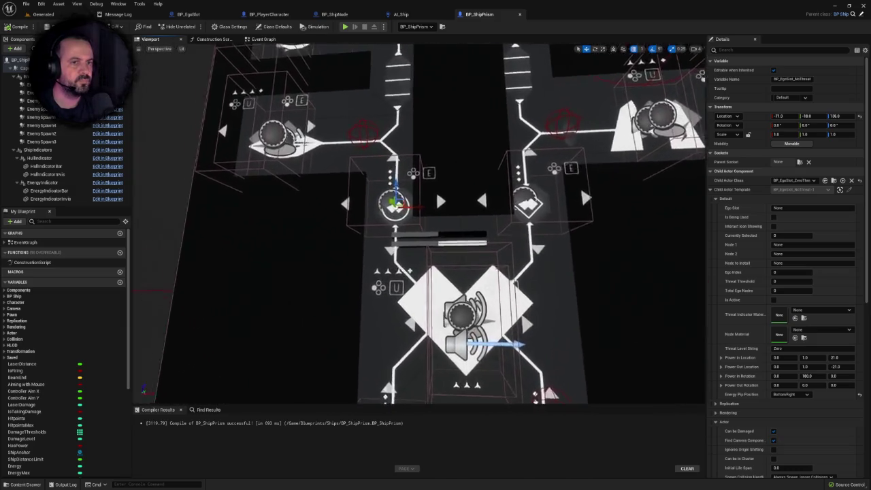
scroll(418, 225, "up", 2)
left_click(188, 15)
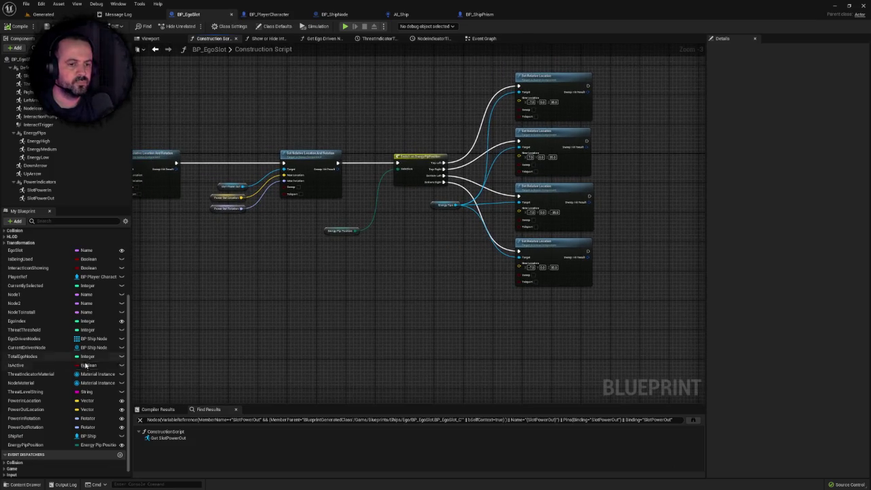
scroll(64, 420, "down", 1)
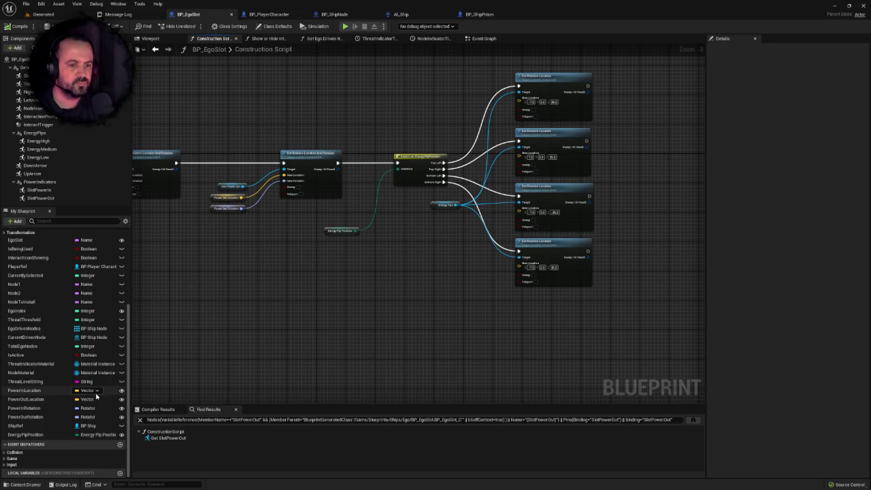
left_click(27, 435)
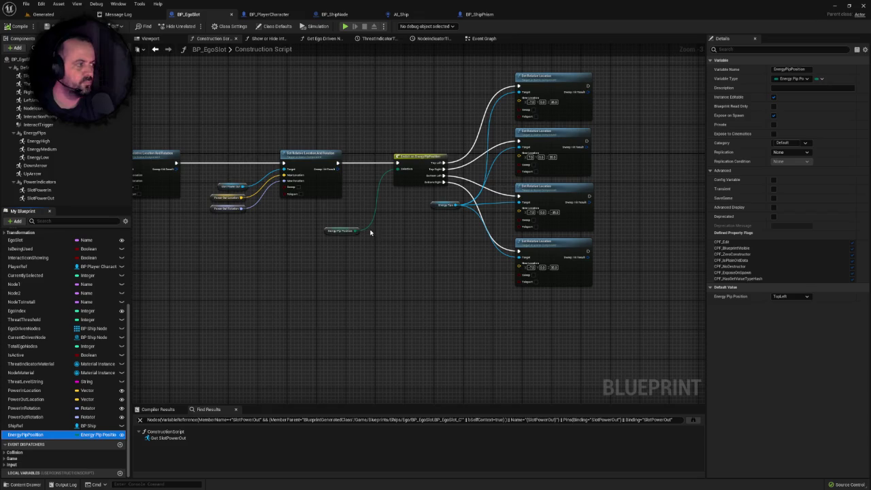
Step: In the Viewport preview, try Energy Pip Position choices and settle the default on TopLeft
left_click(150, 38)
left_click(790, 297)
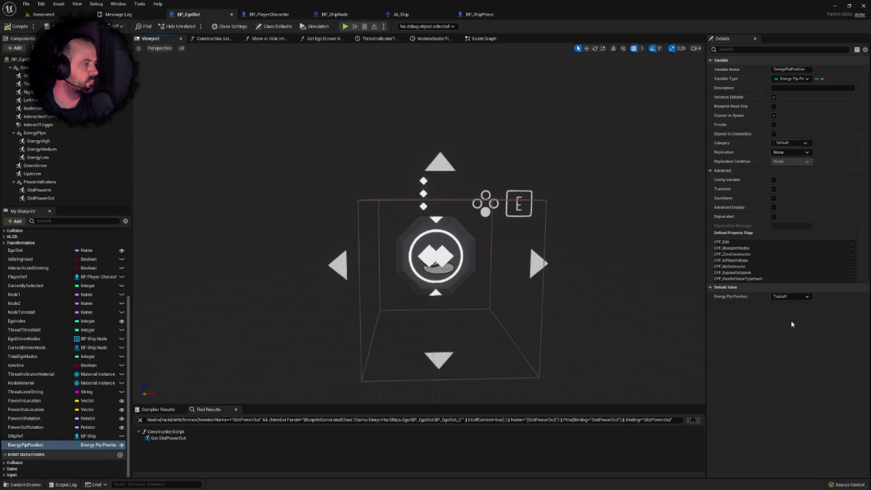
left_click(784, 297)
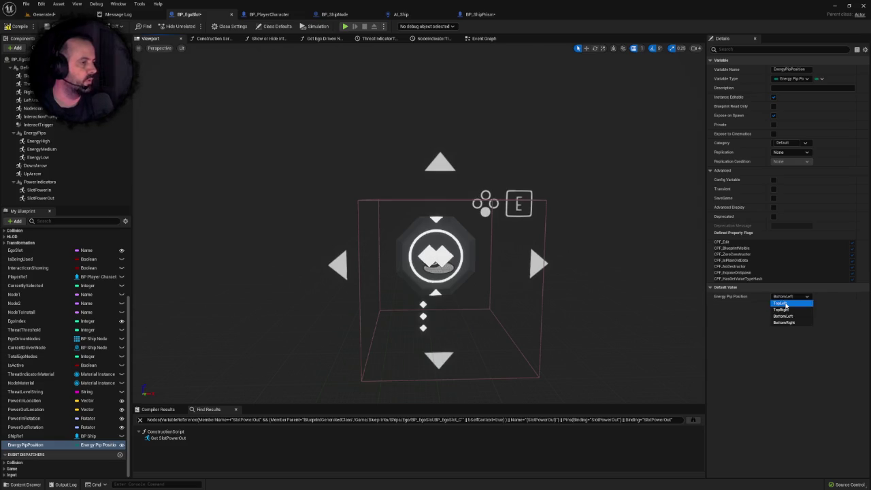
left_click(785, 304)
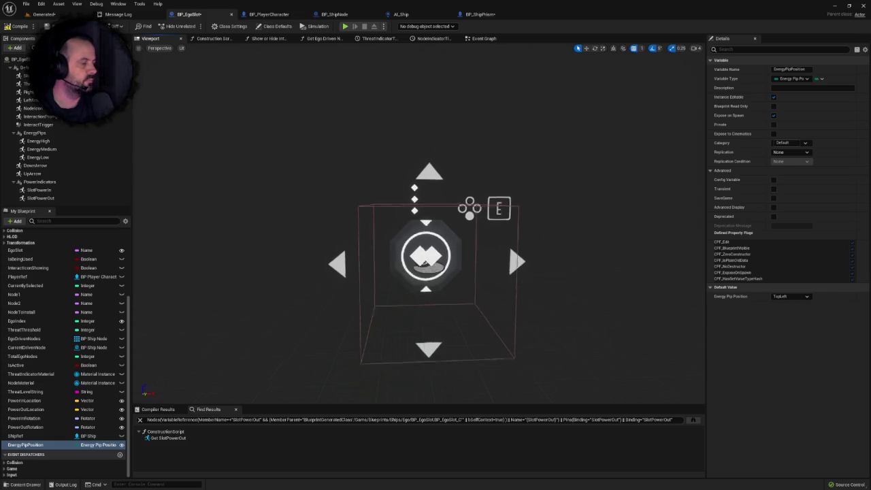
scroll(238, 152, "up", 3)
Step: Save, compile and re-save BP_EgoSlot
key("ctrl+s")
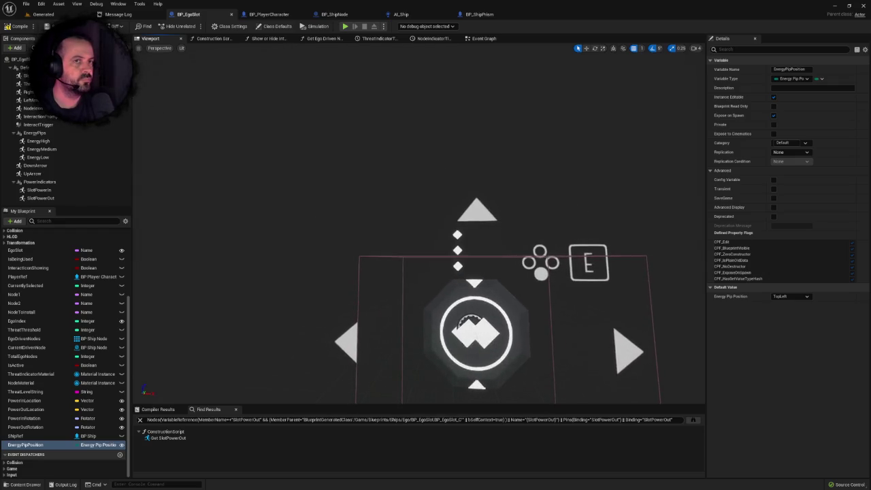
left_click(17, 28)
scroll(388, 219, "down", 4)
key("ctrl+s")
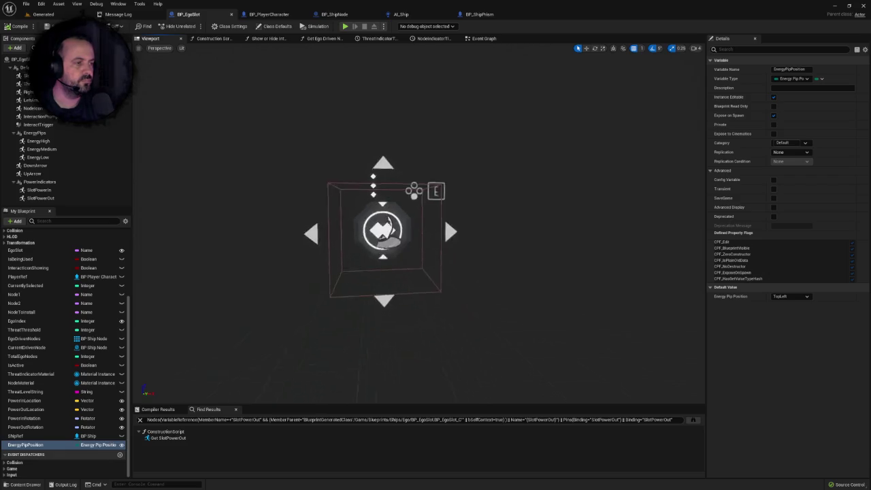
scroll(388, 219, "up", 4)
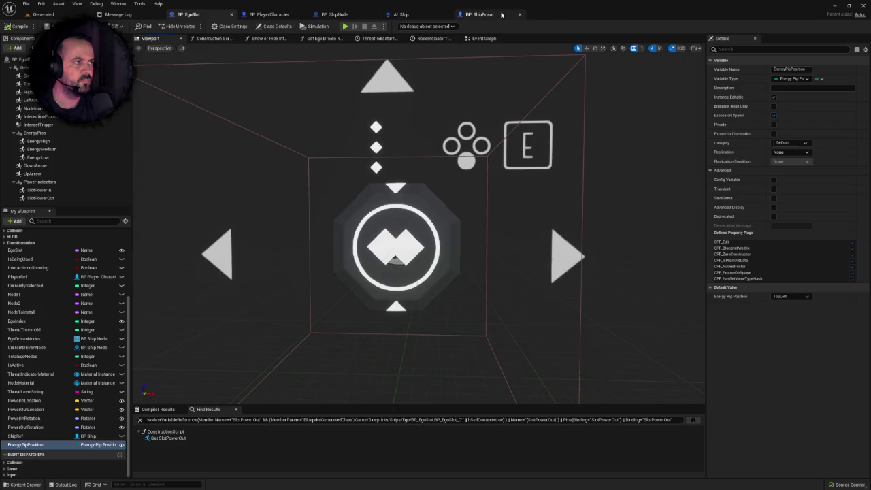
Step: Play-test the Generated level, toggle immersive view with F11, then return to BP_ShipPrism
left_click(481, 14)
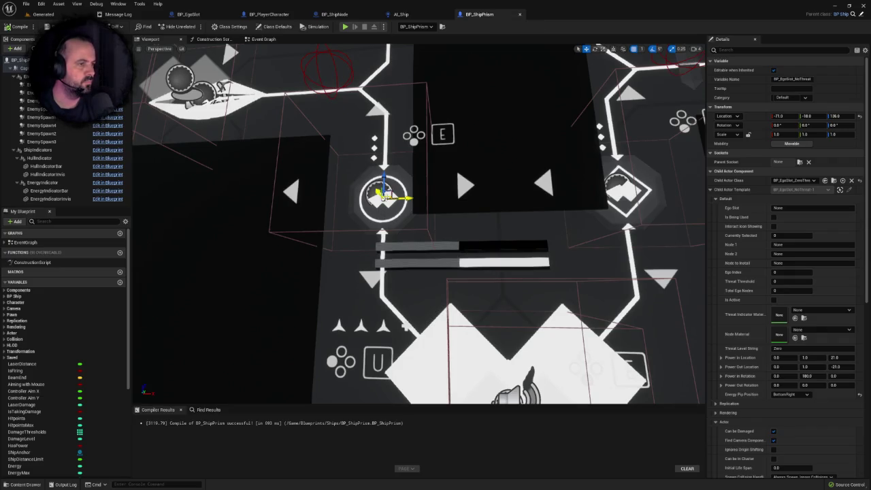
scroll(387, 198, "down", 5)
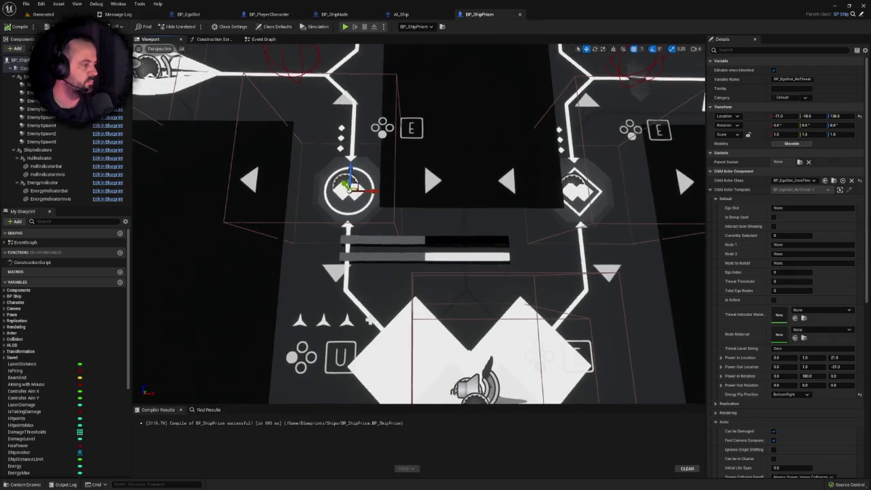
scroll(387, 197, "up", 4)
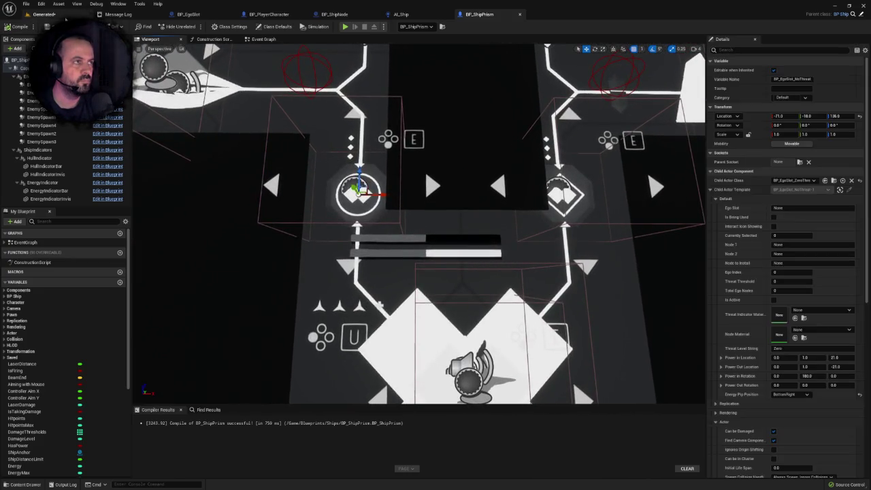
left_click(44, 14)
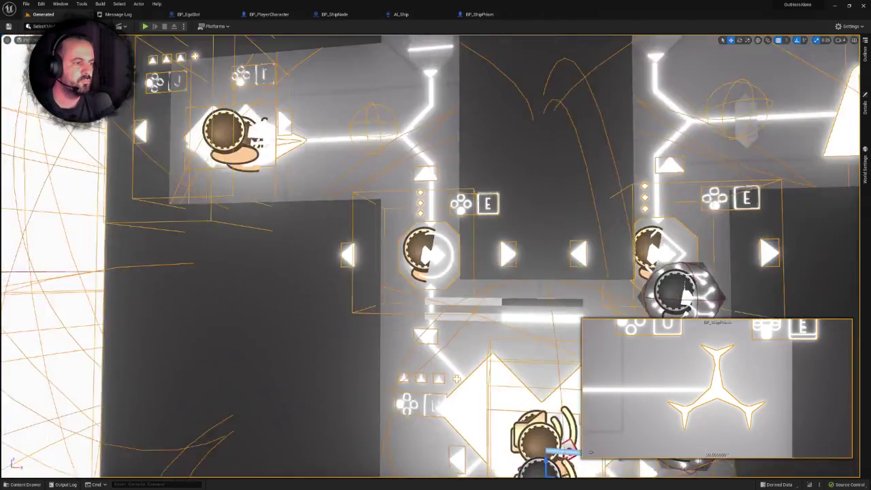
scroll(429, 255, "down", 4)
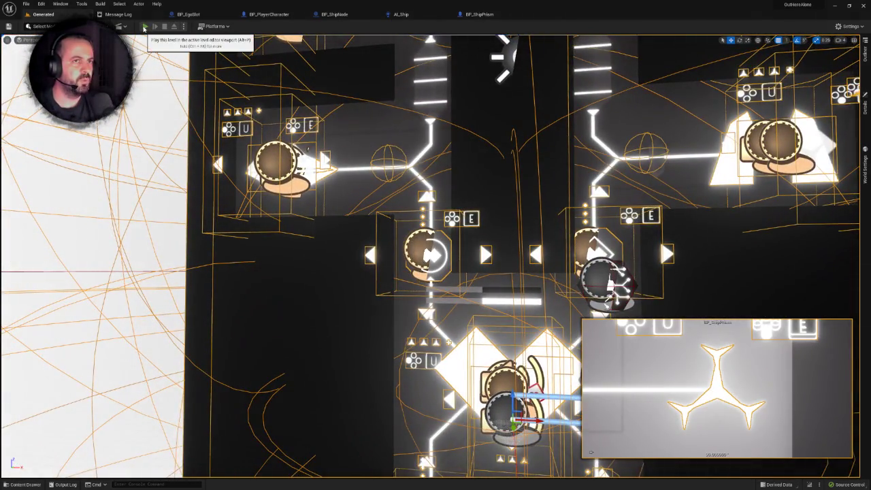
left_click(145, 26)
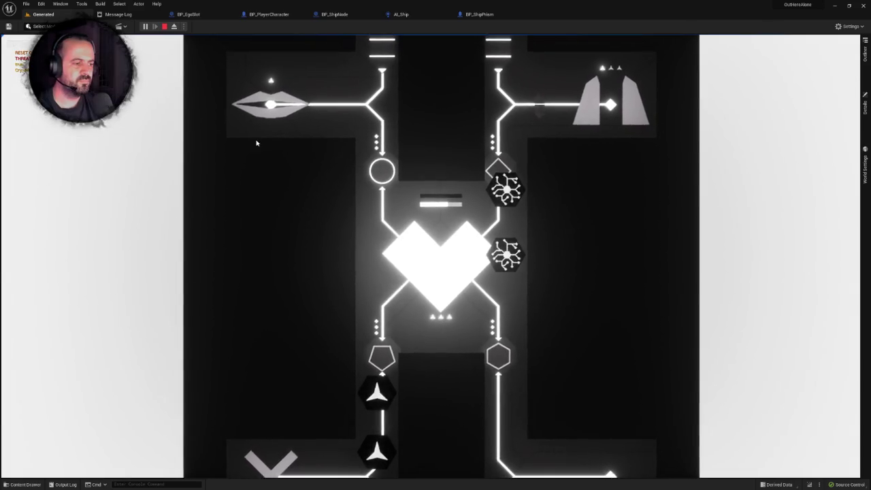
key("Escape")
key("F11")
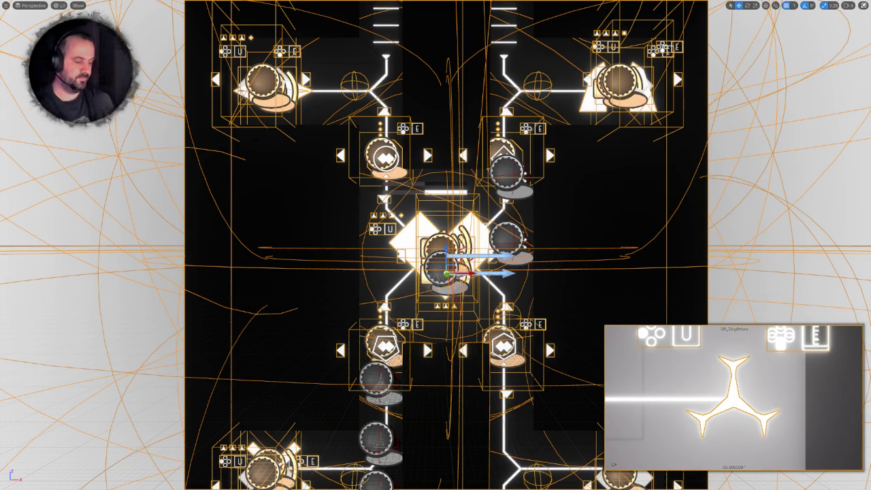
key("F11")
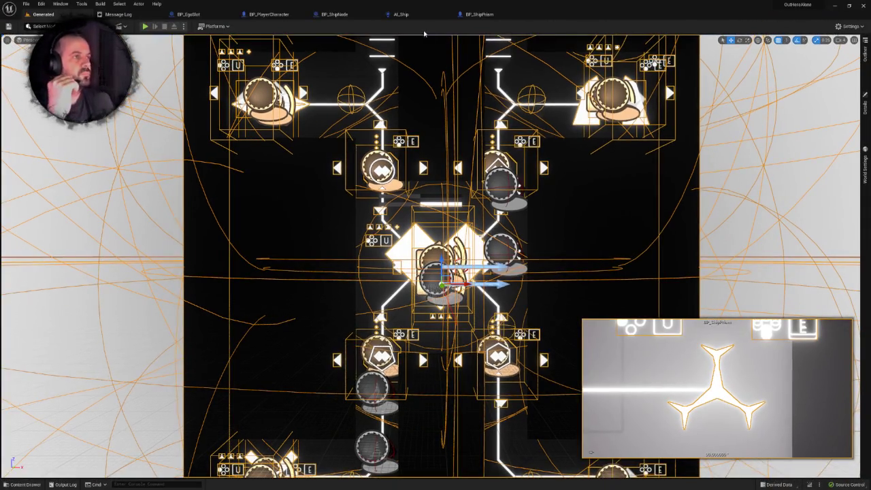
left_click(481, 14)
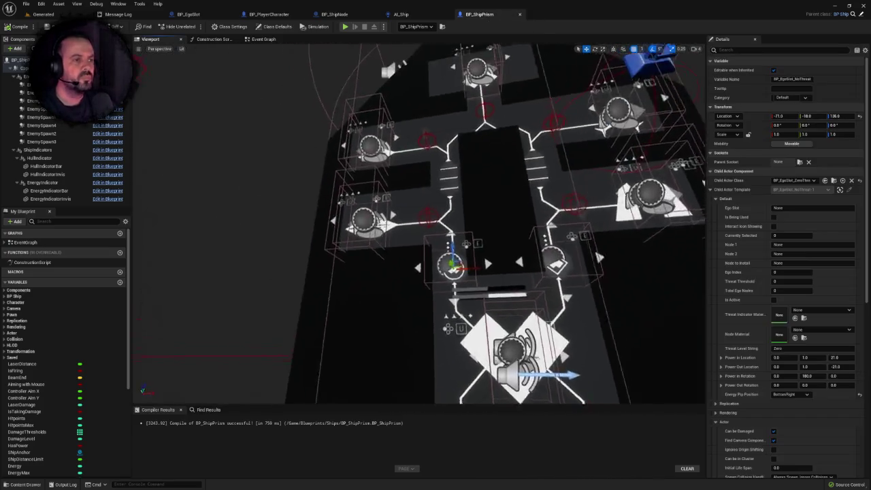
Step: Orbit and zoom around BP_ShipPrism, selecting NodeSlot4 and slot6 to check their pips
scroll(249, 272, "up", 5)
left_click(248, 272)
scroll(249, 272, "down", 3)
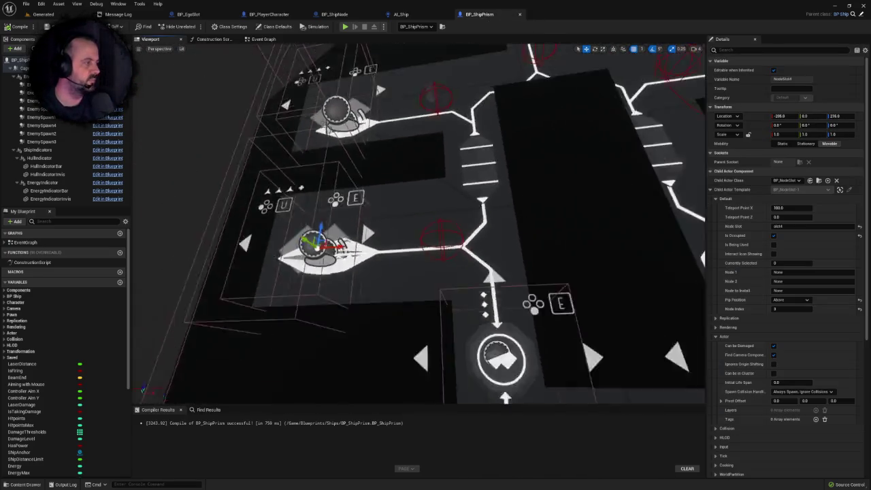
scroll(435, 224, "down", 5)
mouse_move(436, 225)
left_mouse_down()
mouse_move(436, 170)
mouse_move(436, 204)
left_mouse_up()
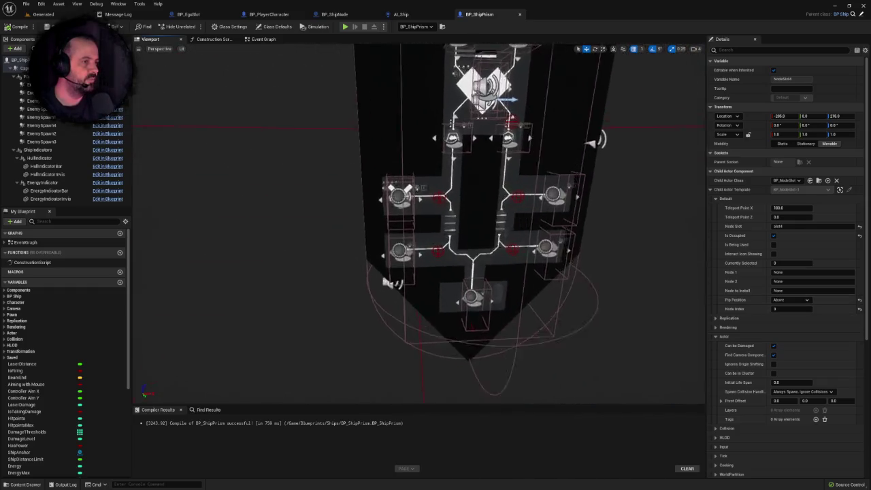
scroll(436, 225, "up", 5)
left_click(347, 207)
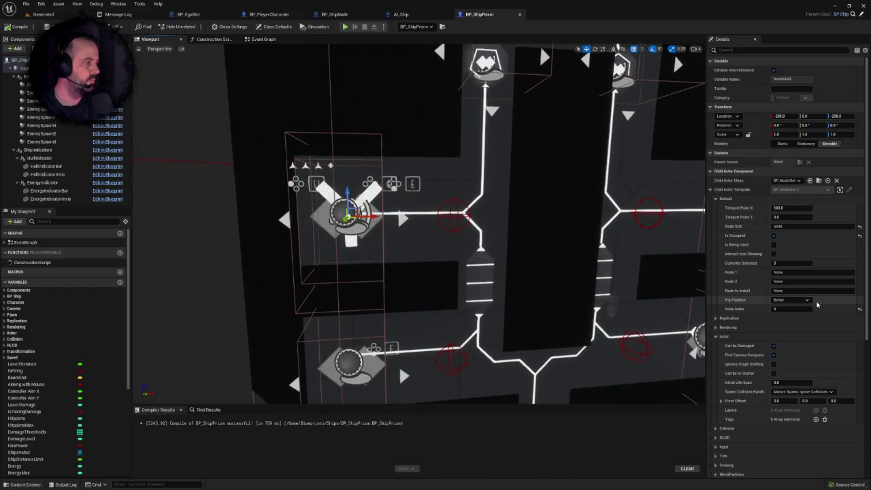
scroll(436, 224, "down", 5)
left_click_drag(436, 224, 436, 191)
scroll(435, 191, "up", 6)
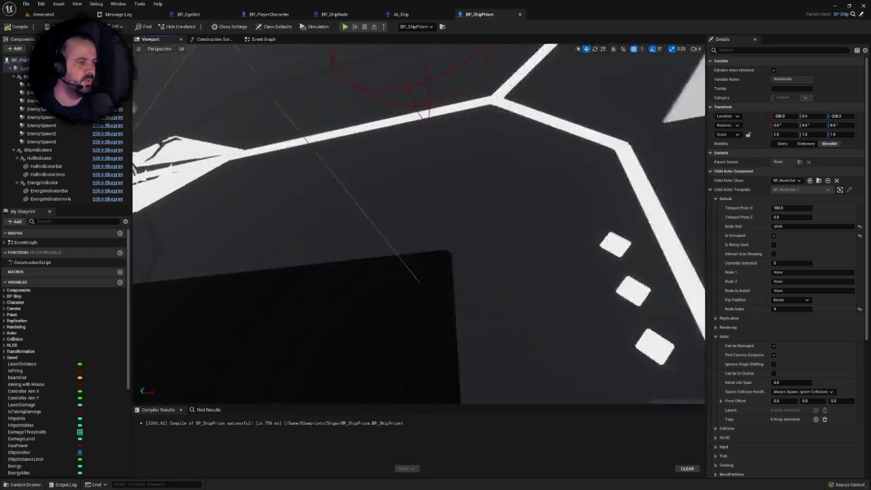
scroll(526, 249, "down", 5)
scroll(526, 249, "up", 6)
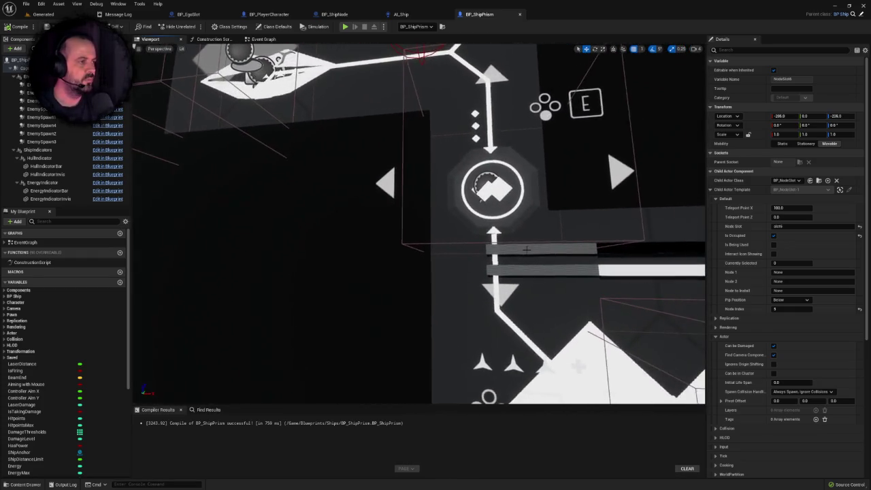
Step: Inspect the ego slot's pips, then return to the Generated level with the Content Drawer open
left_click(480, 189)
scroll(480, 189, "down", 3)
scroll(480, 189, "up", 2)
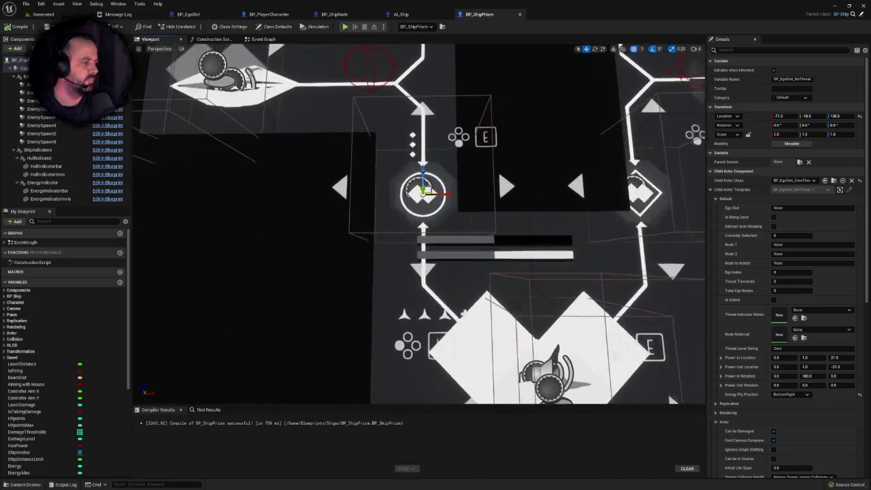
scroll(422, 190, "up", 1)
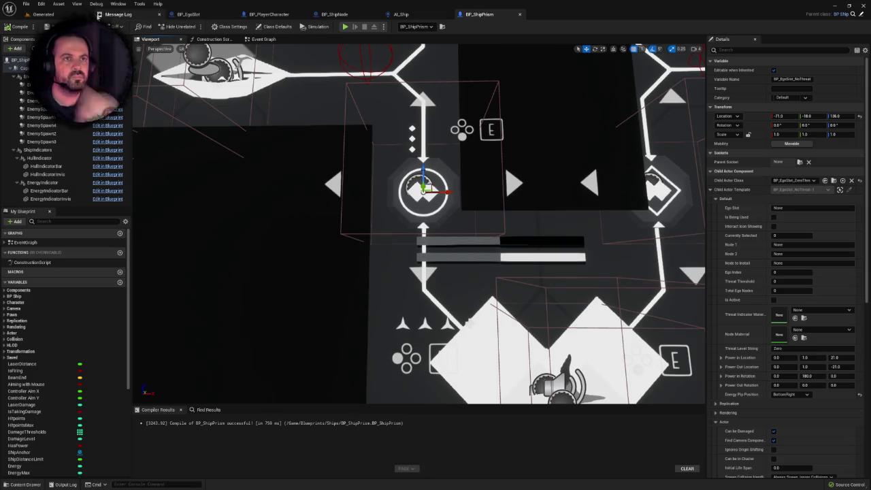
left_click(43, 14)
key("ctrl+space")
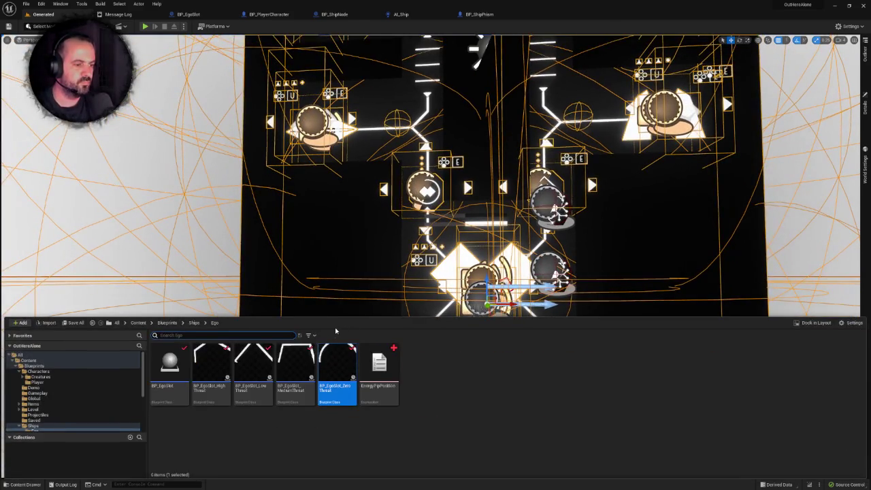
Step: Open and compile the BP_EgoSlot_ZeroThreat blueprint
double_click(343, 378)
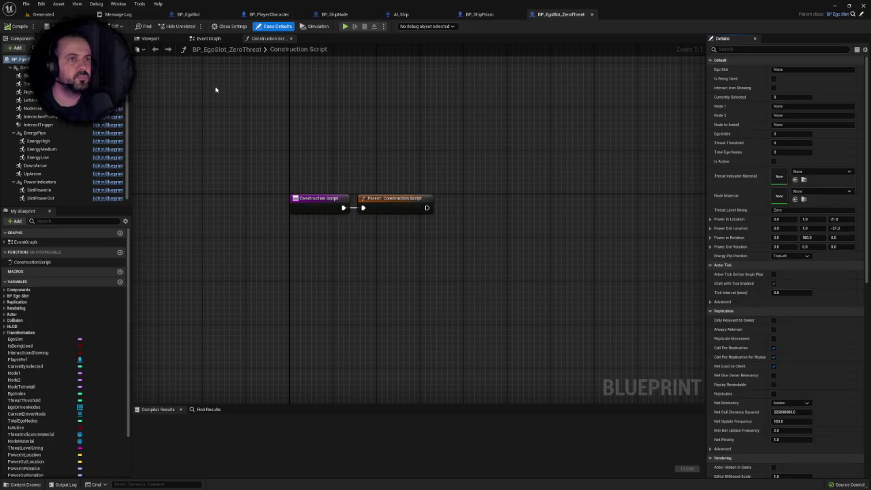
left_click(15, 26)
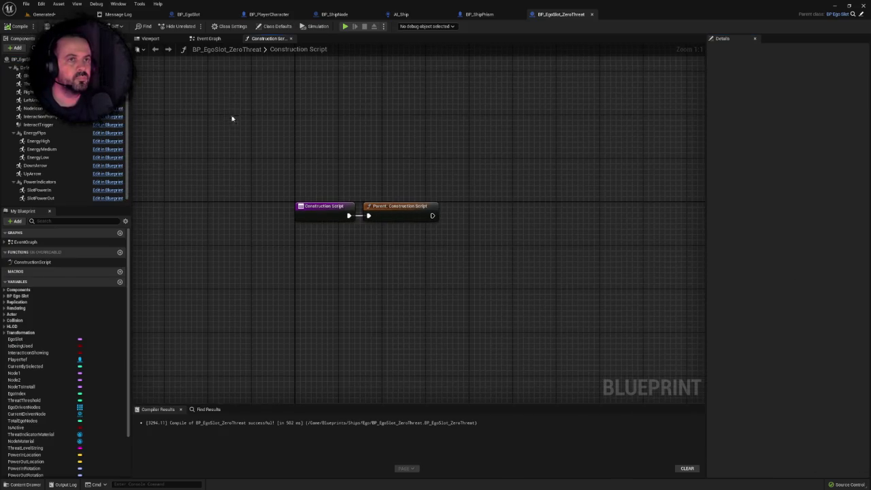
left_click(43, 14)
left_click(560, 15)
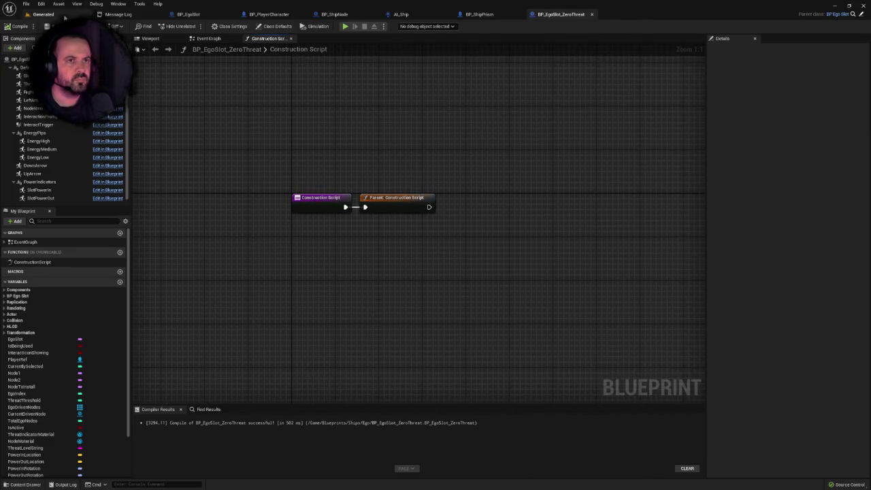
Step: Play-test the Generated level, stop it, and close the ZeroThreat blueprint
left_click(62, 16)
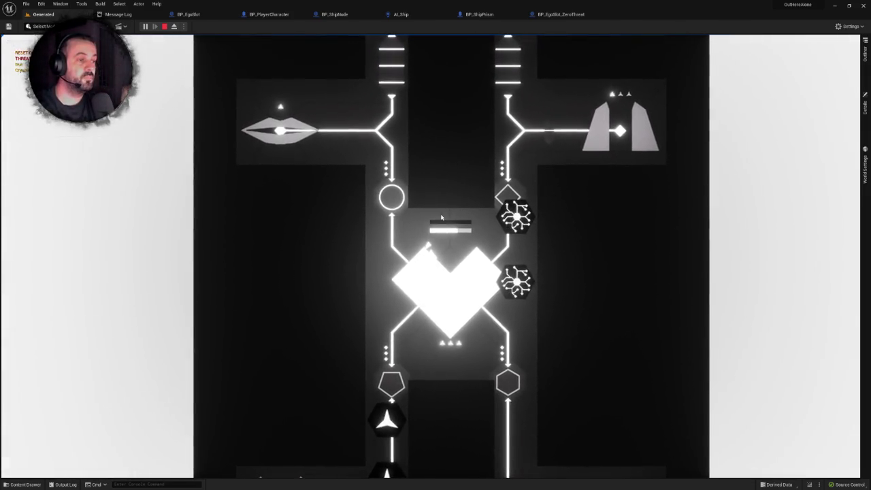
key("Escape")
left_click(570, 17)
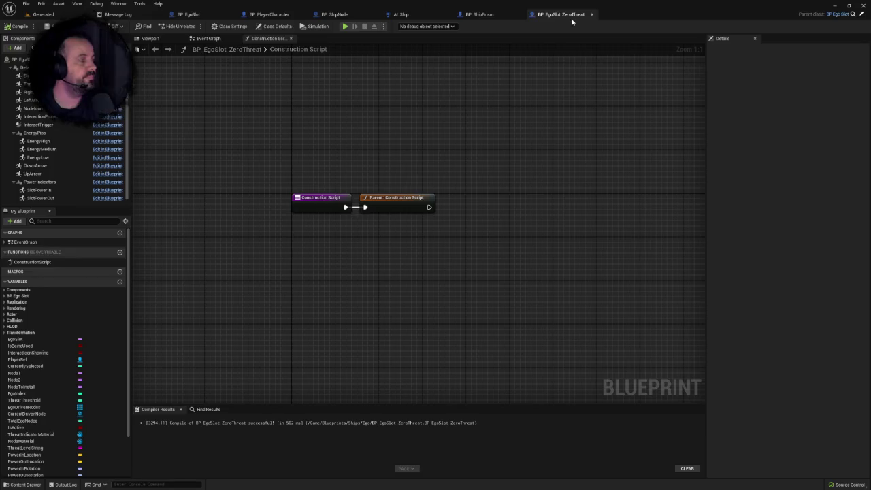
left_click(591, 15)
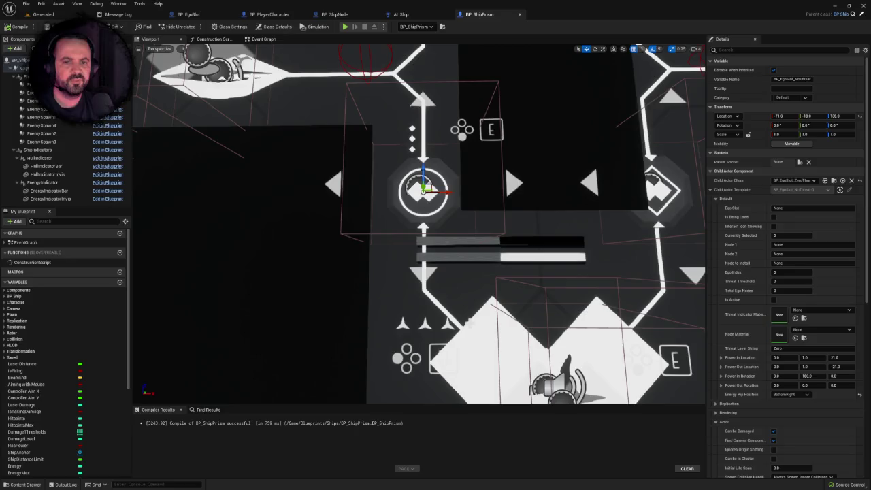
Step: Reconnect execution into BP_EgoSlot's lower Set Relative Location node and preview the pips
left_click(204, 16)
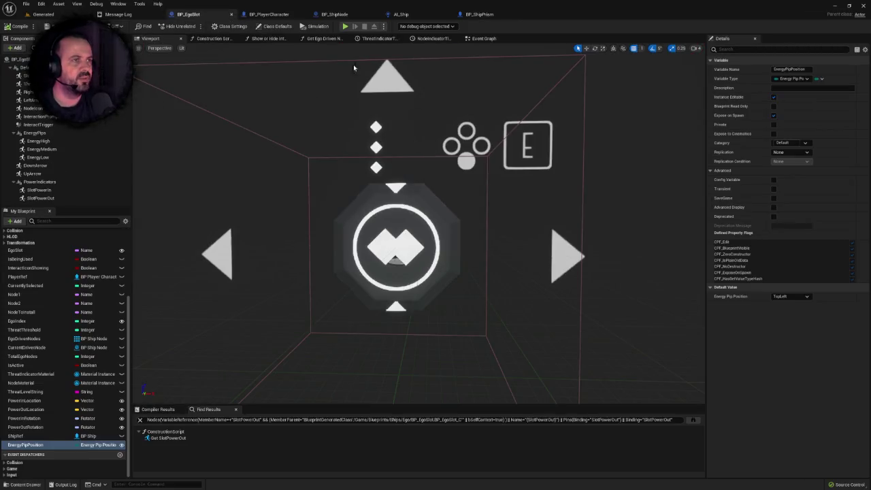
left_click(484, 38)
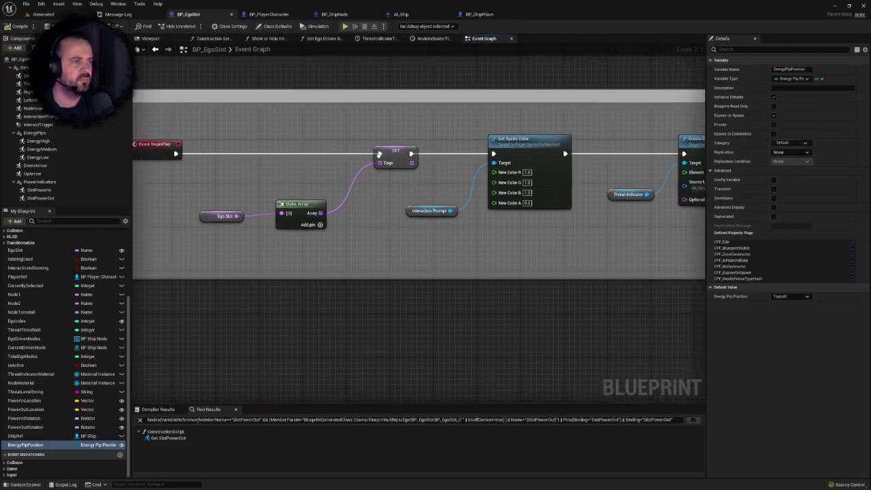
left_click(215, 38)
mouse_move(334, 164)
left_mouse_down()
mouse_move(369, 191)
mouse_move(520, 251)
left_mouse_up()
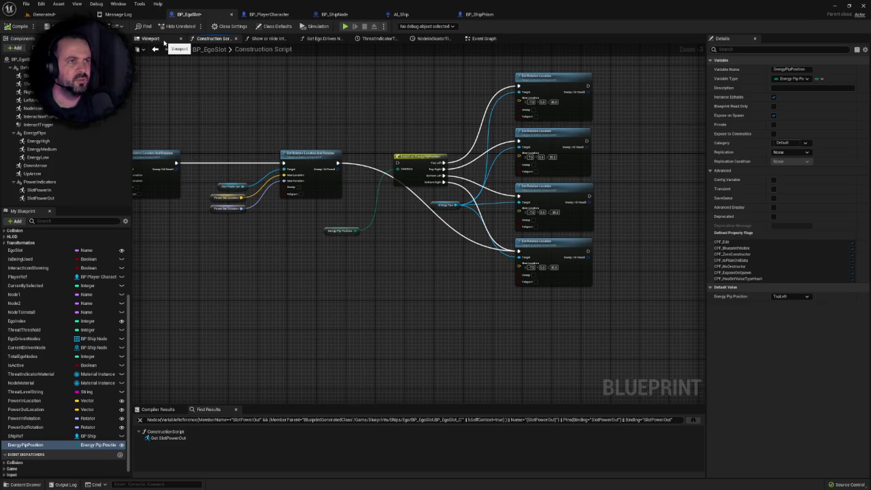
left_click(163, 41)
left_click(217, 39)
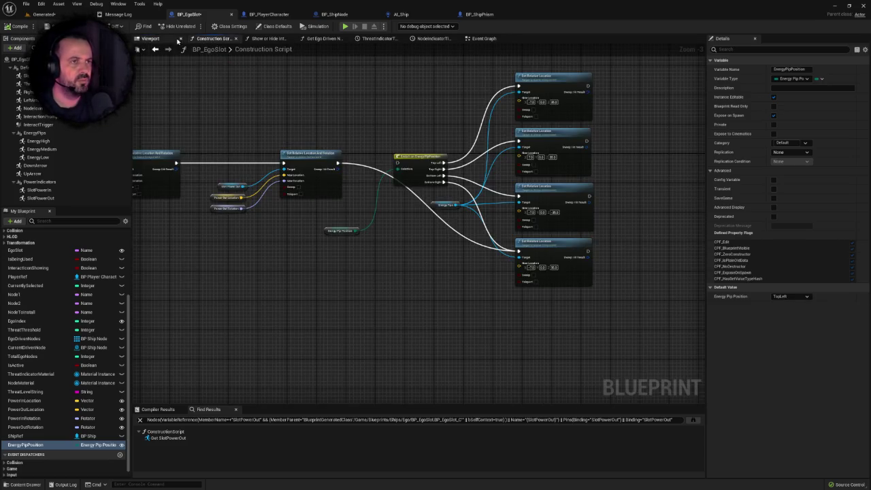
left_click(169, 39)
left_click(214, 39)
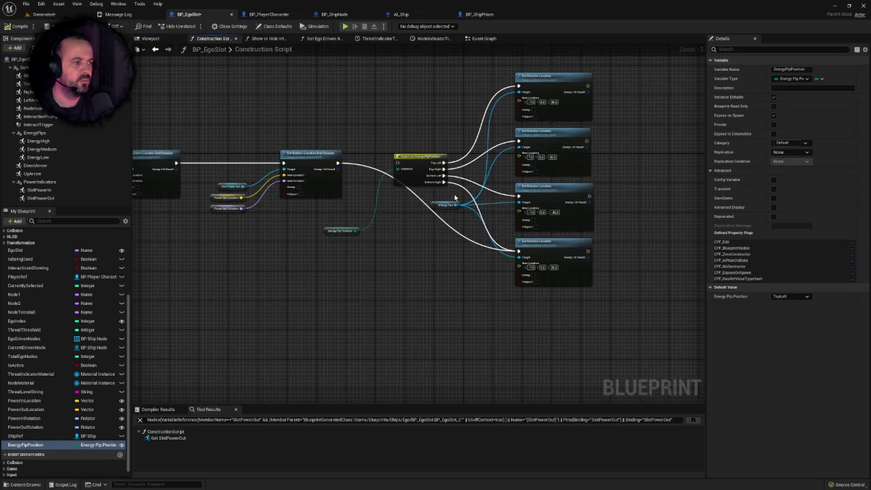
Step: Wire execution into the third Set Relative Location node and start the 'energy pips a Ego slot' description
scroll(496, 253, "up", 1)
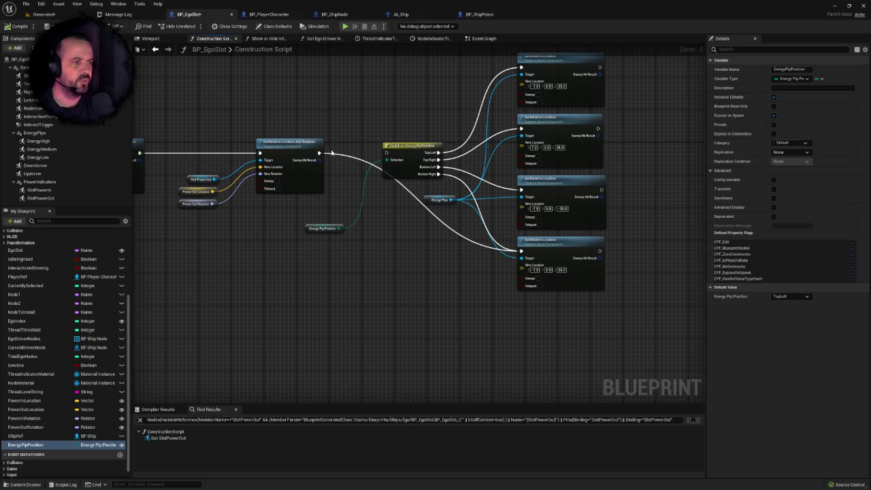
mouse_move(318, 153)
left_mouse_down()
mouse_move(521, 247)
mouse_move(521, 196)
left_mouse_up()
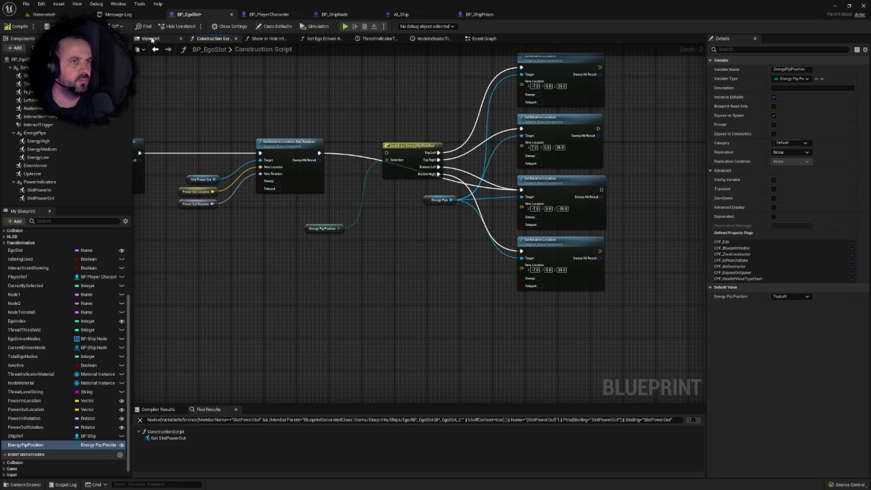
left_click(160, 40)
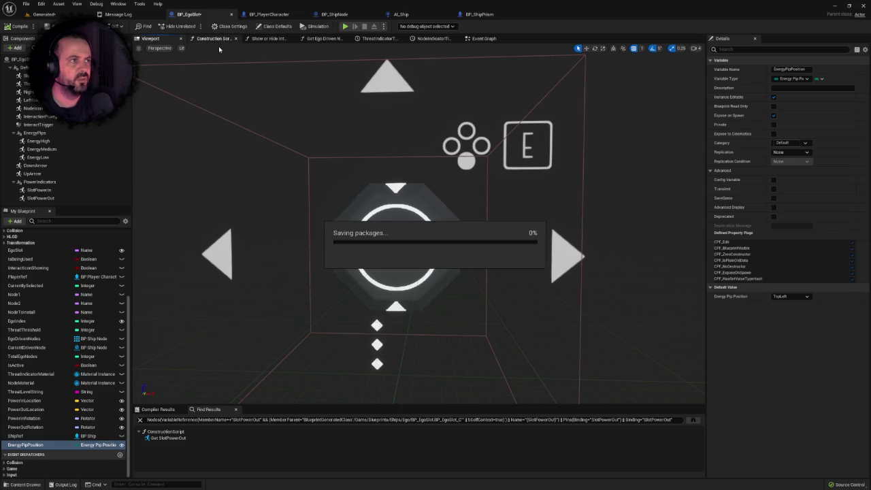
left_click(484, 39)
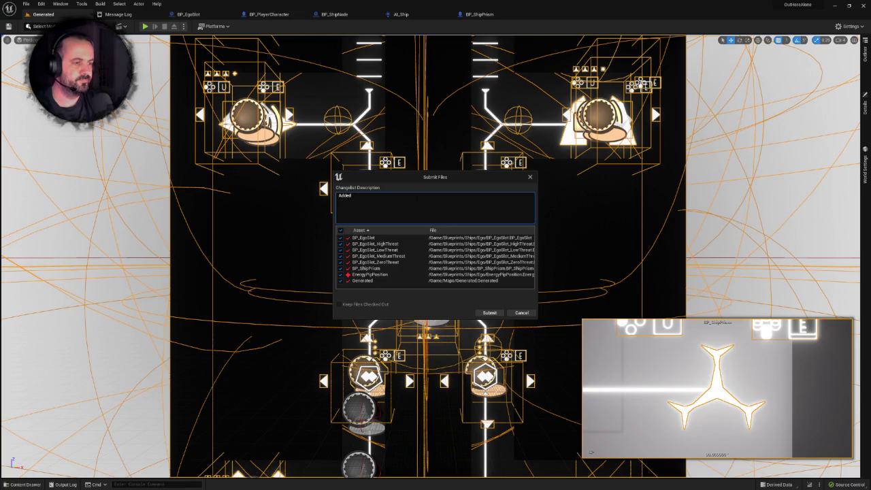
type("energy pips a")
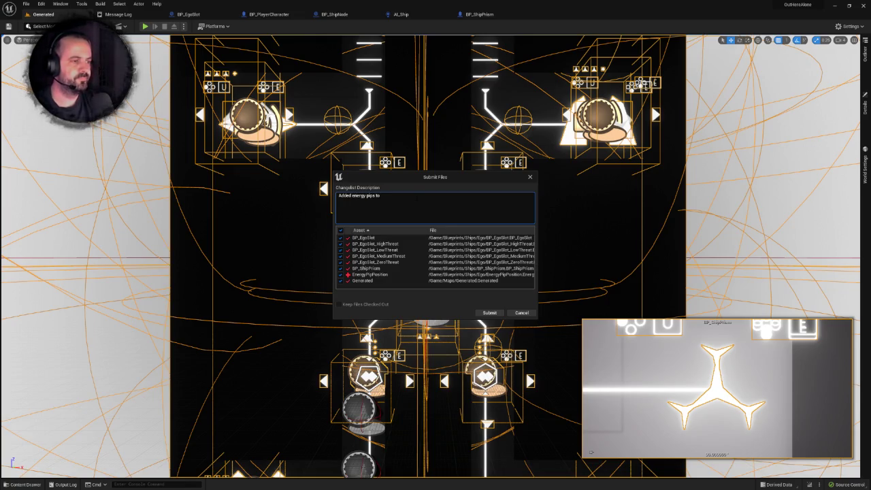
type(" Ego slots")
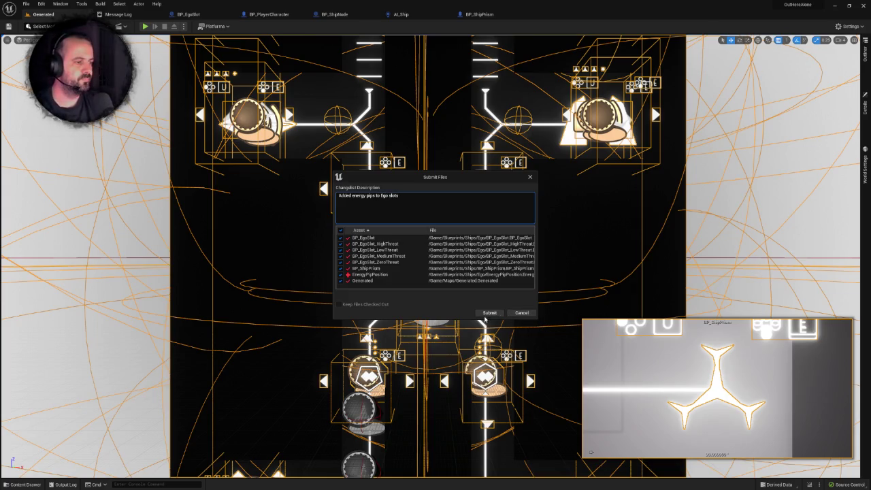
Step: Submit the changelist 'Added energy pips to Ego slots' to source control
left_click(490, 313)
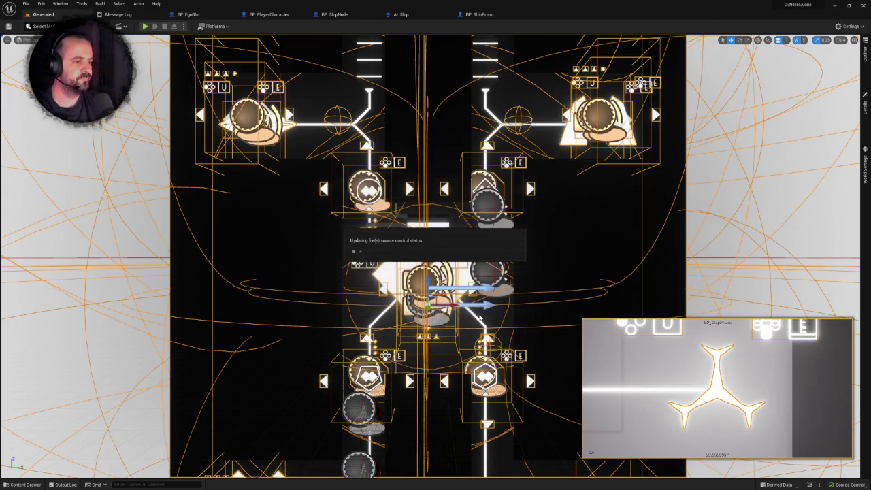
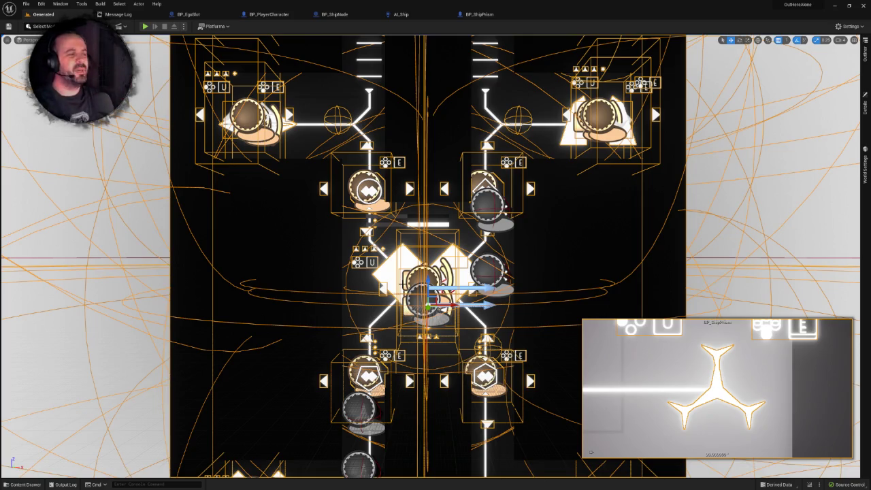
Step: Open the Content Drawer at the top-level Content folder, search for energy assets, then clear the search
left_click(451, 326)
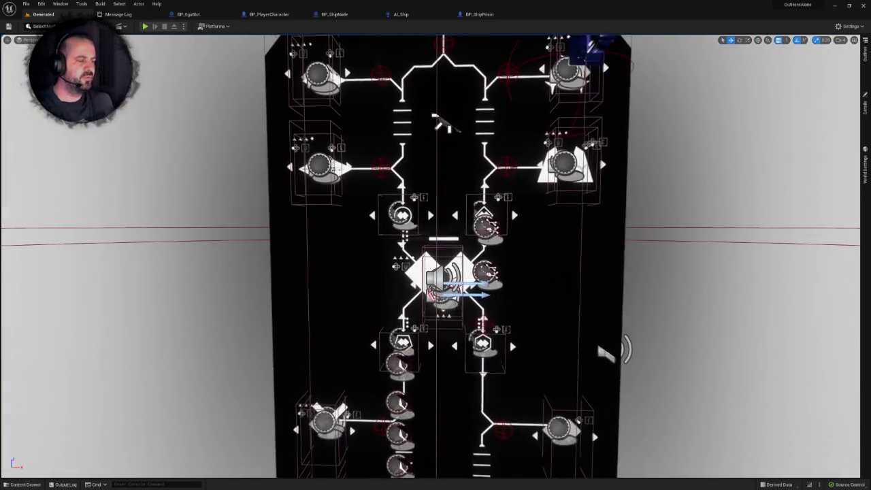
key("ctrl+space")
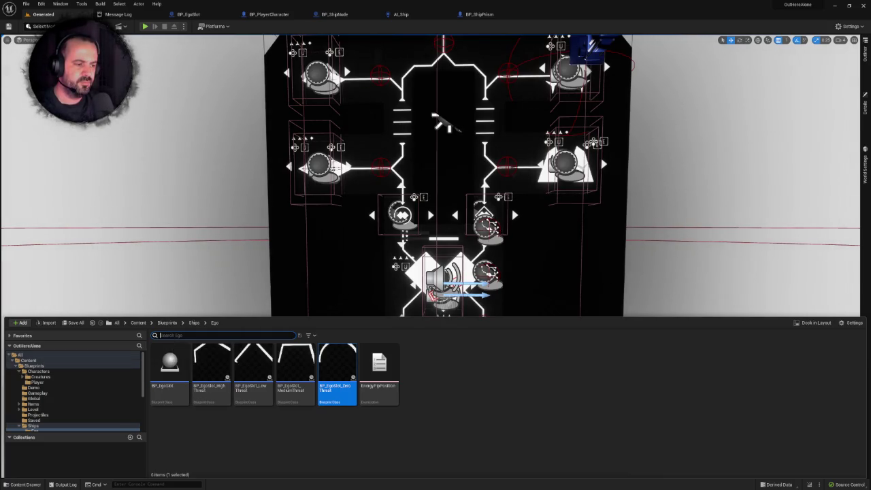
left_click(28, 360)
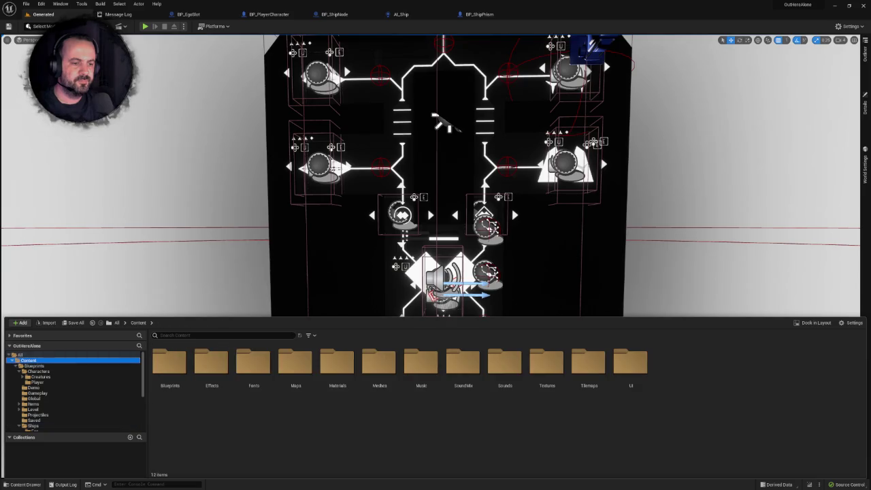
type("ee")
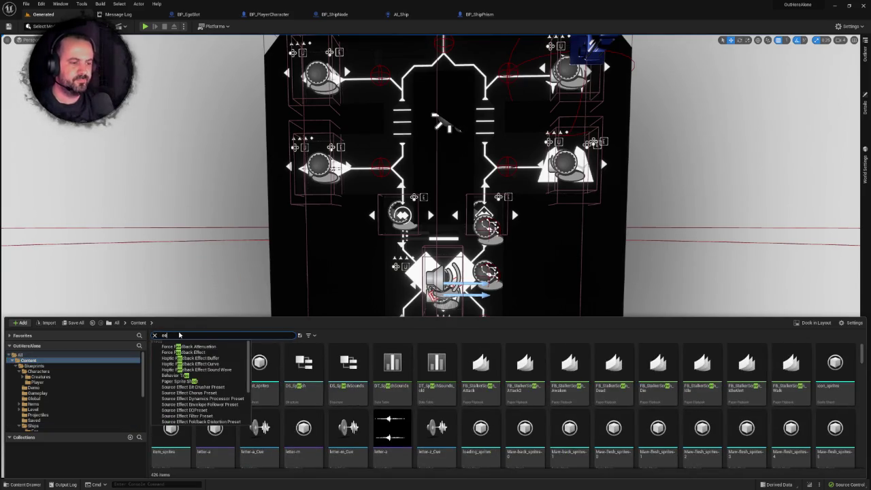
type("ner")
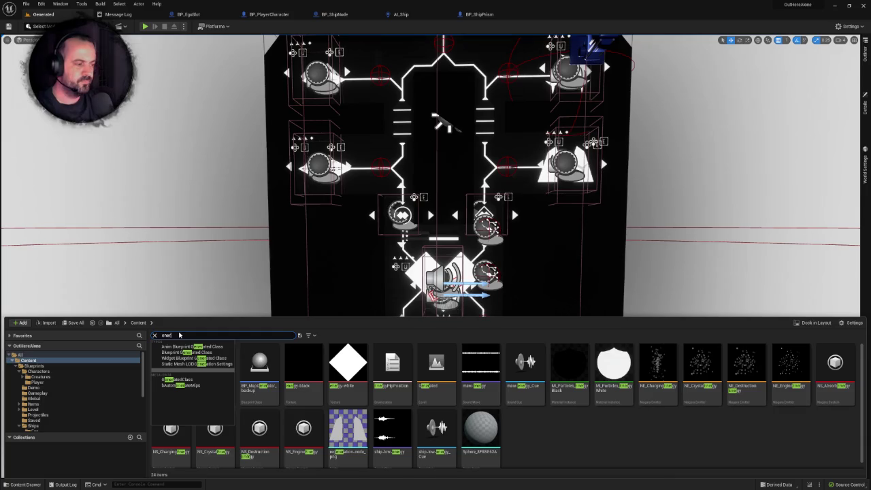
type("gy")
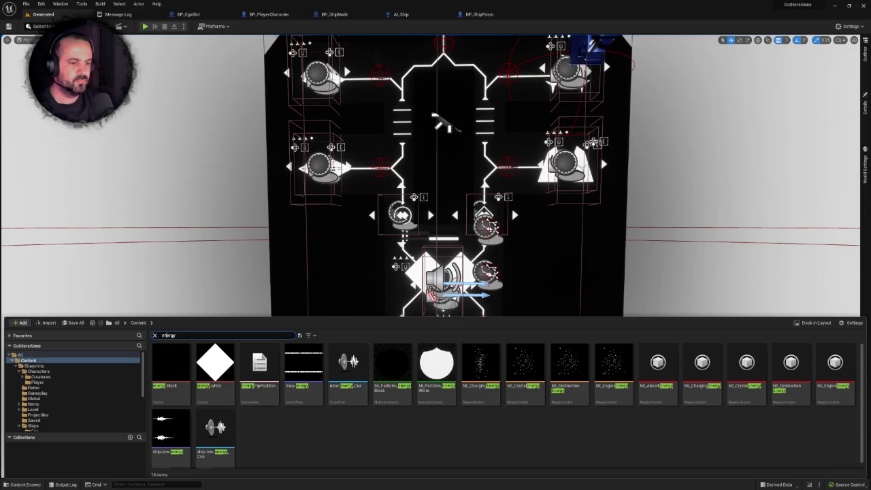
type("power")
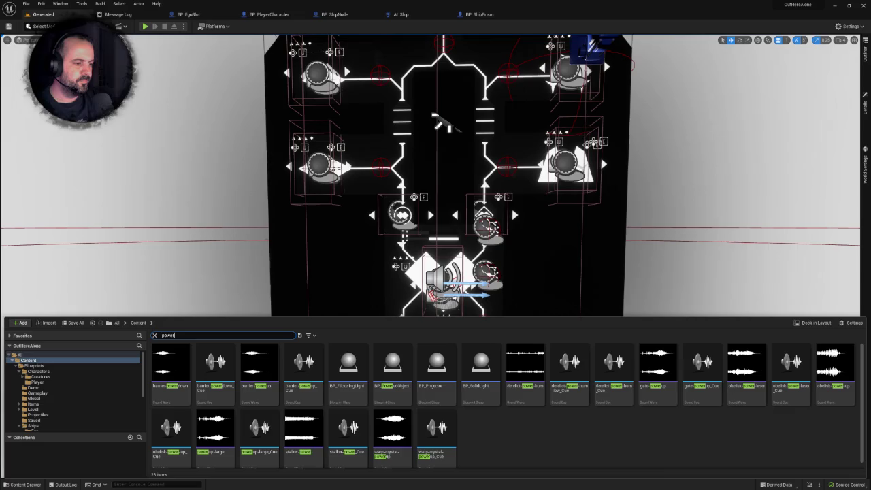
key("Escape")
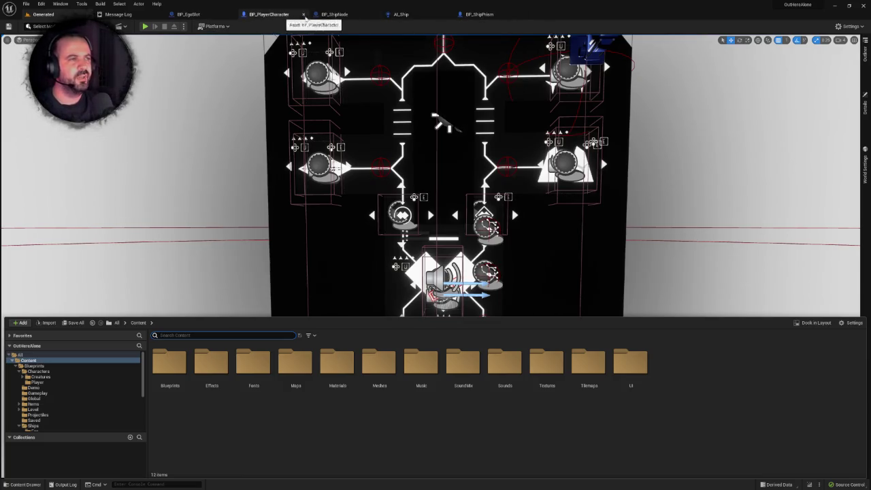
Step: In BP_EgoSlot, add a new variable named EnergyLevel
left_click(194, 14)
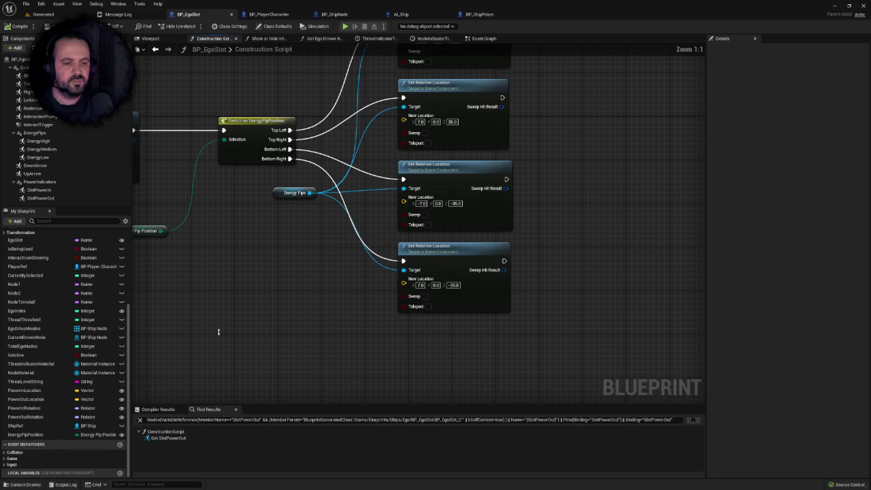
left_click_drag(200, 311, 143, 325)
scroll(170, 313, "down", 1)
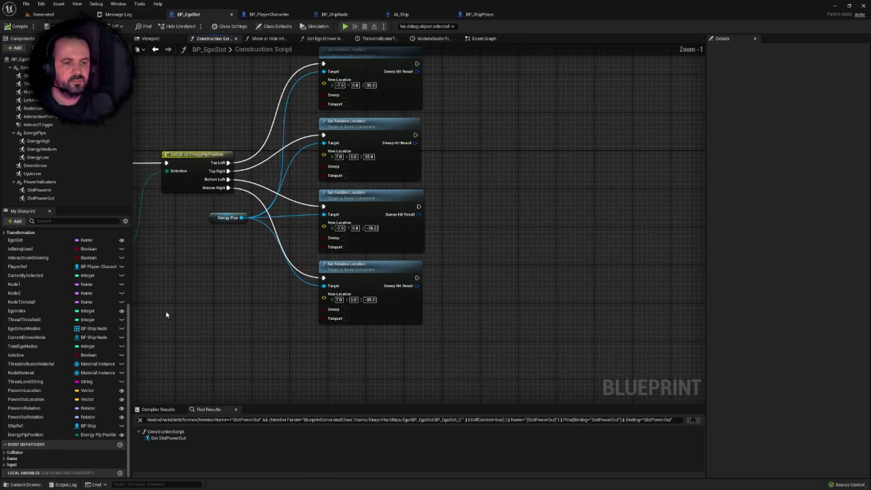
scroll(94, 317, "up", 1)
scroll(94, 317, "down", 1)
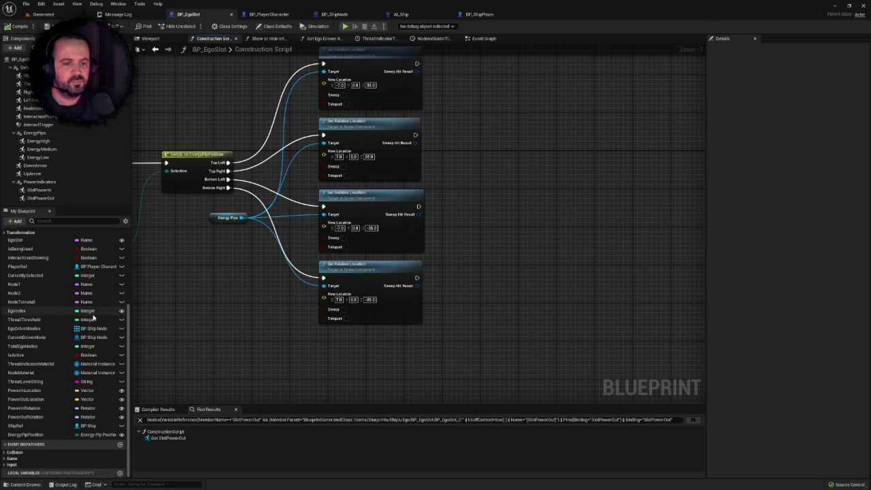
left_click(15, 222)
left_click(27, 240)
type("EnergyLe")
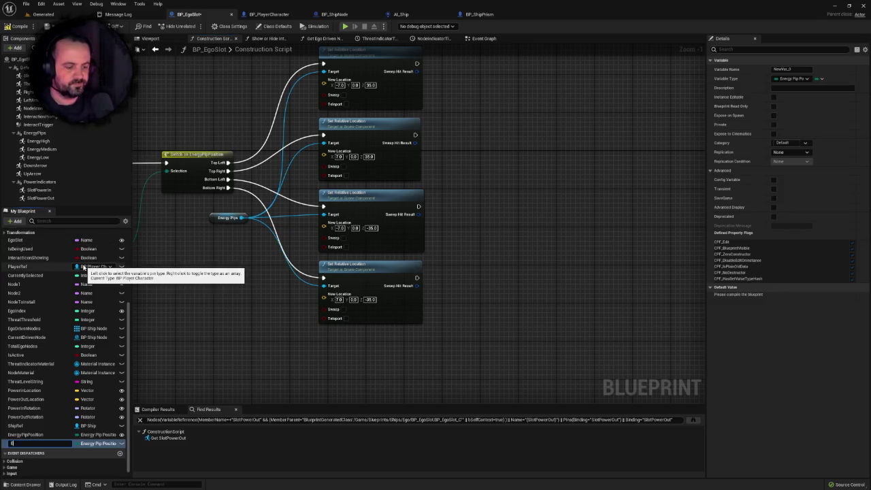
type("vel")
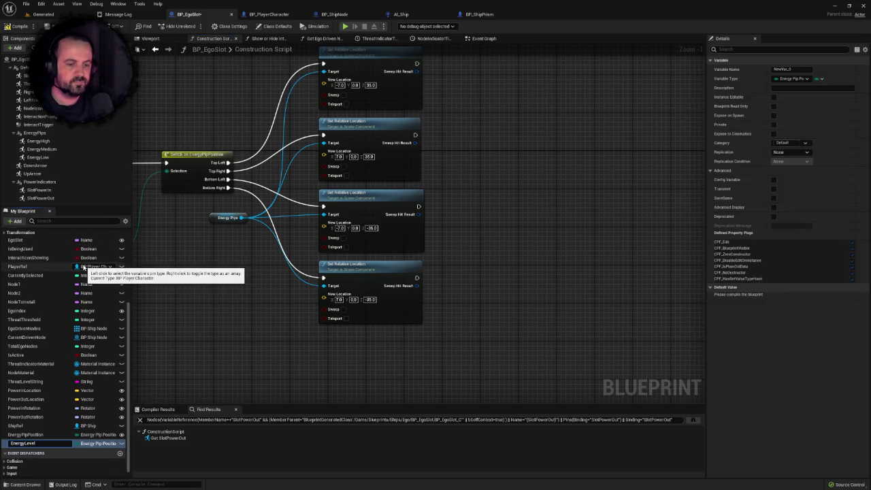
type("S")
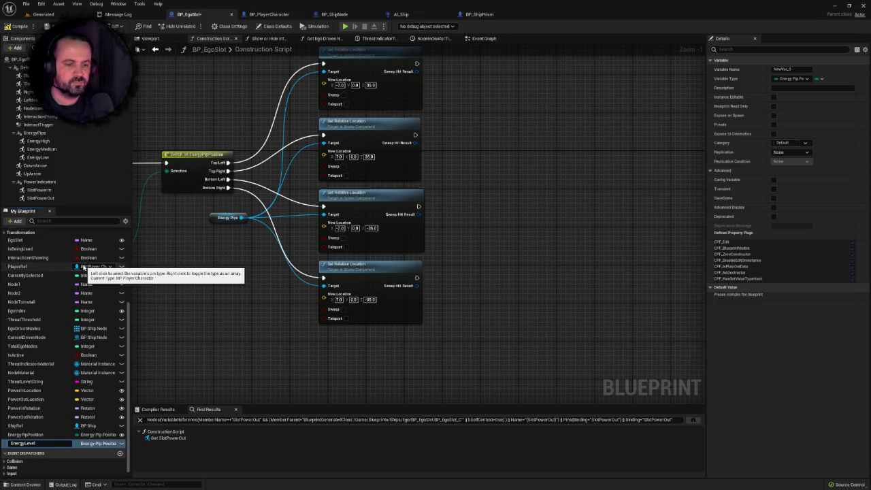
key("Return")
Step: Make EnergyLevel an Integer and recompile the Blueprint
left_click(18, 26)
left_click_drag(530, 191, 605, 196)
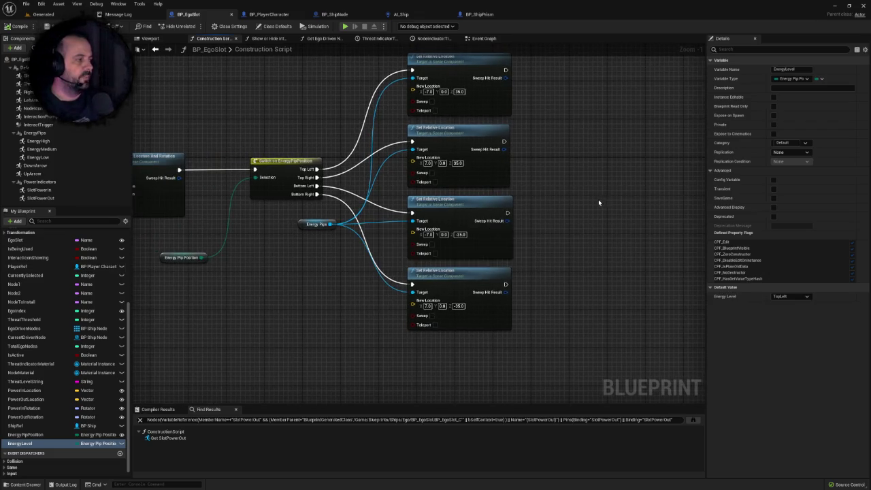
left_click(788, 79)
left_click(787, 111)
left_click_drag(533, 208, 496, 217)
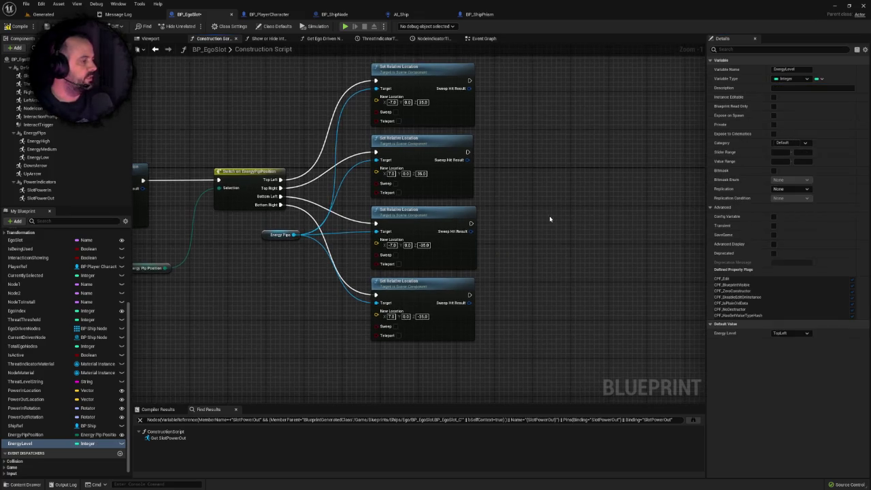
key("F7")
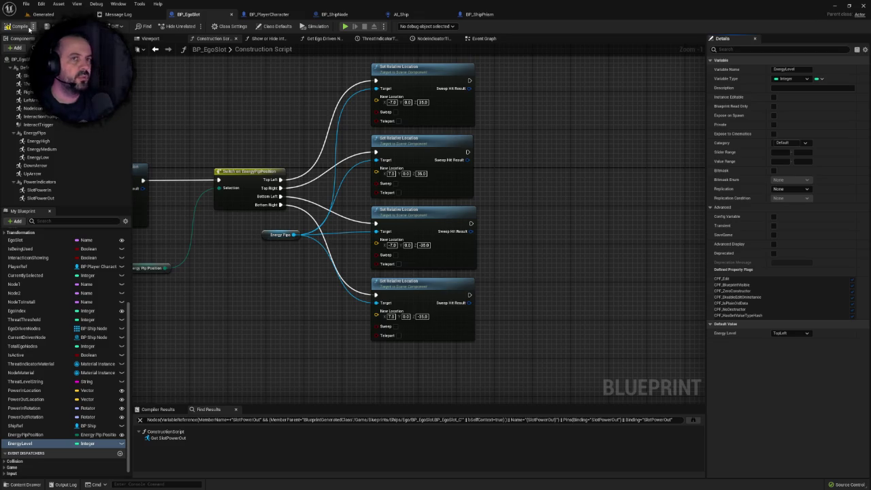
Step: Set EnergyLevel's default value to 3
left_click_drag(545, 192, 506, 210)
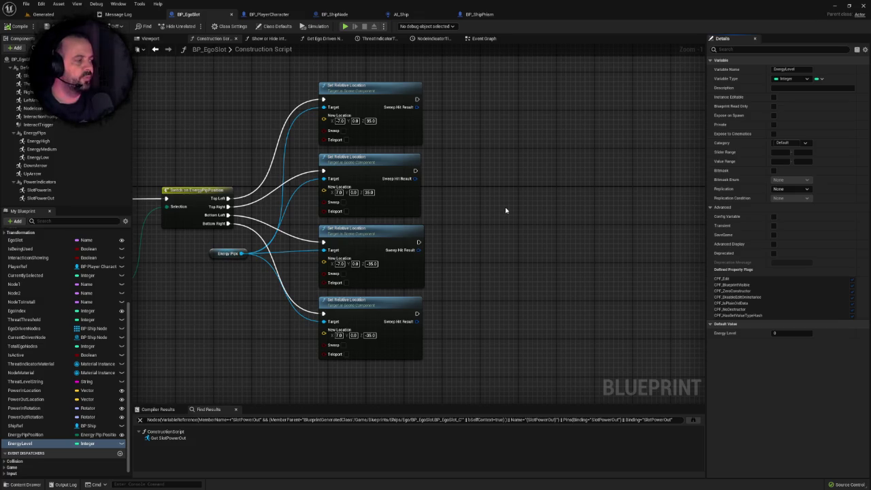
type("3")
key("Return")
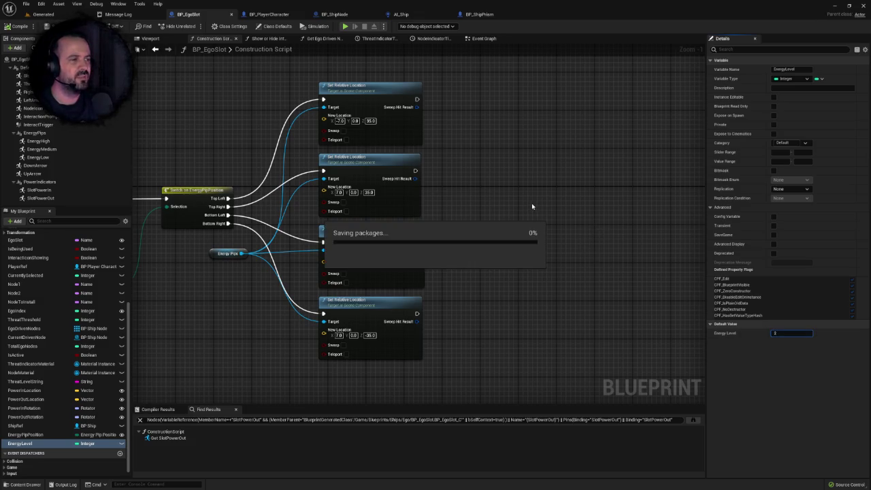
right_click(515, 190)
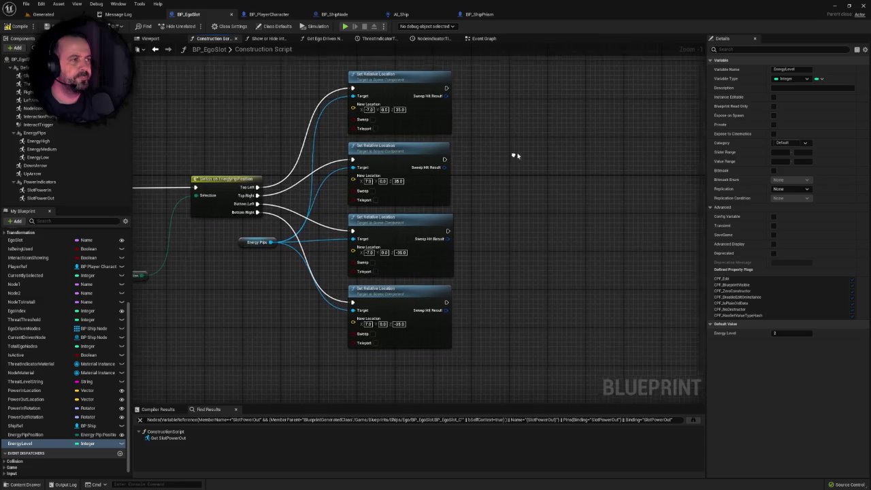
left_click_drag(220, 113, 214, 156)
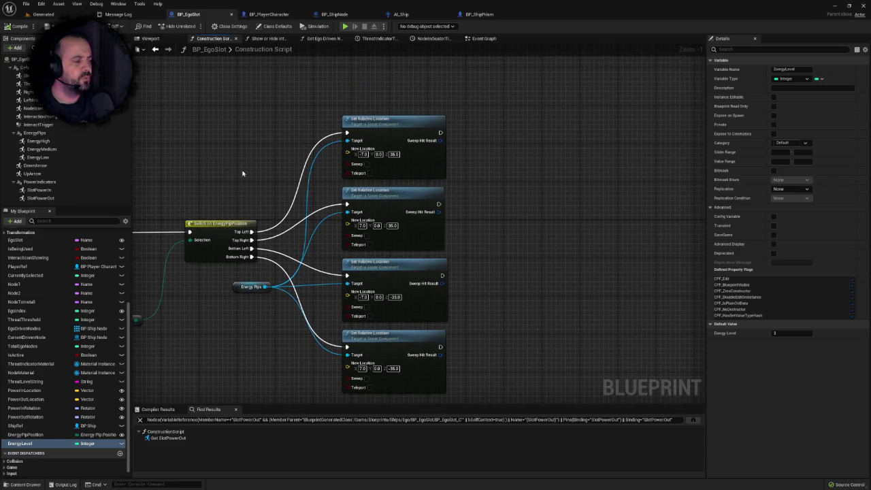
scroll(254, 179, "down", 4)
left_click_drag(252, 186, 387, 199)
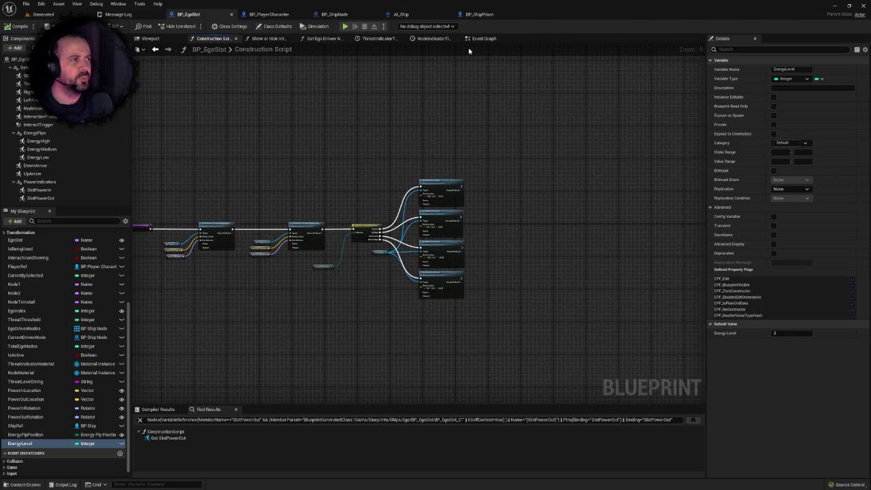
Step: In the Event Graph, enlarge the Initialise comment box upward and move its nodes up
left_click(484, 39)
scroll(463, 202, "down", 5)
left_click_drag(466, 240, 296, 212)
left_click_drag(503, 218, 454, 217)
scroll(400, 212, "up", 3)
scroll(394, 213, "down", 5)
scroll(407, 204, "up", 5)
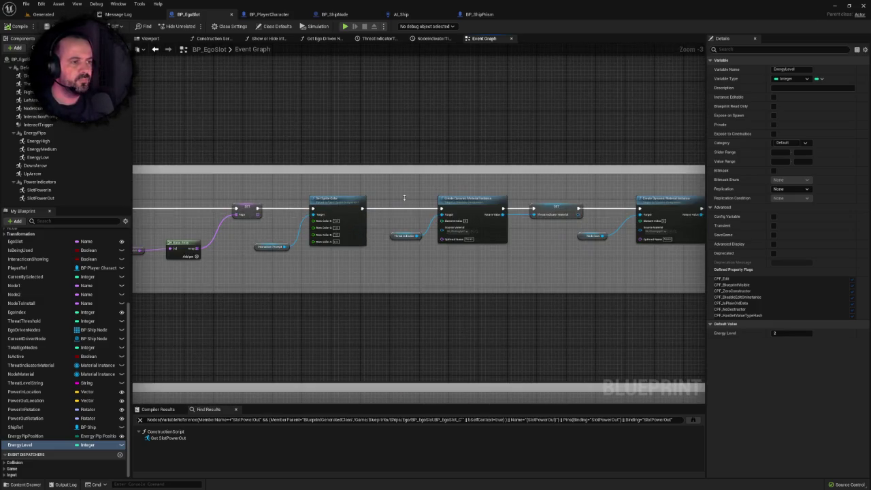
mouse_move(391, 196)
left_mouse_down()
mouse_move(451, 176)
mouse_move(455, 148)
mouse_move(501, 155)
mouse_move(409, 136)
mouse_move(361, 181)
mouse_move(399, 195)
left_mouse_up()
scroll(501, 155, "down", 2)
scroll(405, 193, "up", 3)
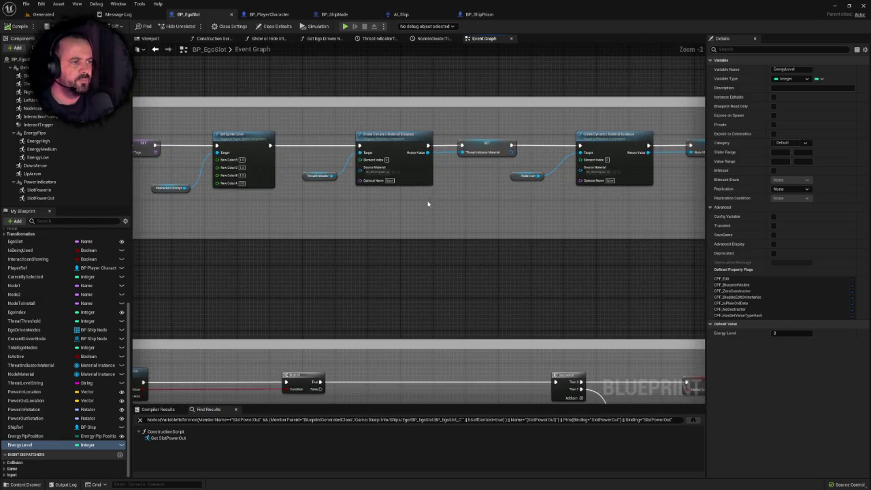
left_click_drag(476, 234, 257, 220)
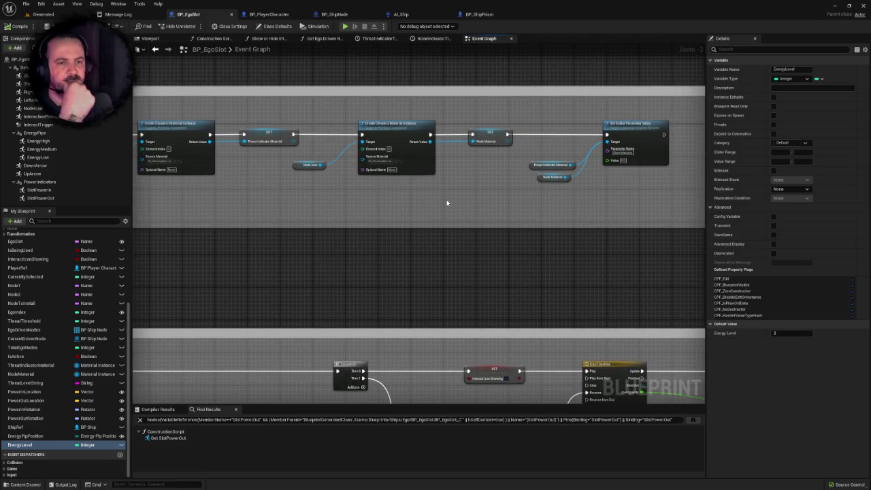
scroll(473, 209, "down", 4)
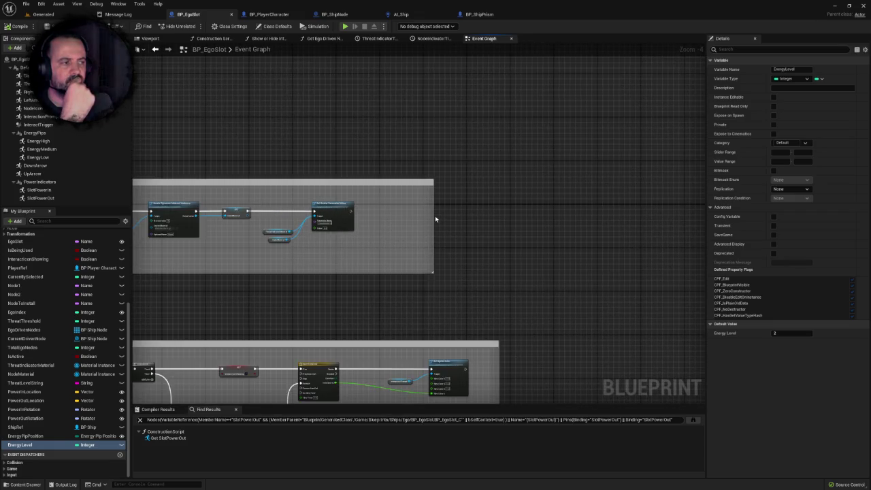
scroll(435, 217, "down", 2)
scroll(411, 225, "up", 2)
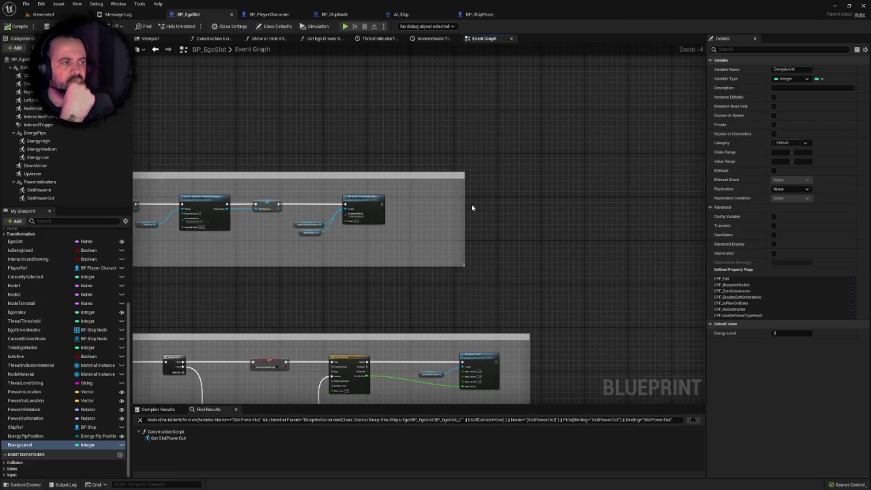
scroll(452, 211, "down", 4)
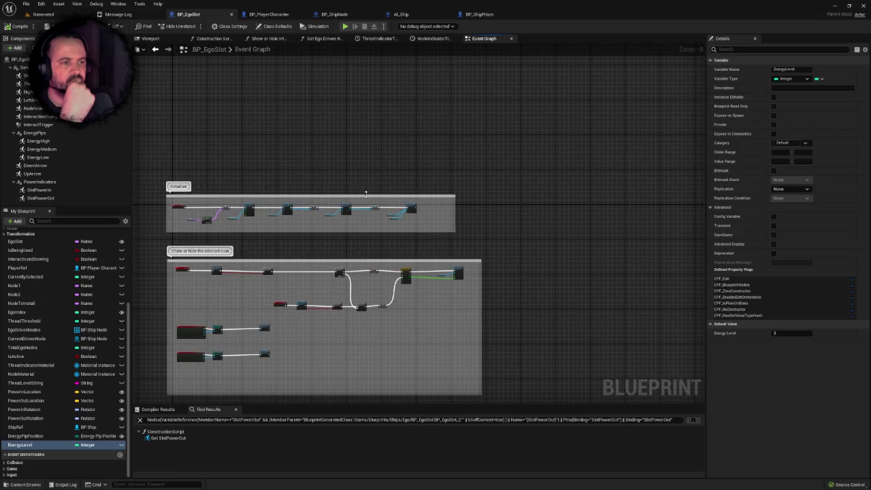
left_click_drag(366, 194, 320, 166)
left_click_drag(399, 233, 413, 177)
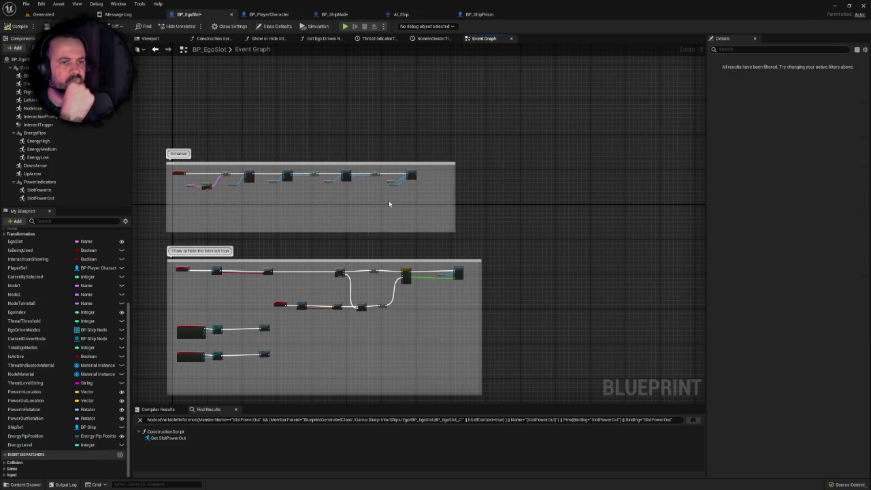
Step: Stretch the indicator-material comment box's right edge outward to make room
left_click(38, 141)
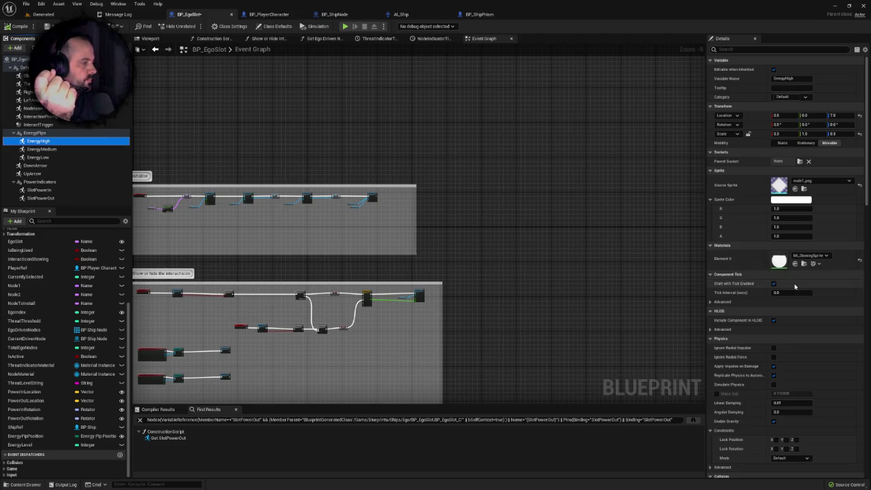
scroll(477, 258, "up", 4)
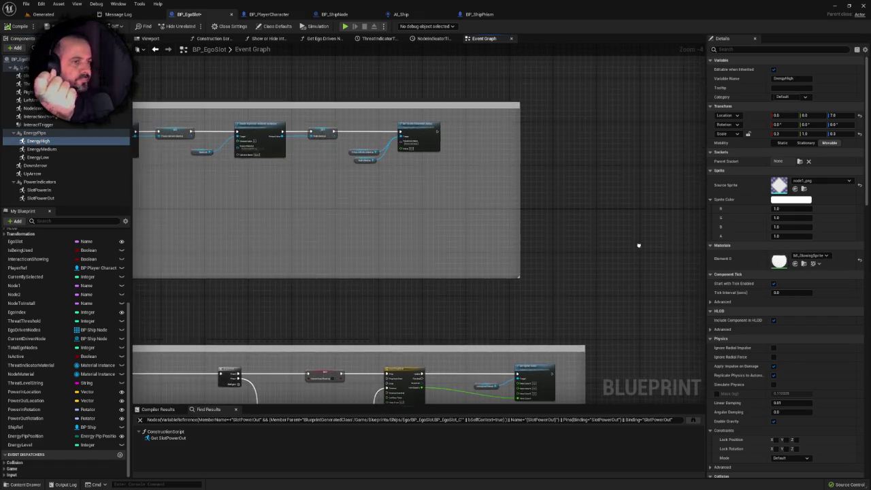
scroll(425, 224, "up", 1)
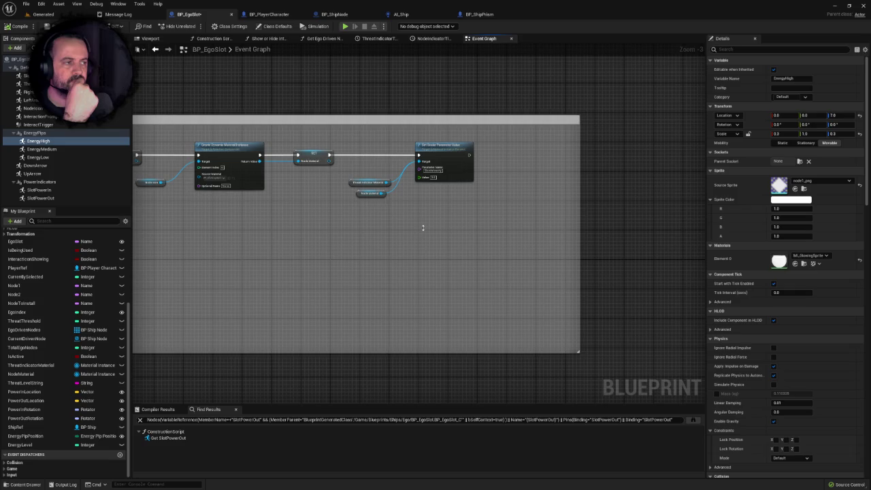
left_click_drag(402, 227, 320, 246)
left_click_drag(496, 205, 687, 192)
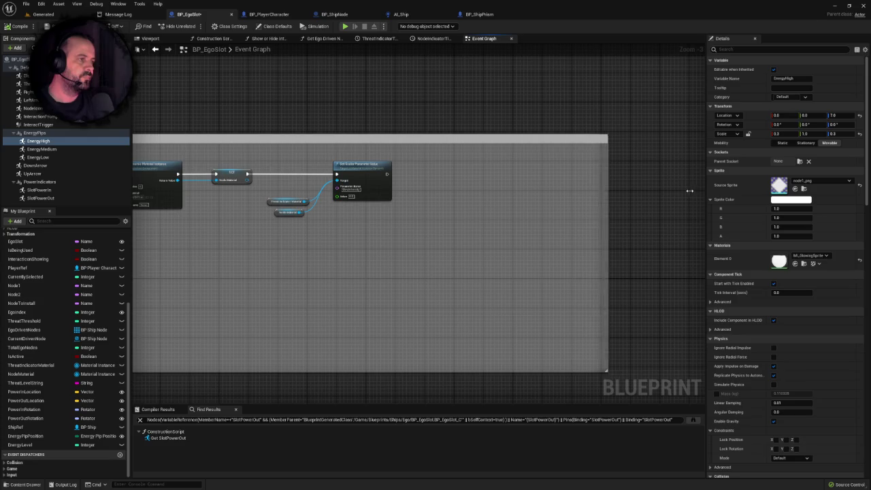
scroll(459, 229, "down", 6)
mouse_move(451, 260)
left_mouse_down()
mouse_move(445, 107)
mouse_move(465, 196)
mouse_move(424, 221)
left_mouse_up()
scroll(123, 311, "up", 5)
mouse_move(442, 102)
left_mouse_down()
mouse_move(383, 311)
mouse_move(385, 272)
left_mouse_up()
scroll(397, 249, "up", 1)
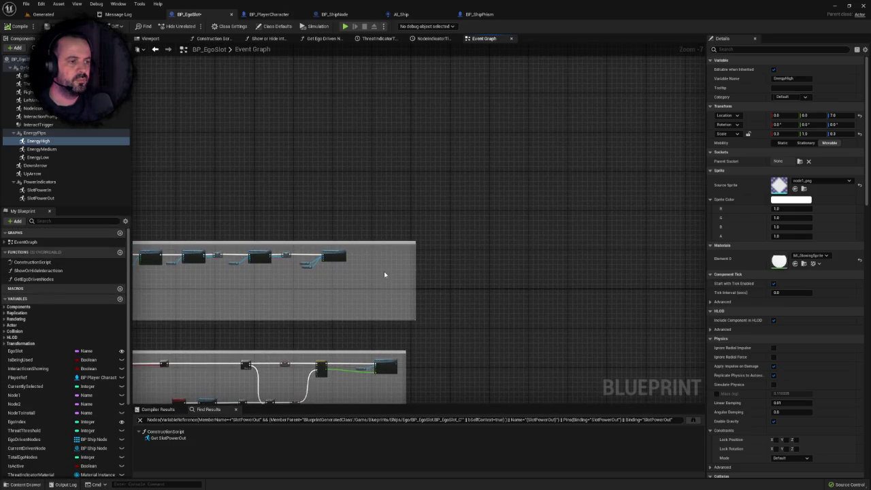
scroll(385, 273, "up", 5)
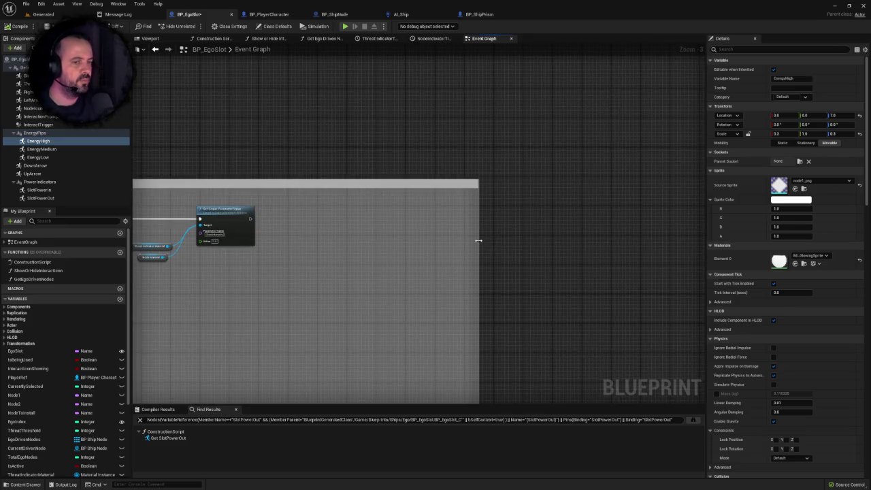
left_click_drag(479, 241, 561, 241)
left_click_drag(481, 273, 565, 251)
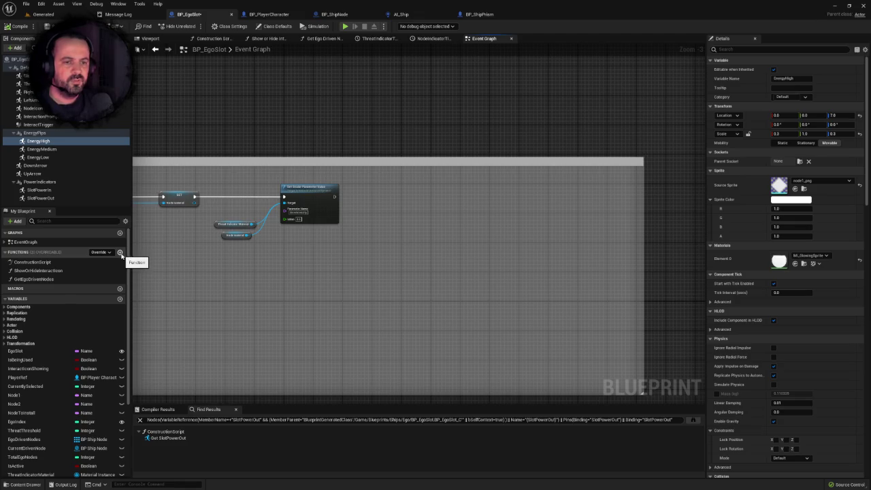
Step: Create an UpdateEnergyPips function and place an EnergyLevel getter in its graph
left_click(120, 253)
type("UpdateEnergyPip")
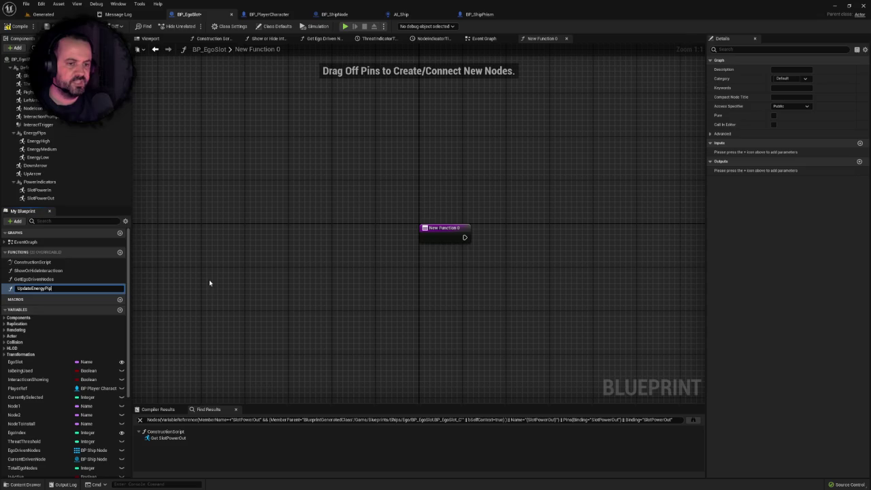
type("s")
key("Return")
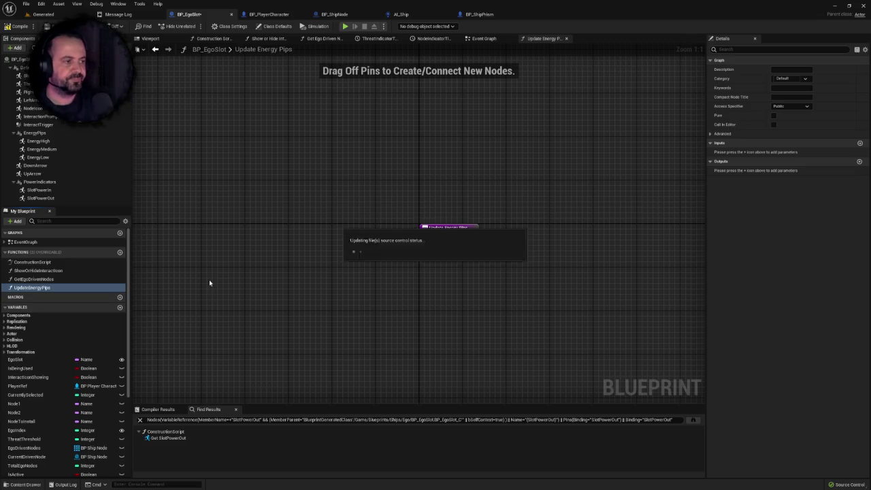
left_click_drag(388, 192, 177, 171)
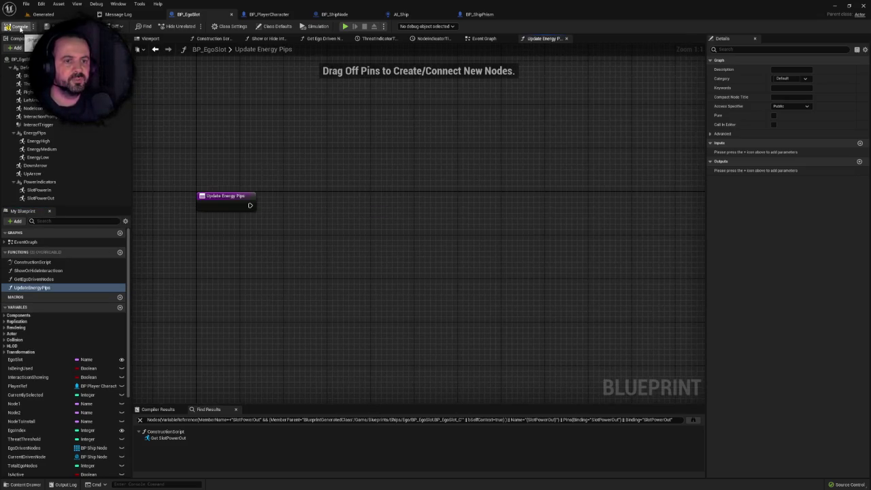
mouse_move(41, 465)
left_mouse_down()
mouse_move(175, 354)
mouse_move(246, 250)
mouse_move(230, 252)
left_mouse_up()
scroll(48, 454, "down", 5)
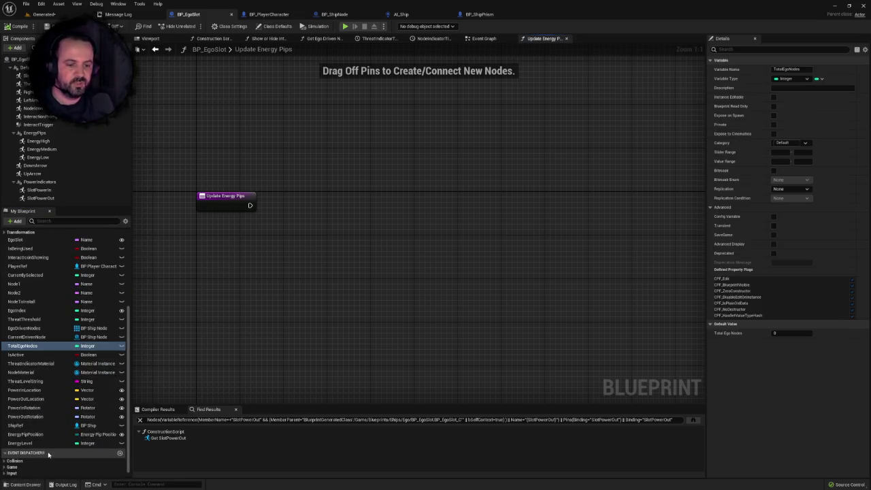
mouse_move(34, 446)
left_mouse_down()
mouse_move(229, 273)
mouse_move(304, 218)
mouse_move(366, 192)
left_mouse_up()
left_click(248, 280)
Step: Add a Switch on Int with start index 1, wire it from the function entry, and save
type("switch on int")
key("Return")
left_click(792, 68)
type("1")
left_click_drag(250, 205, 321, 209)
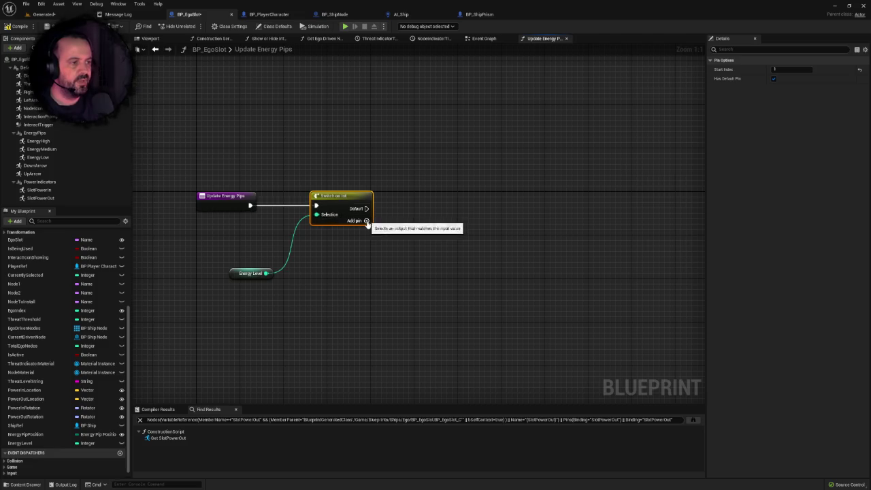
left_click(417, 245)
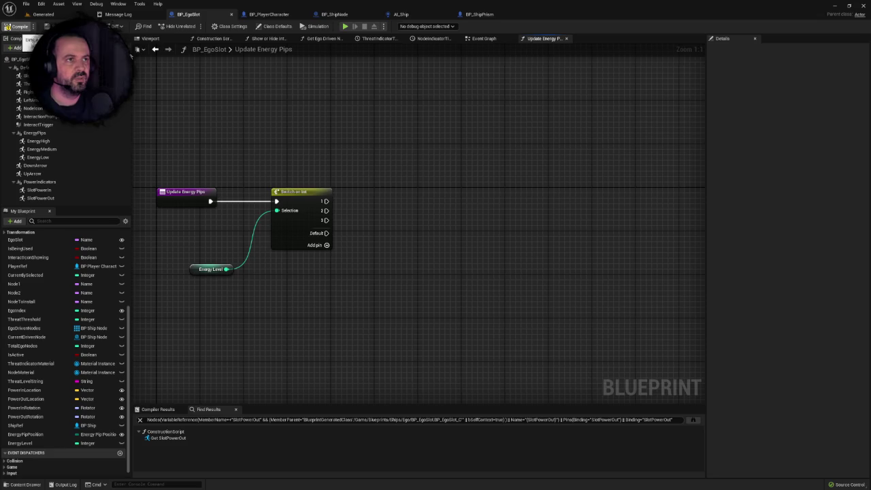
left_click_drag(373, 160, 363, 142)
key("ctrl+s")
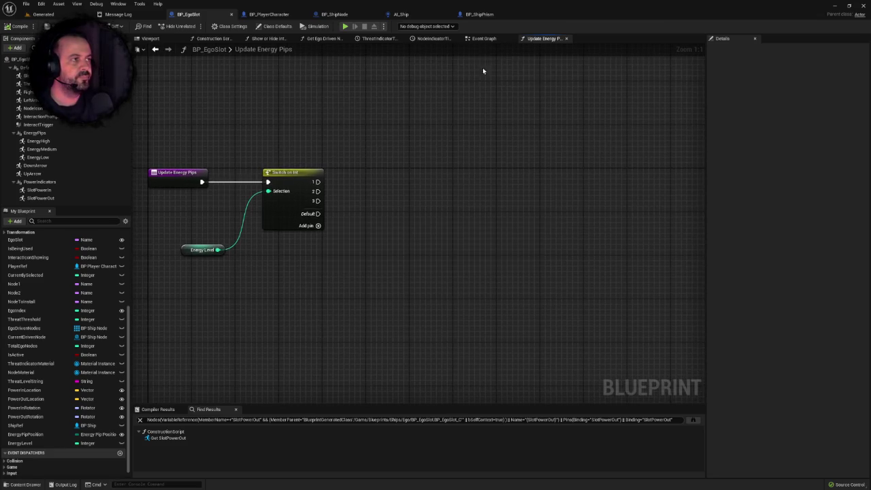
left_click(483, 39)
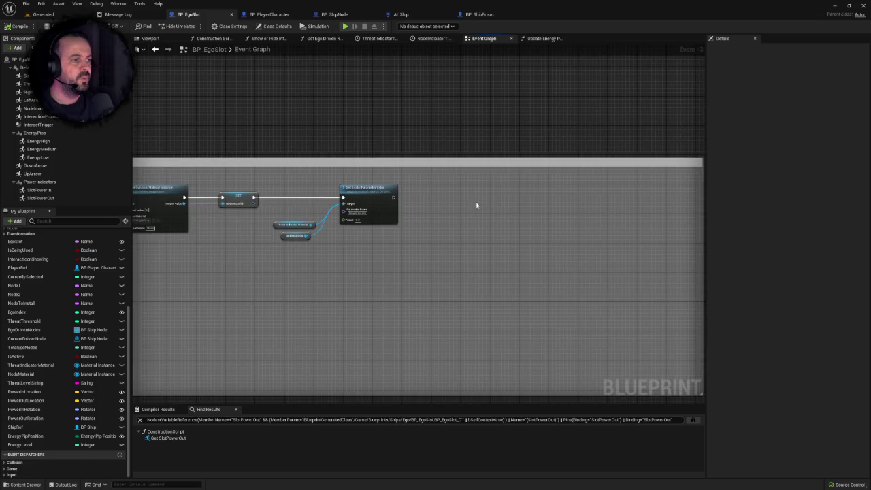
Step: Add getters for the Energy High, Energy Medium and Energy Low components to the Event Graph
scroll(68, 320, "up", 5)
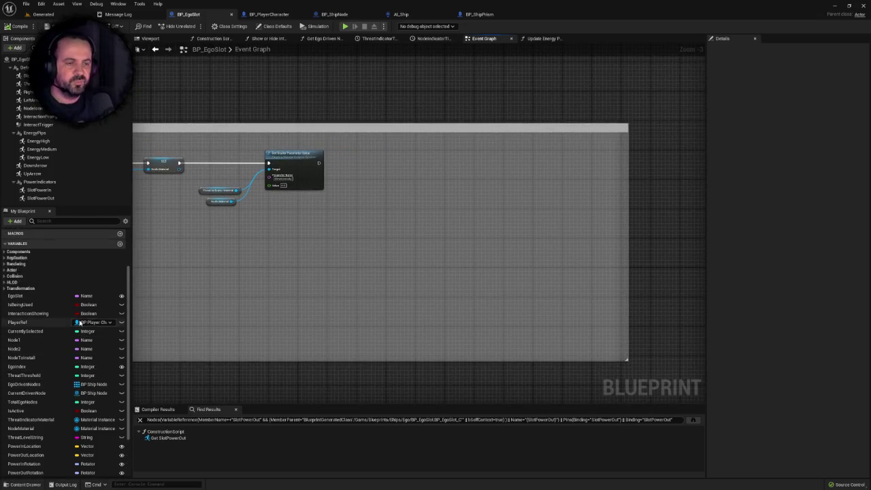
mouse_move(353, 262)
left_mouse_down()
mouse_move(727, 247)
mouse_move(292, 292)
left_mouse_up()
scroll(243, 294, "up", 1)
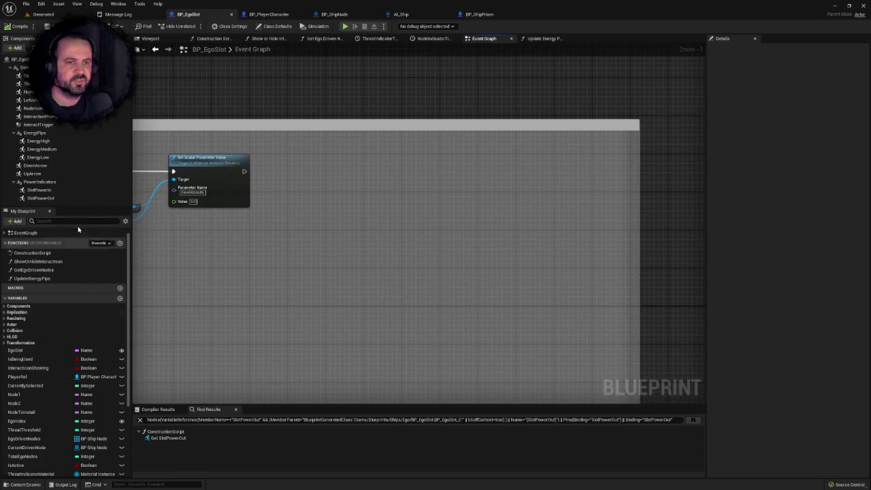
left_click(42, 141)
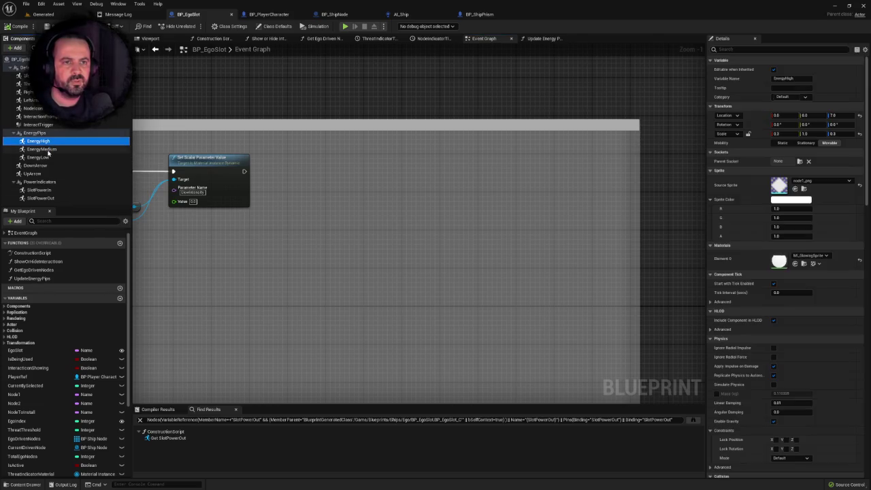
left_click(45, 157, "shift")
mouse_move(46, 158)
left_mouse_down()
mouse_move(215, 269)
mouse_move(227, 230)
mouse_move(234, 245)
mouse_move(320, 197)
mouse_move(308, 196)
left_mouse_up()
Step: From Energy Low, create a Dynamic Material Instance with MI_GlowingSprite as its source material
type("crea")
key("BackSpace")
key("BackSpace")
type("e")
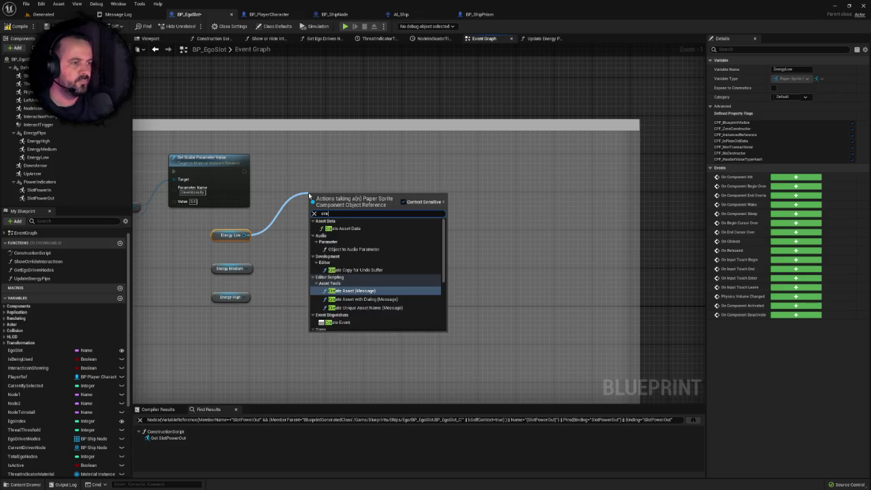
type(" dynamic")
key("Return")
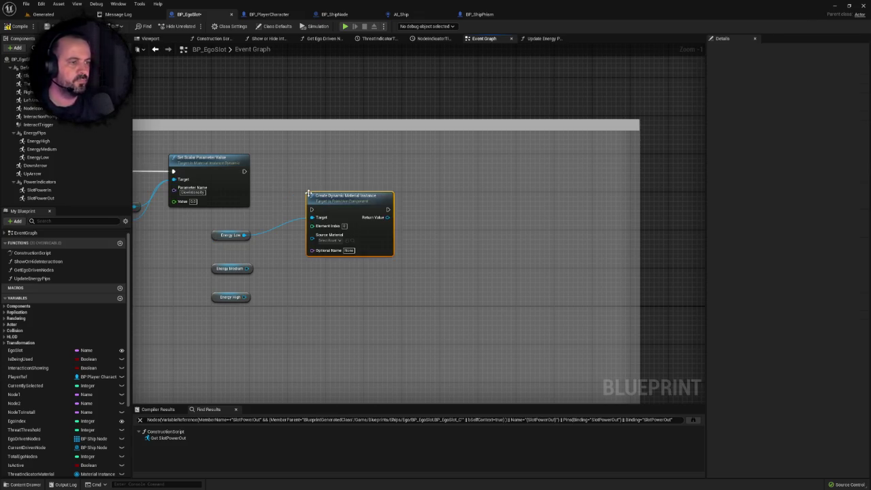
left_click(330, 240)
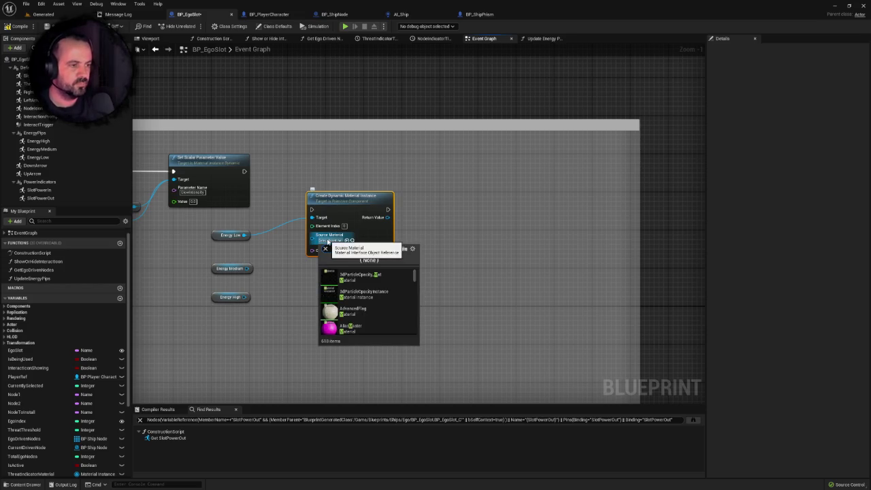
type("_es")
key("BackSpace")
key("BackSpace")
key("BackSpace")
type("i_glo")
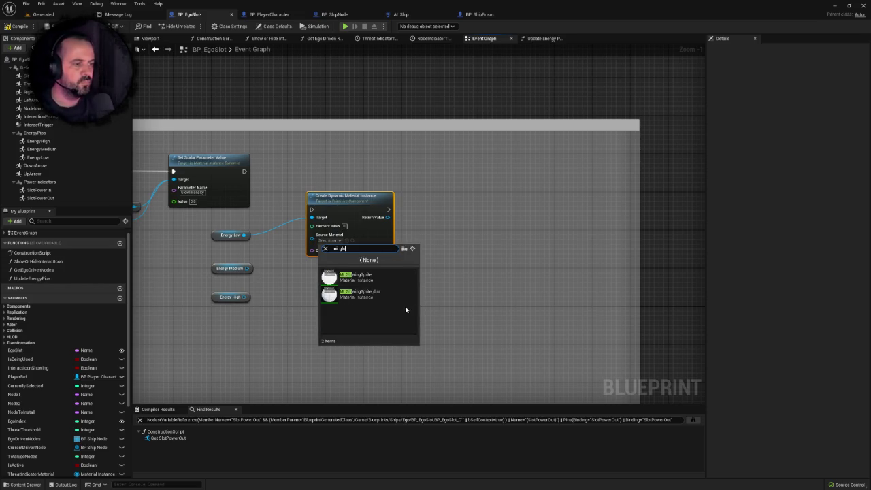
left_click(380, 279)
left_click_drag(254, 240, 692, 231)
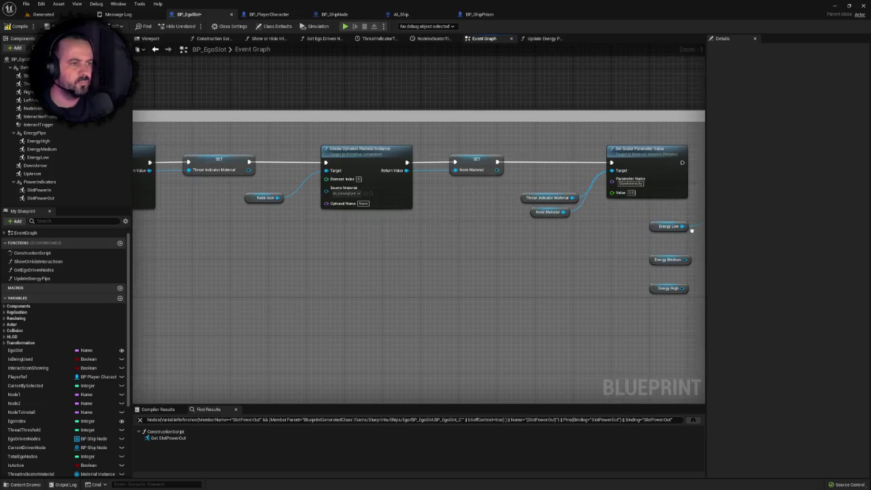
Step: Chain the Energy Low material node into execution and store its result in EnergyLowMaterial
left_click_drag(435, 245, 139, 259)
scroll(378, 226, "up", 1)
left_click_drag(501, 204, 502, 158)
mouse_move(380, 171)
left_mouse_down()
mouse_move(481, 170)
mouse_move(458, 166)
left_mouse_up()
mouse_move(590, 193)
left_mouse_down()
mouse_move(484, 202)
mouse_move(501, 175)
left_mouse_up()
left_click(517, 225)
left_click(344, 261)
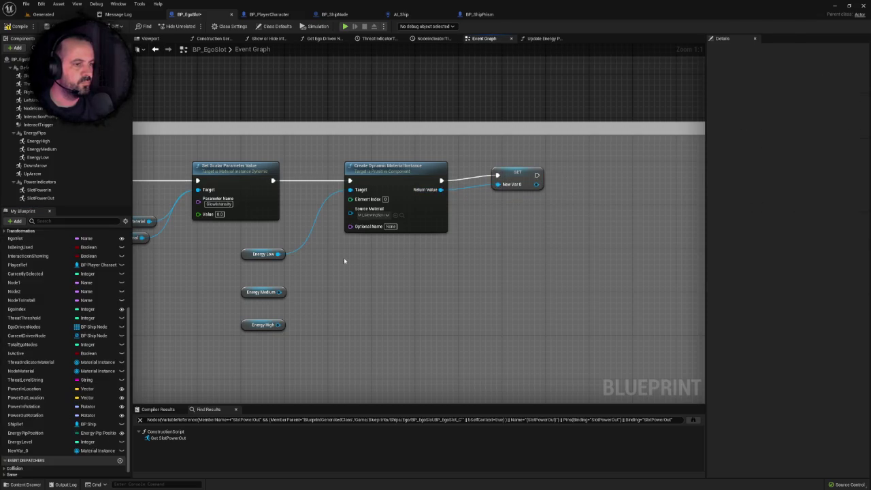
left_click_drag(249, 257, 303, 236)
mouse_move(407, 161)
left_mouse_down()
mouse_move(506, 202)
mouse_move(435, 167)
mouse_move(445, 167)
left_mouse_up()
left_click(542, 177)
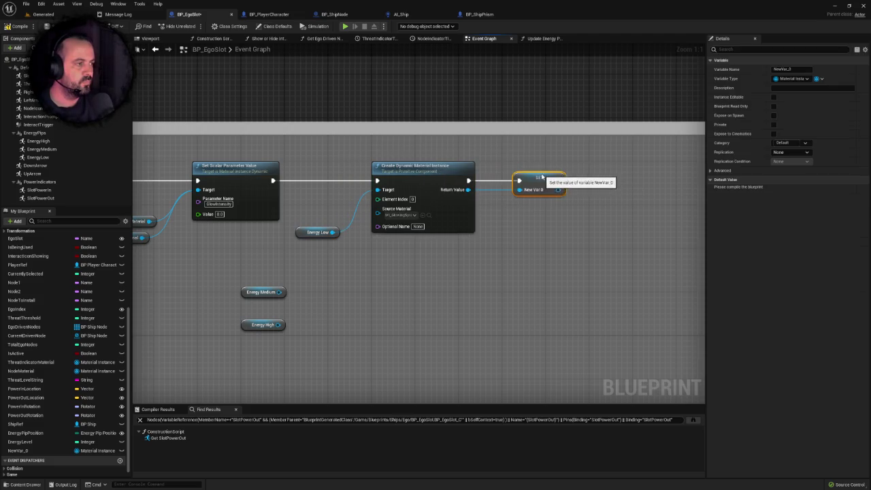
left_click(782, 69)
type("EnergyLowMaterial")
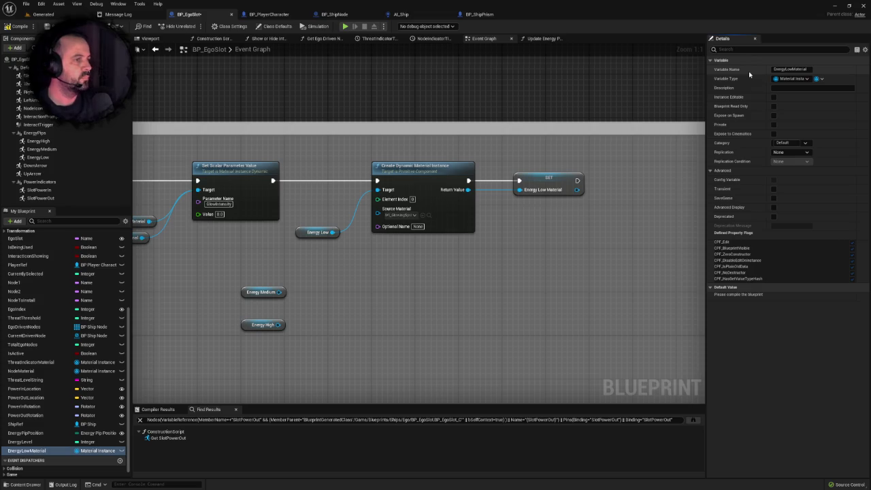
key("Return")
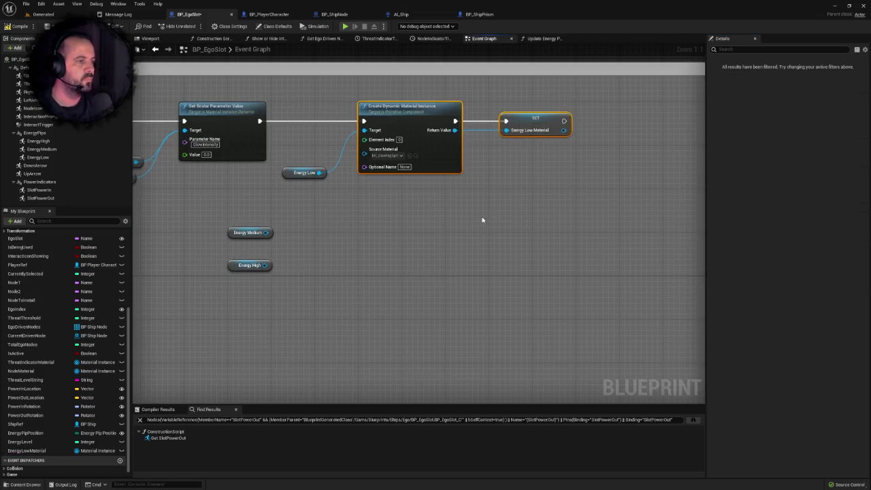
Step: Duplicate the material-and-SET pair twice, chaining the copies and wiring Energy Medium and Energy High in
key("ctrl+c")
key("ctrl+v")
mouse_move(484, 220)
left_mouse_down()
mouse_move(436, 202)
mouse_move(441, 197)
left_mouse_up()
mouse_move(564, 122)
left_mouse_down()
mouse_move(356, 195)
mouse_move(364, 207)
left_mouse_up()
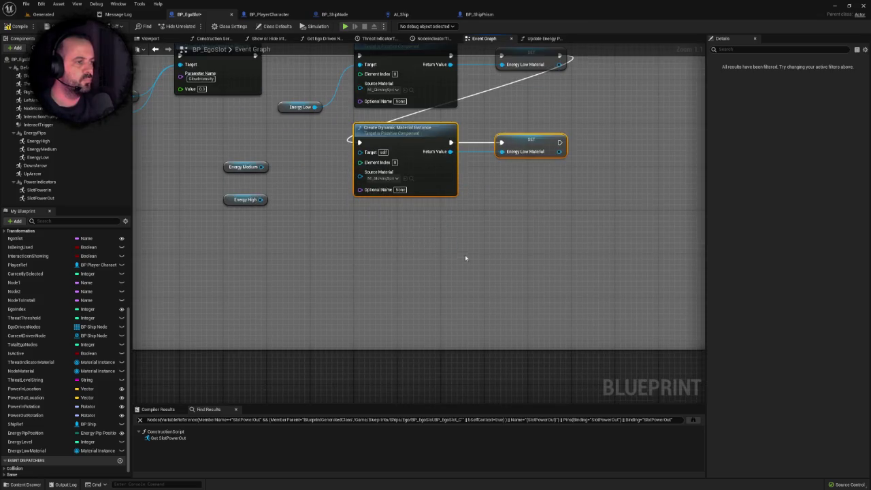
key("ctrl+v")
left_click_drag(449, 250, 415, 209)
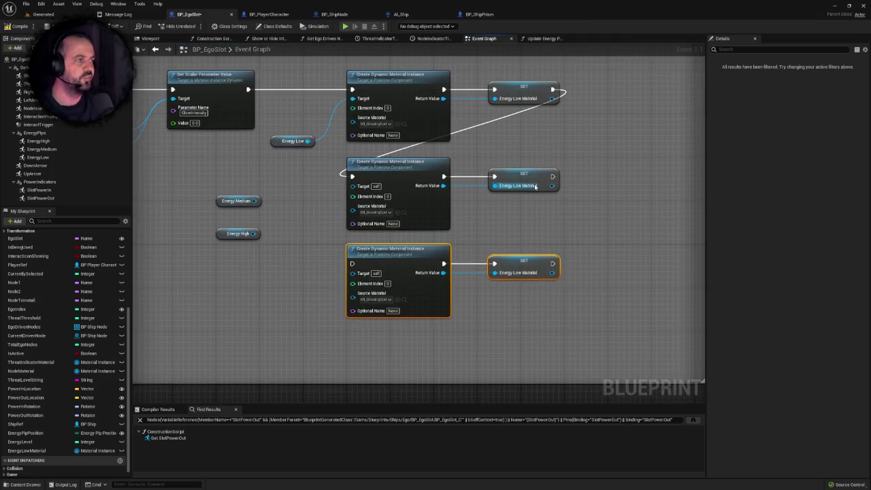
mouse_move(557, 178)
left_mouse_down()
mouse_move(350, 265)
mouse_move(347, 259)
mouse_move(351, 264)
left_mouse_up()
left_click_drag(255, 200, 352, 186)
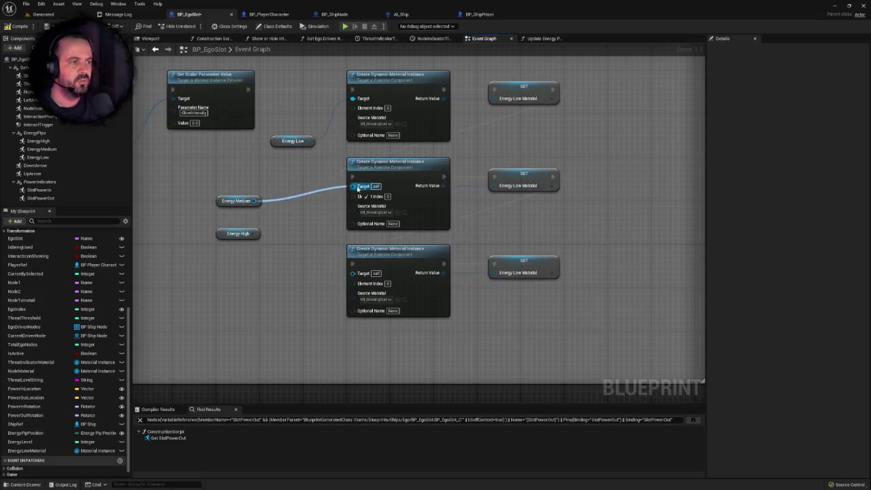
left_click_drag(236, 201, 285, 190)
mouse_move(254, 231)
left_mouse_down()
mouse_move(340, 254)
mouse_move(363, 282)
mouse_move(353, 273)
left_mouse_up()
left_click_drag(222, 237, 265, 285)
left_click(282, 242)
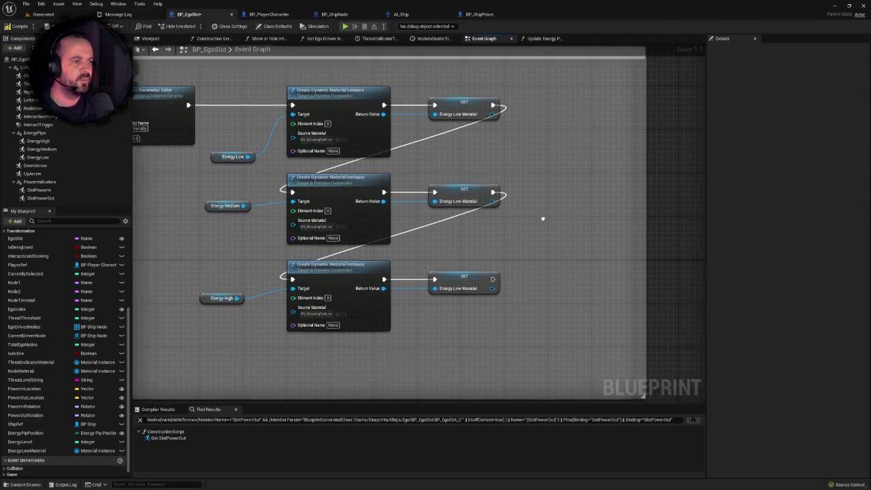
Step: Undo the accidental rename and delete the two duplicate EnergyLowMaterial setters
left_click(476, 187)
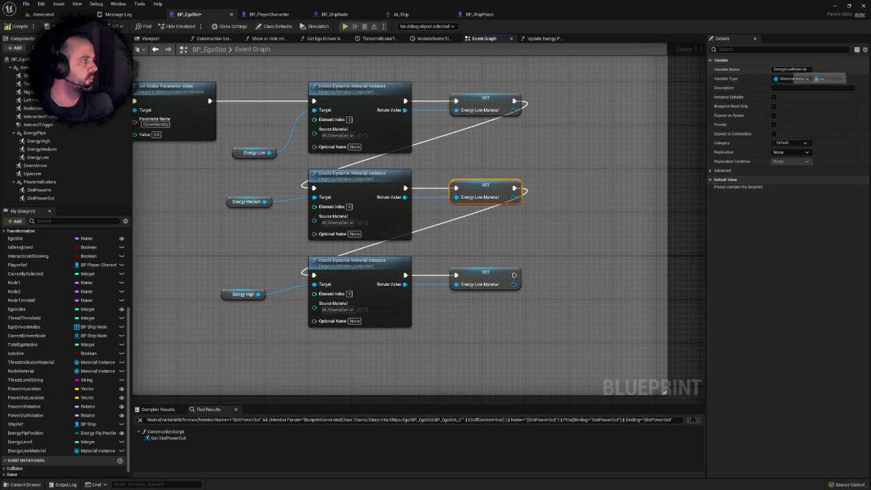
left_click_drag(785, 69, 793, 69)
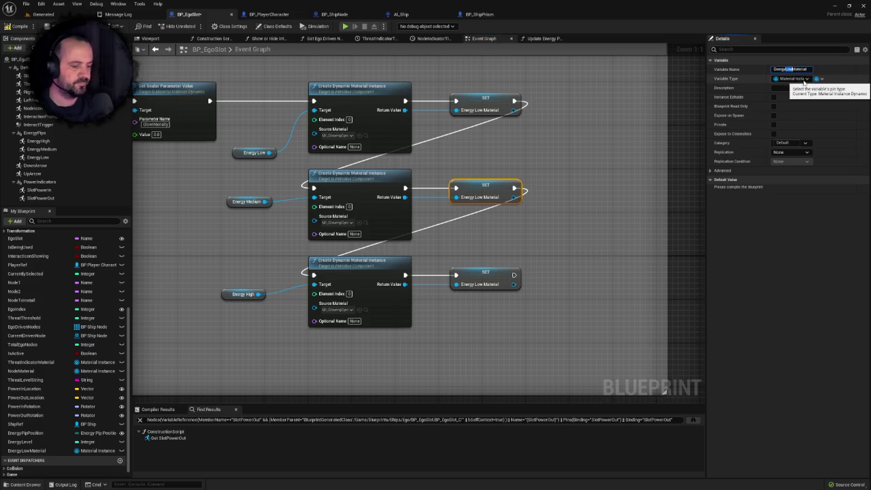
type("Medium")
key("Return")
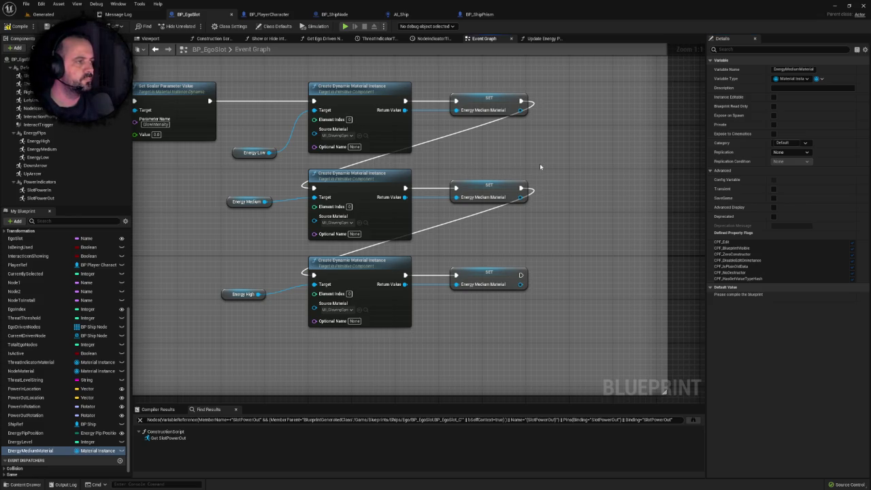
left_click_drag(226, 297, 230, 292)
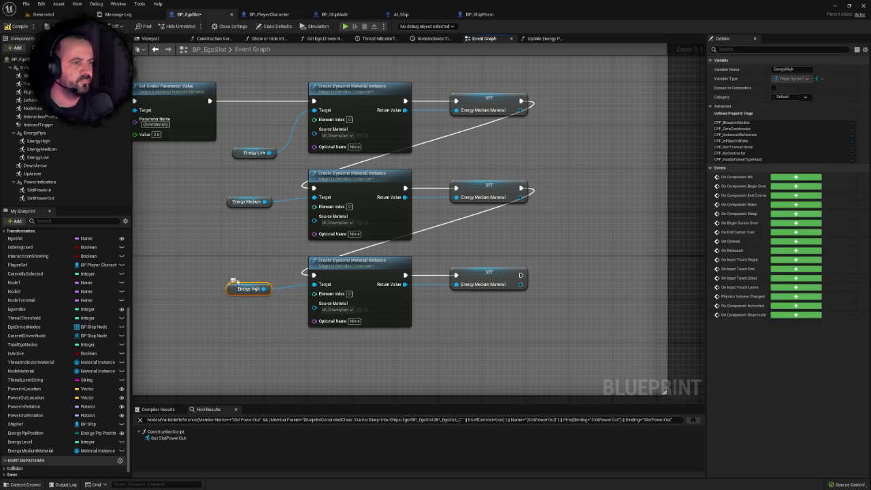
left_click(490, 272)
left_click(489, 100)
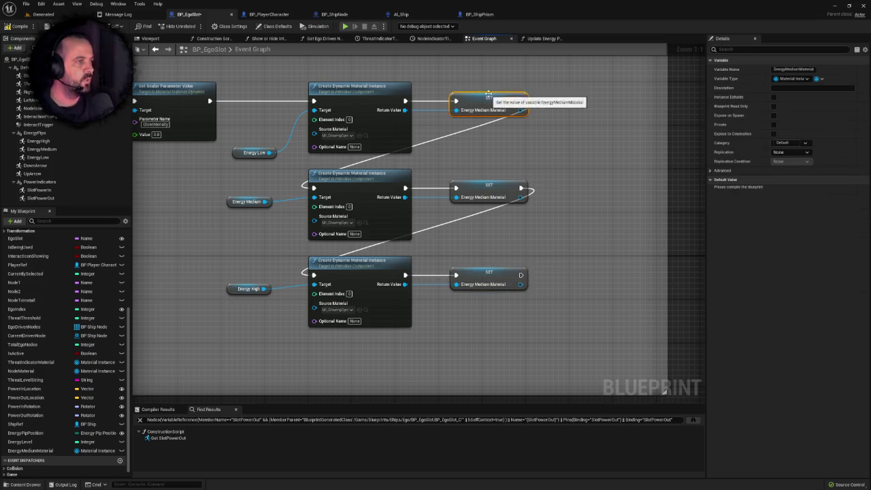
left_click(584, 170)
key("ctrl+z")
key("ctrl+z")
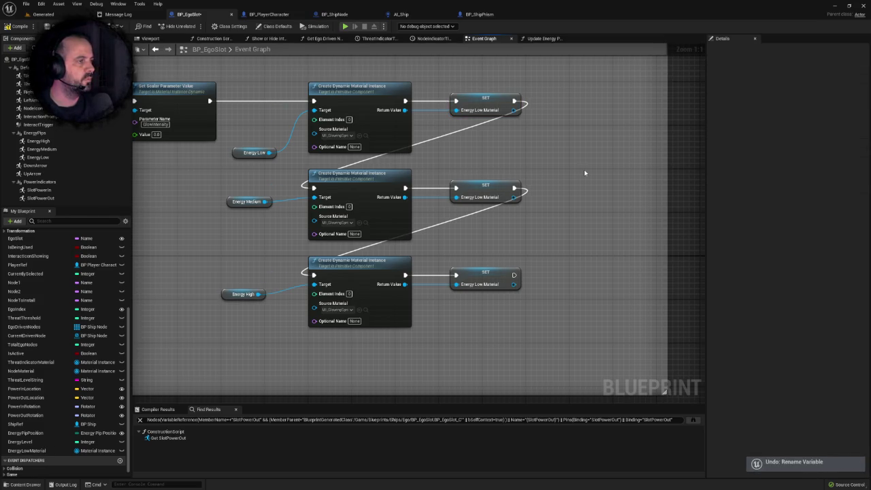
left_click_drag(452, 158, 551, 320)
key("Delete")
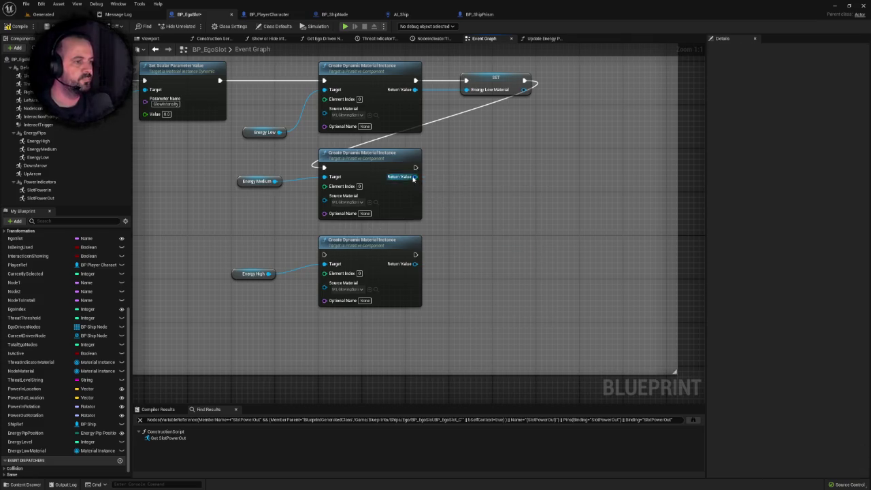
left_click_drag(415, 176, 455, 176)
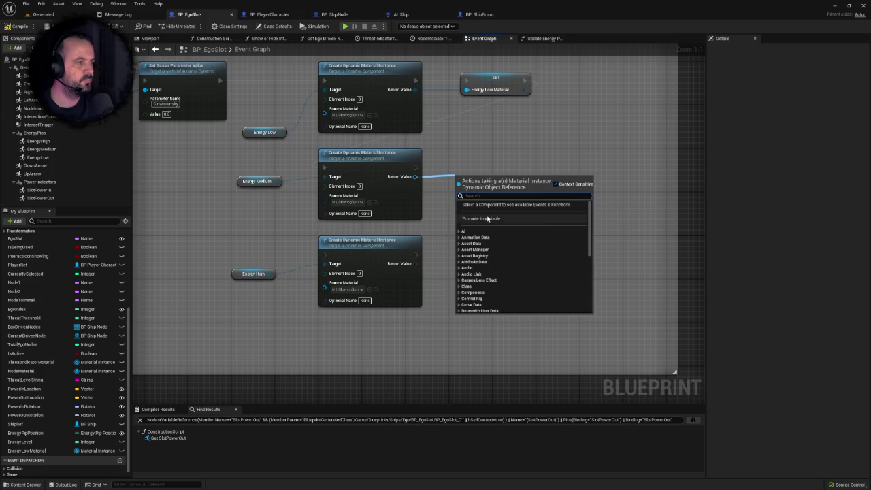
Step: Promote the Energy Medium material instance's Return Value to a new variable, NewVar_0
left_click(482, 195)
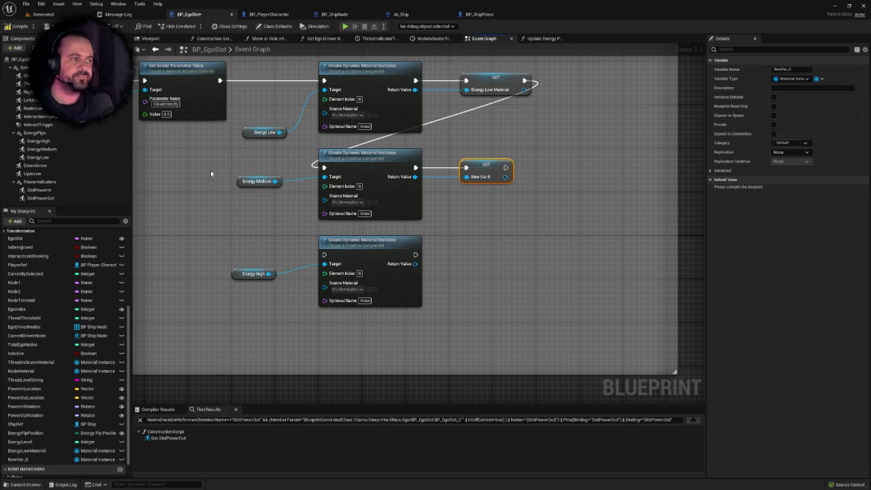
left_click_drag(496, 77, 783, 71)
Step: Line up the material setter nodes and rename NewVar_0 to EnergyMediumMaterial
left_click(790, 69)
left_click(468, 170)
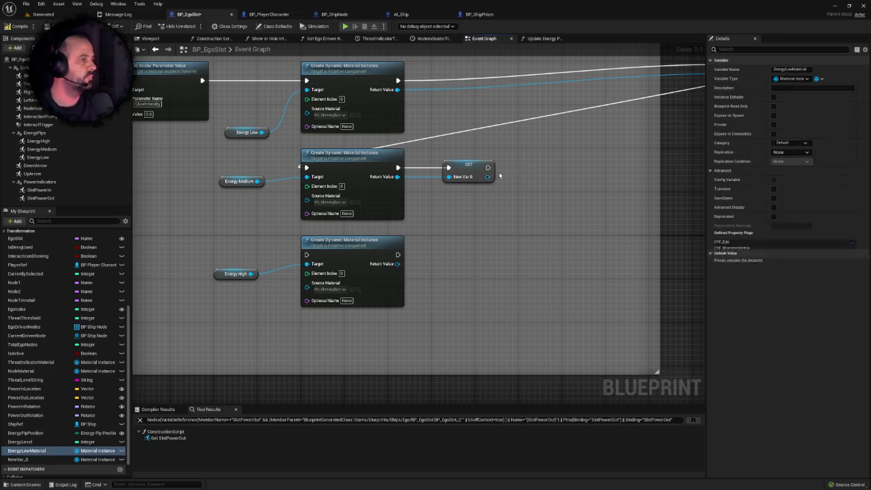
left_click_drag(663, 133, 522, 176)
mouse_move(612, 108)
left_mouse_down()
mouse_move(327, 141)
mouse_move(344, 123)
left_mouse_up()
left_click(337, 209)
left_click_drag(338, 209, 349, 209)
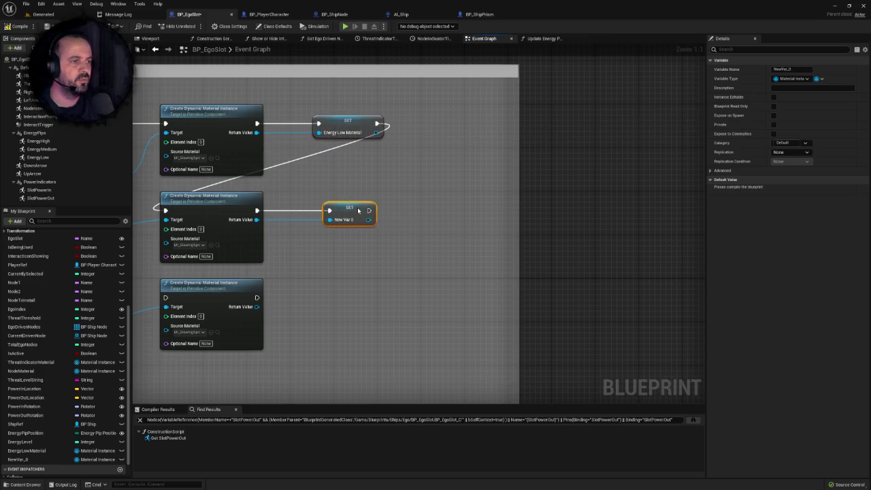
left_click(789, 70)
type("EnergyLowMaterial")
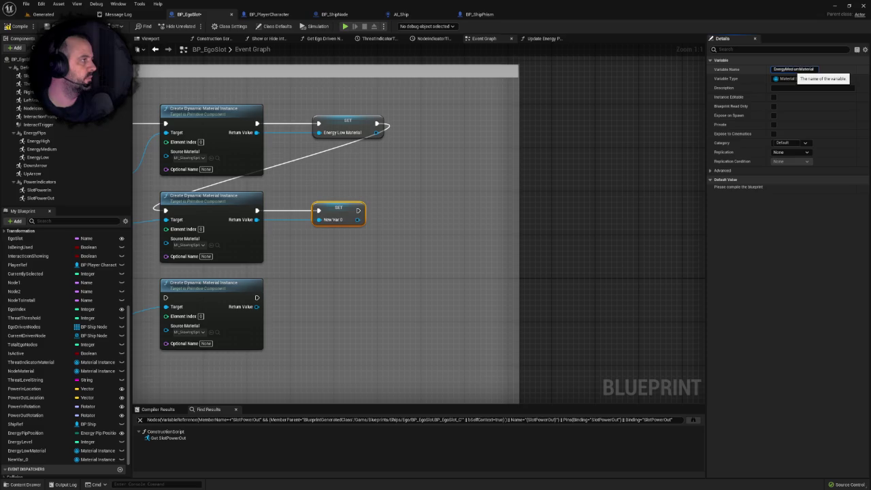
key("Return")
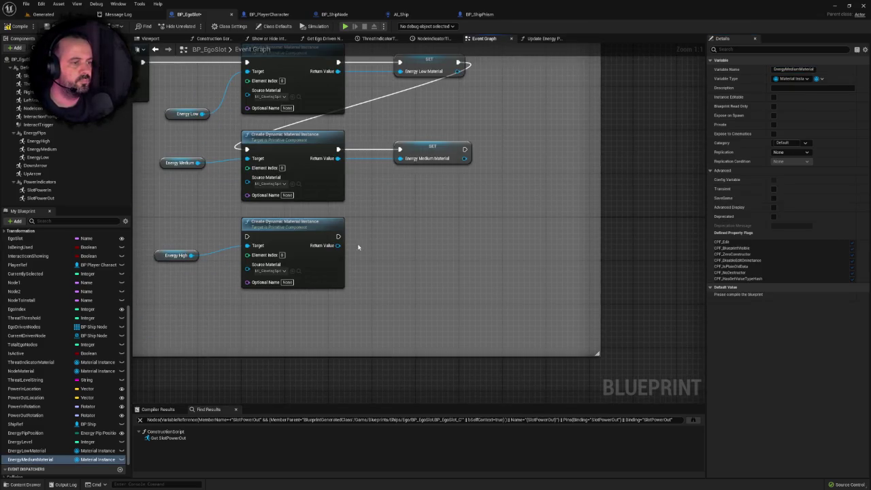
Step: Promote the third Create node's Return Value as EnergyHighMaterial, chained after the medium setter
left_click_drag(338, 245, 402, 248)
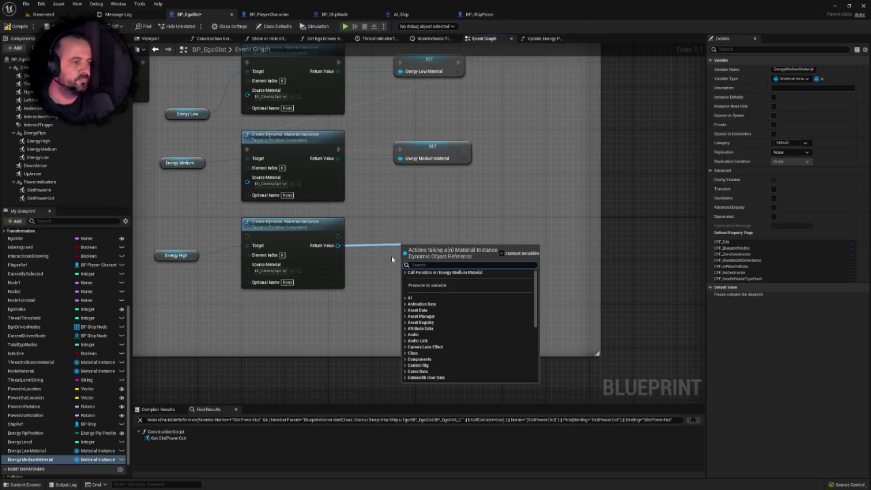
left_click(475, 286)
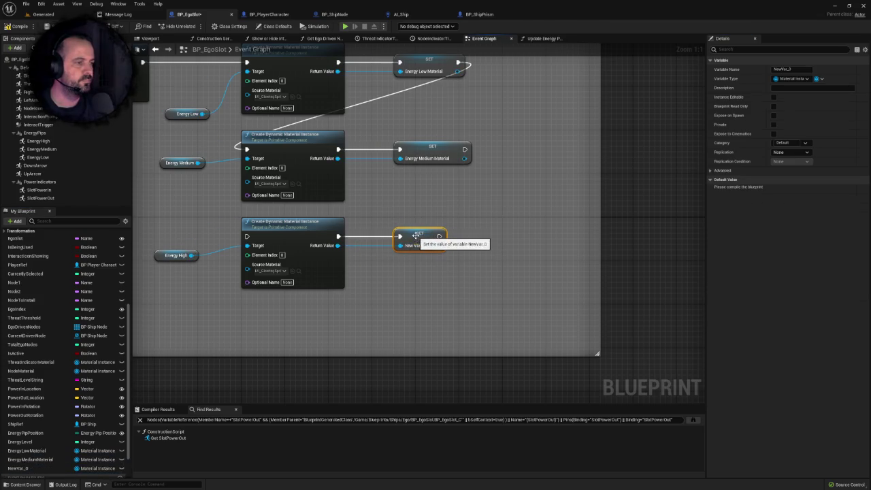
mouse_move(464, 149)
left_mouse_down()
mouse_move(238, 230)
mouse_move(248, 236)
left_mouse_up()
left_click(443, 153)
left_click(791, 69)
left_click(436, 236)
left_click(793, 69)
key("ctrl+v")
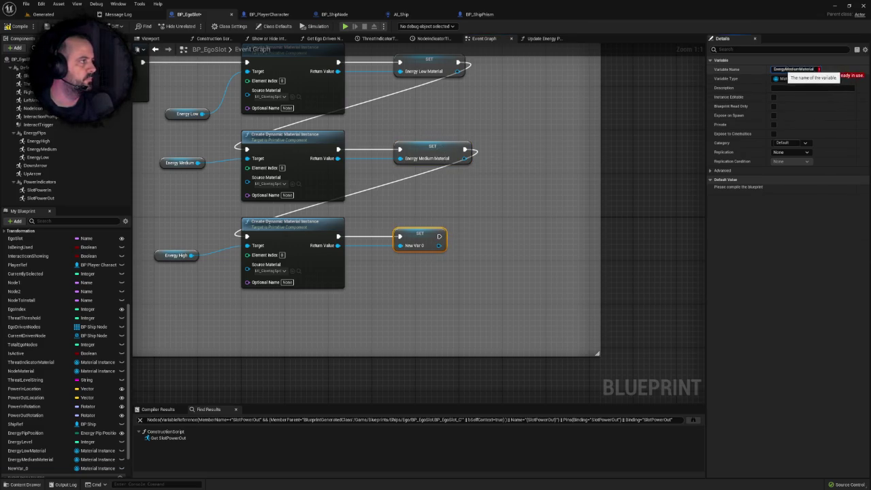
left_click_drag(785, 69, 797, 69)
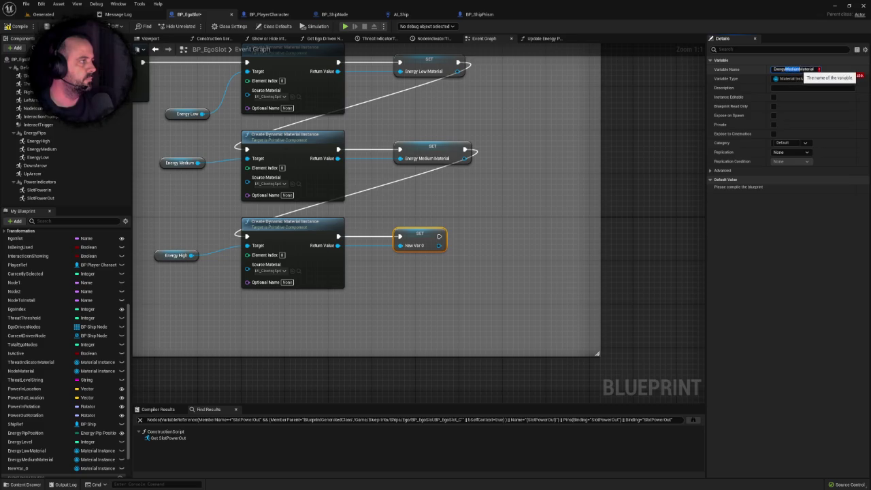
type("High")
key("Return")
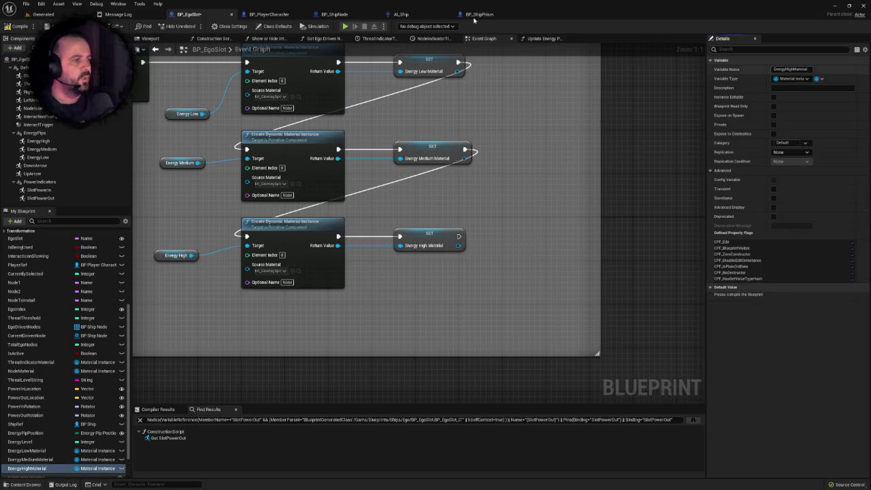
scroll(496, 169, "down", 2)
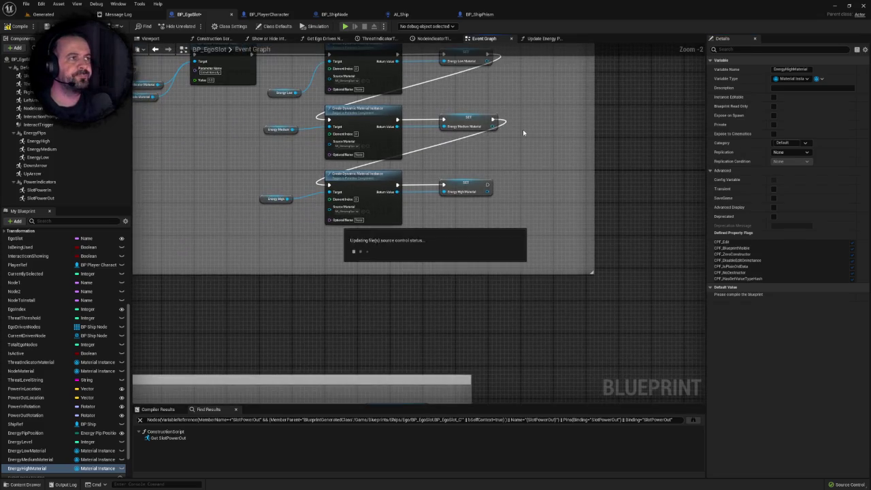
Step: Zoom out and frame the upper comment box in the event graph
scroll(187, 174, "down", 3)
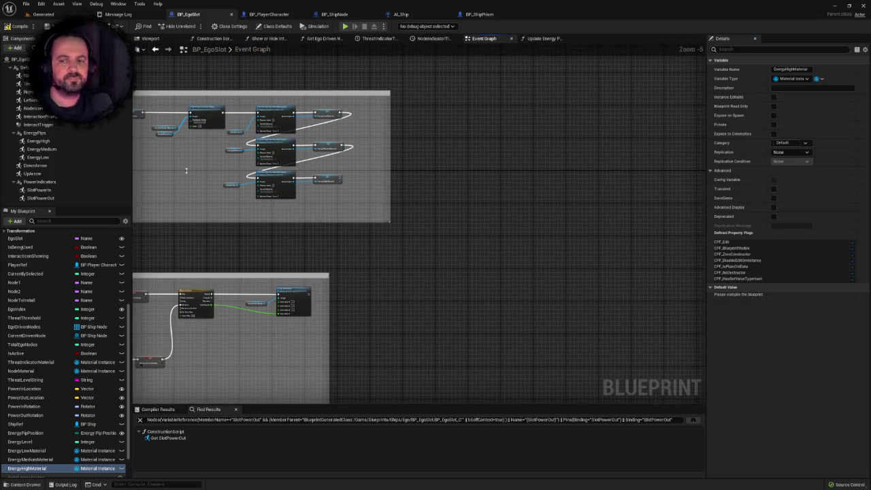
left_click(185, 170)
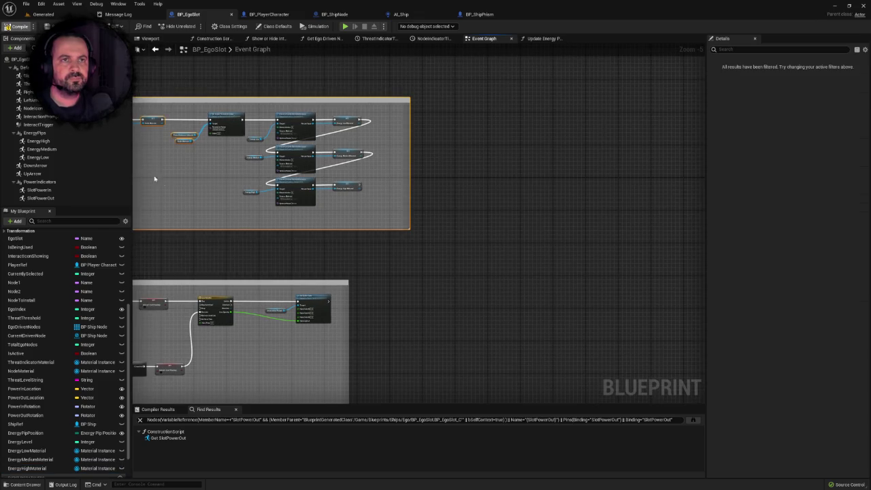
key("f")
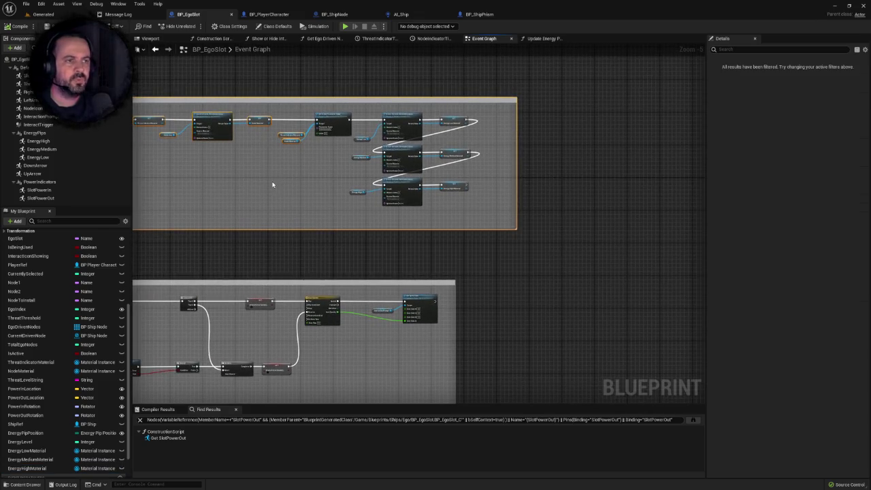
Step: Look over the Update Energy Pips graph's Energy Level switch, then go to BP_ShipPrism
left_click(544, 38)
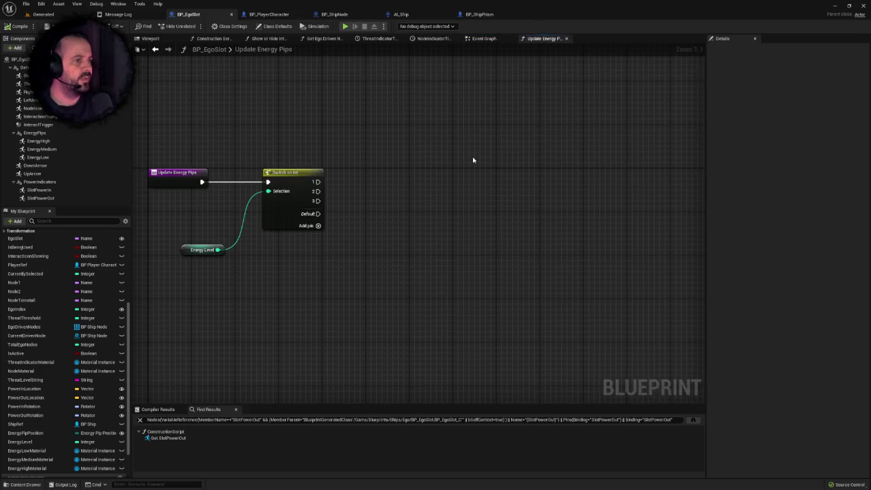
left_click_drag(472, 160, 547, 155)
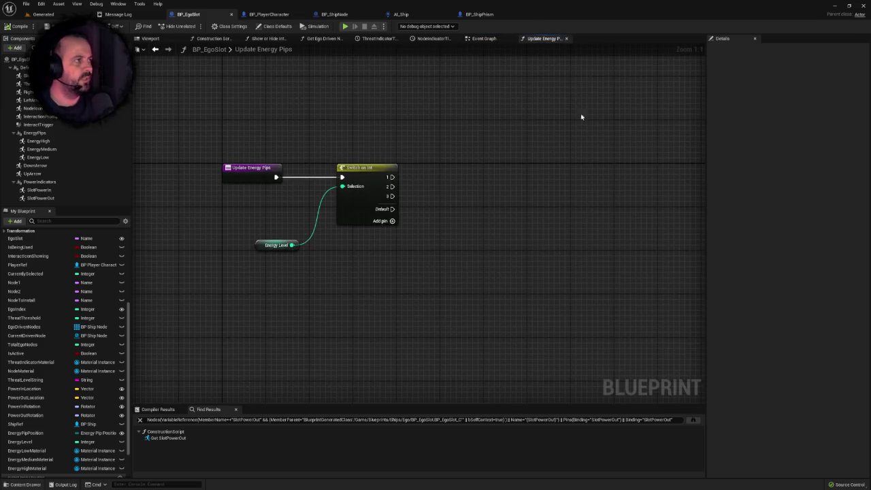
right_click(518, 212)
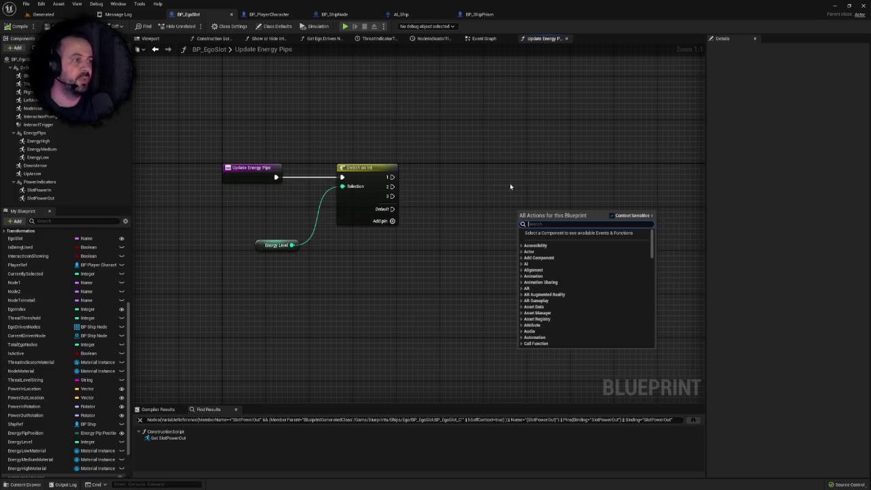
left_click(511, 186)
left_click_drag(508, 171, 470, 162)
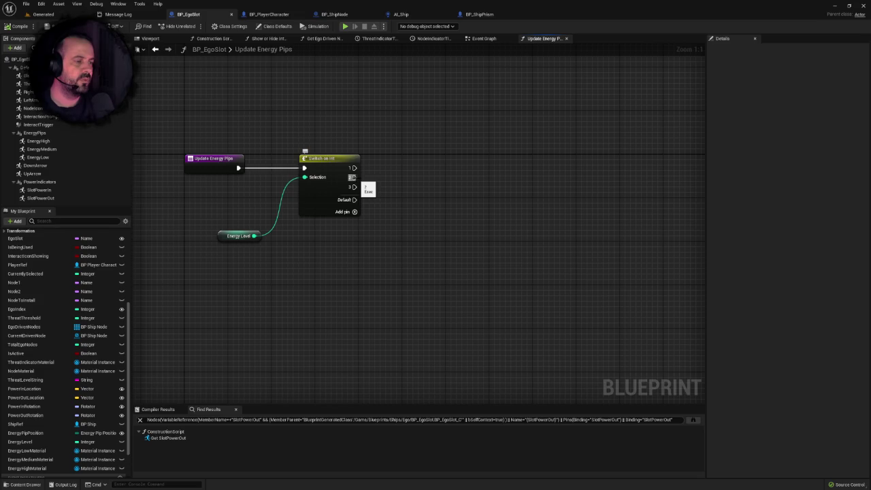
left_click_drag(210, 331, 176, 337)
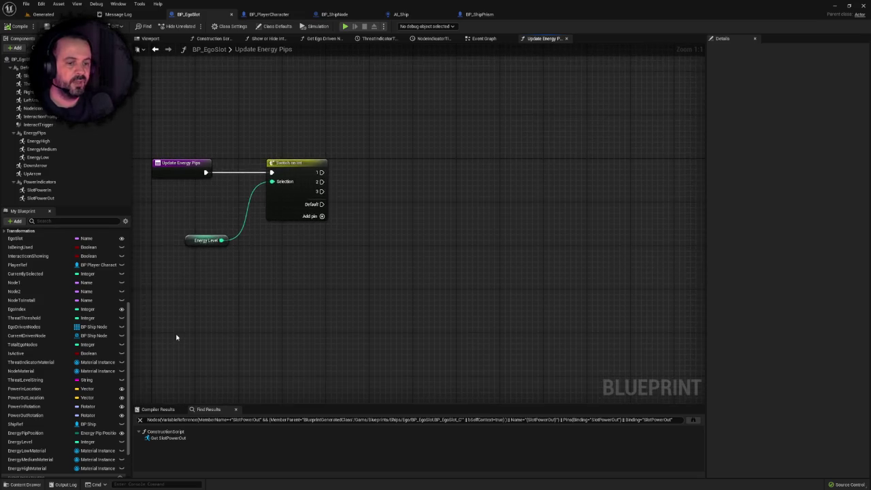
left_click(479, 14)
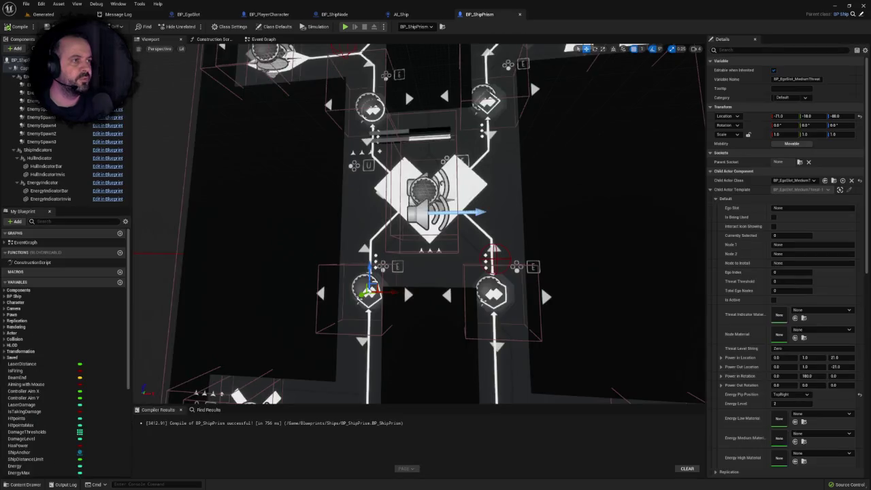
Step: Move through the AI_Ship and BP_ShipPrism tabs to BP_EgoSlot's main event graph
left_click(401, 14)
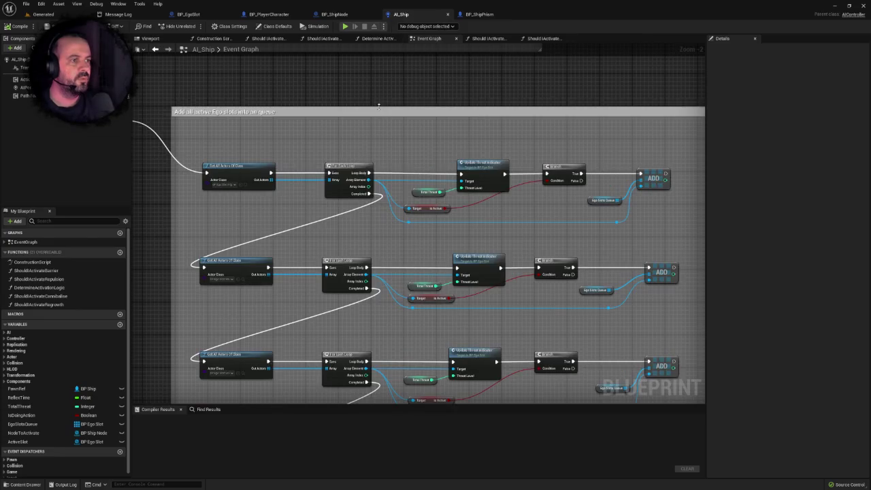
left_click(479, 15)
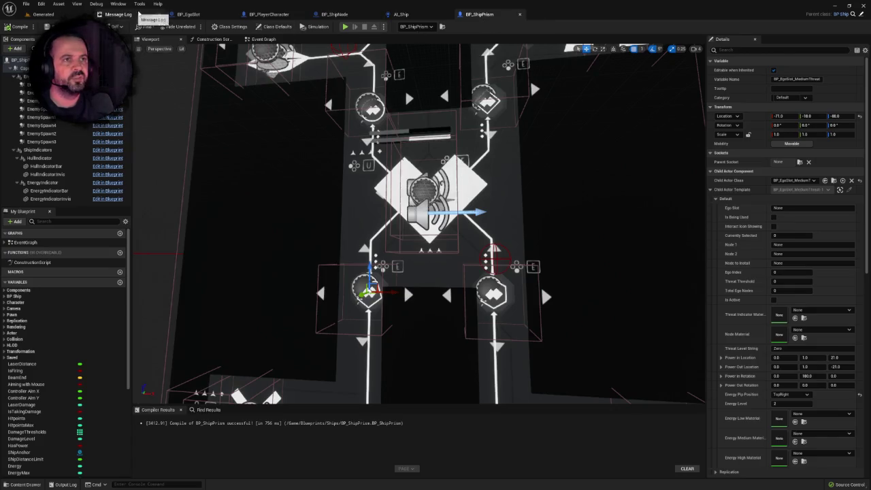
left_click(178, 15)
left_click(484, 38)
scroll(317, 263, "up", 3)
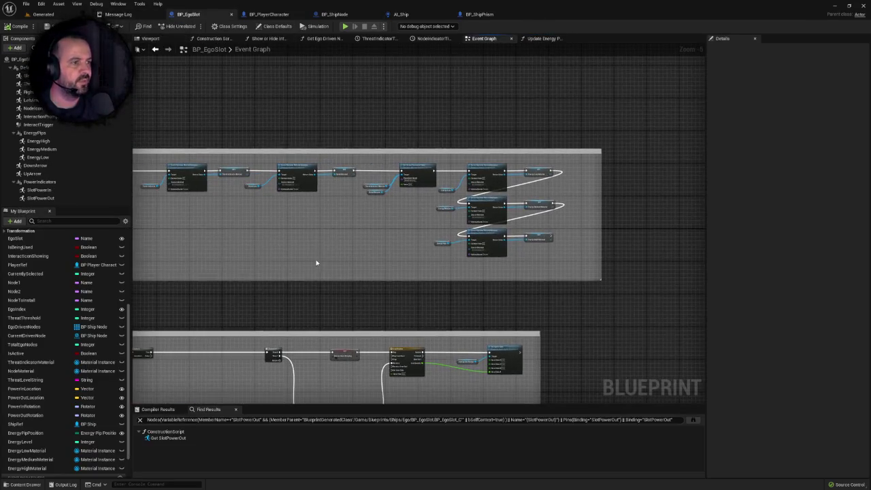
scroll(385, 263, "up", 2)
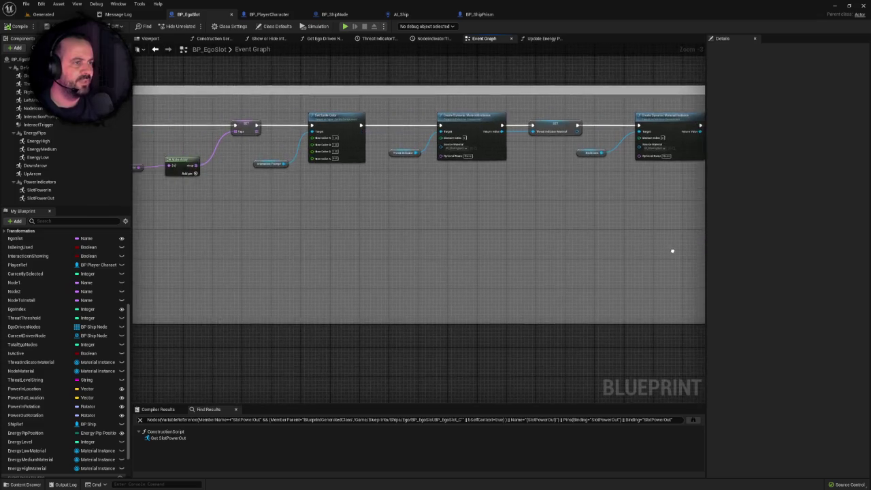
scroll(521, 183, "down", 2)
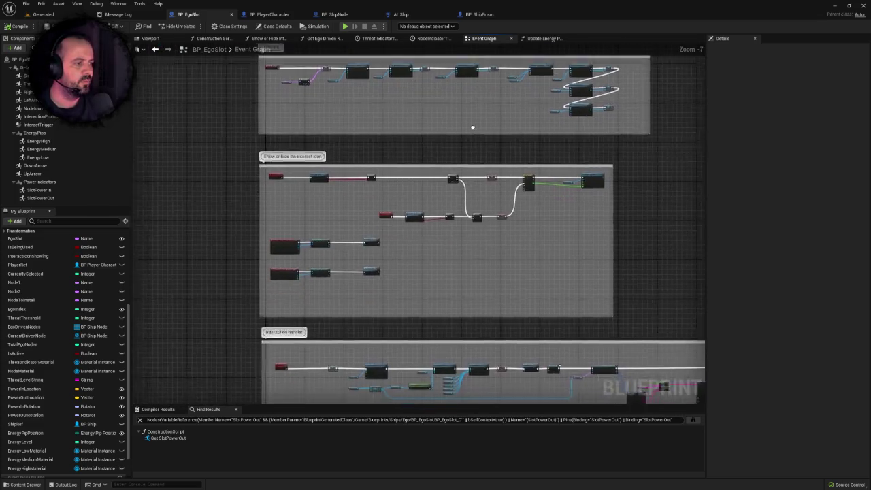
scroll(391, 243, "up", 3)
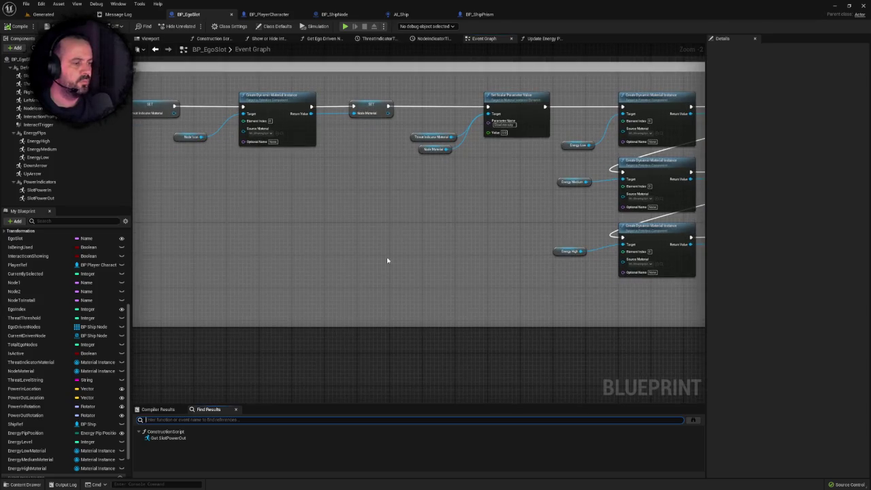
Step: Search BP_EgoSlot for GlowIntensity and inspect its set-scalar nodes and ThreatIndicatorTimeline curve
type("GlowIntensity")
left_click(184, 439)
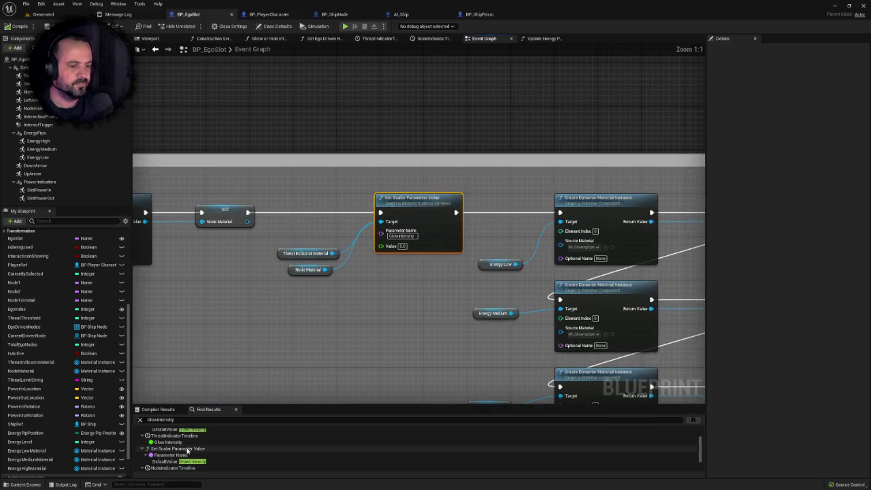
scroll(183, 449, "down", 1)
left_click(175, 449)
mouse_move(322, 363)
left_mouse_down()
mouse_move(626, 324)
mouse_move(492, 313)
left_mouse_up()
scroll(593, 327, "down", 1)
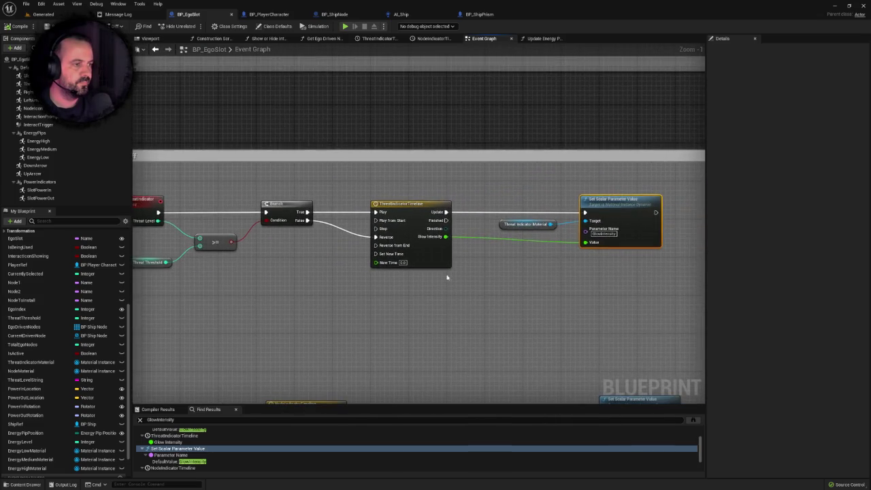
double_click(411, 211)
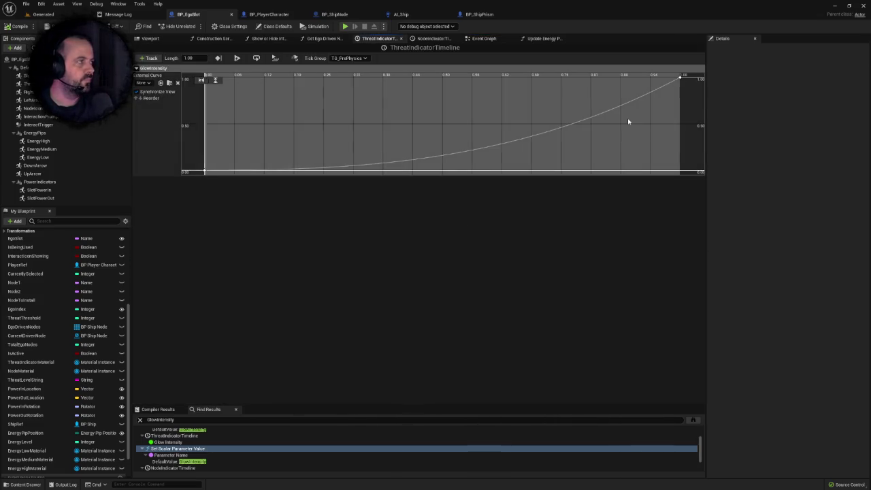
scroll(590, 128, "down", 3)
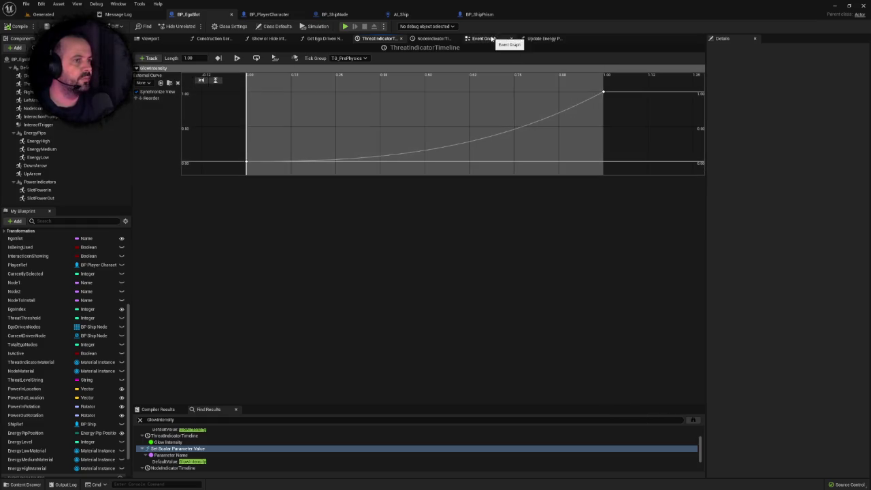
Step: Review the NodeIndicatorTimeline and node-switching logic, then return to Update Energy Pips
left_click(484, 38)
scroll(435, 186, "down", 4)
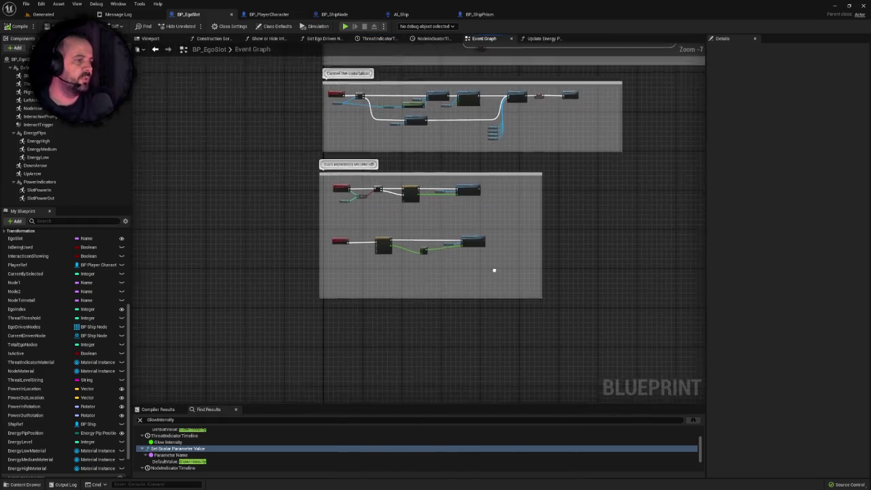
scroll(475, 234, "up", 4)
left_click_drag(449, 220, 596, 271)
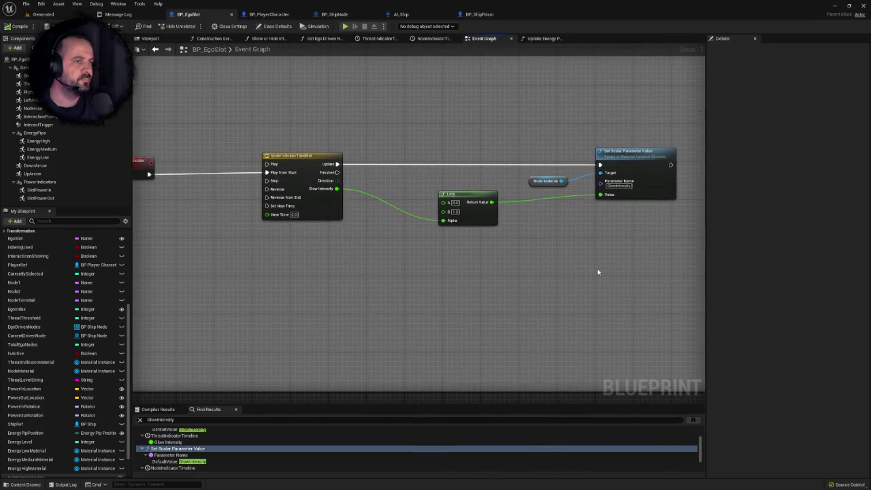
left_click_drag(538, 247, 524, 286)
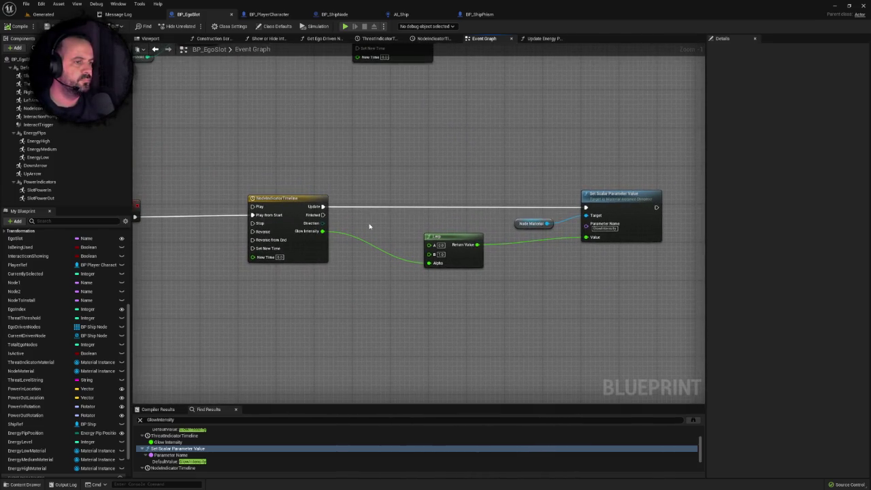
scroll(445, 252, "down", 2)
scroll(477, 214, "down", 3)
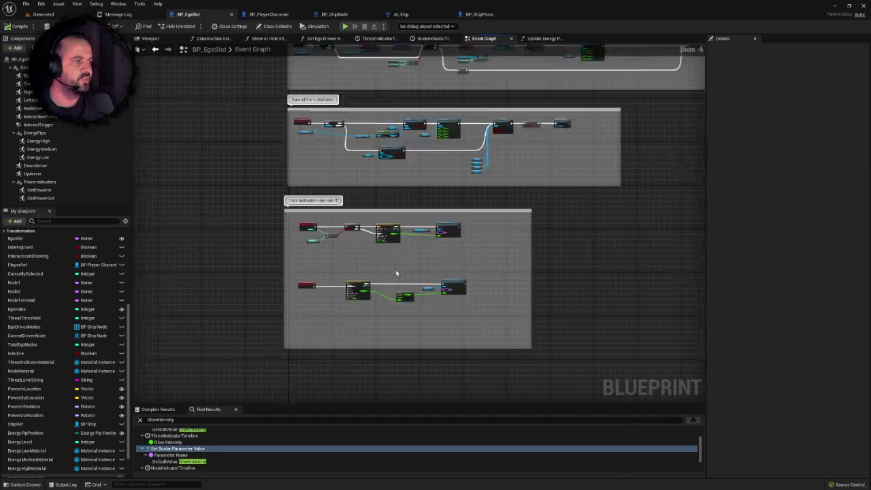
scroll(476, 306, "down", 1)
mouse_move(476, 306)
left_mouse_down()
mouse_move(463, 327)
mouse_move(469, 347)
left_mouse_up()
scroll(496, 291, "up", 2)
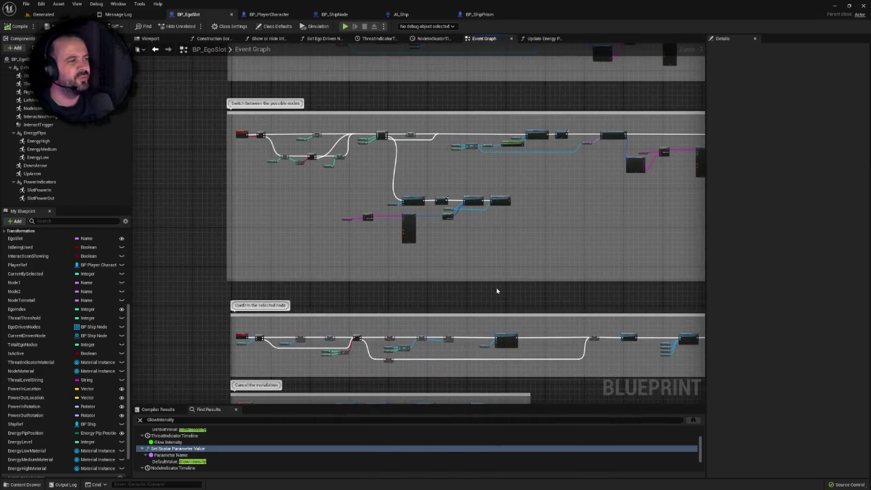
left_click_drag(475, 264, 401, 293)
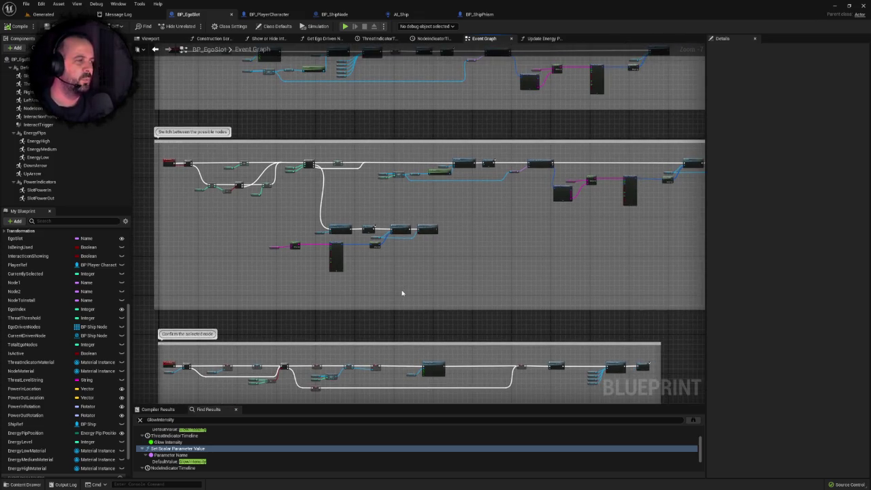
mouse_move(482, 282)
left_mouse_down()
mouse_move(393, 256)
mouse_move(449, 275)
left_mouse_up()
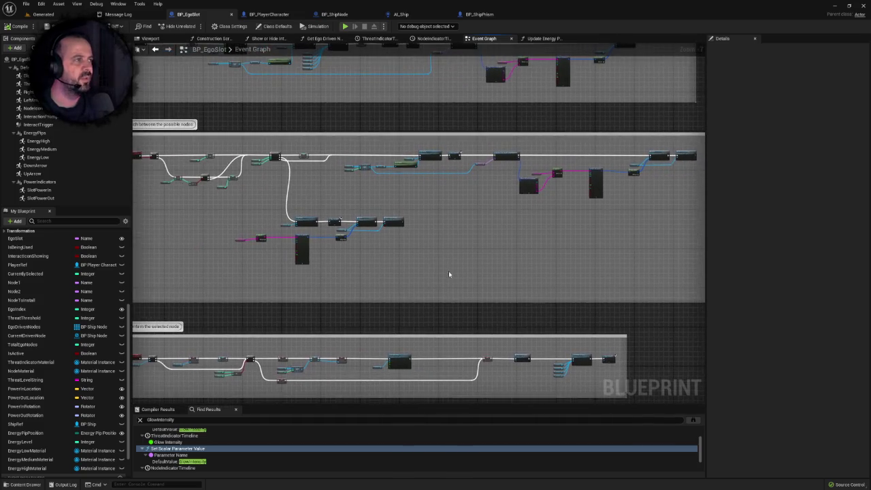
left_click(545, 38)
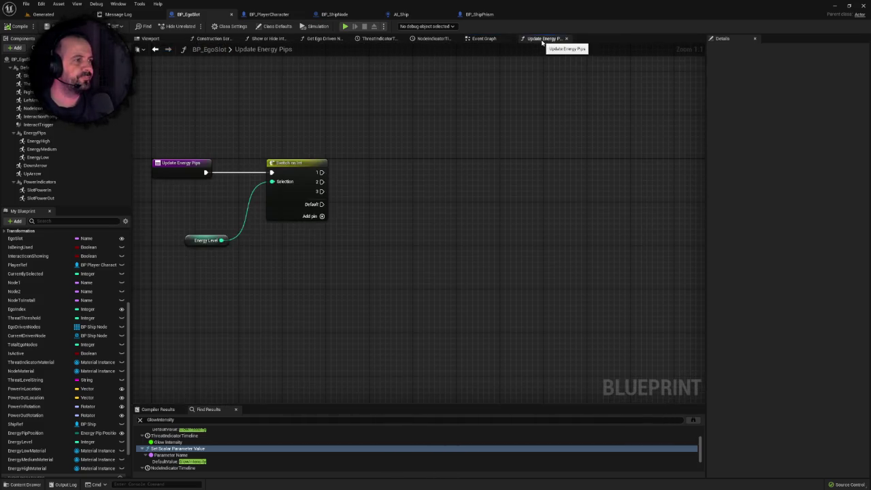
Step: Paste two chained GlowIntensity Set Scalar Parameter nodes and wire Switch case 1 into them
left_click_drag(429, 192, 444, 193)
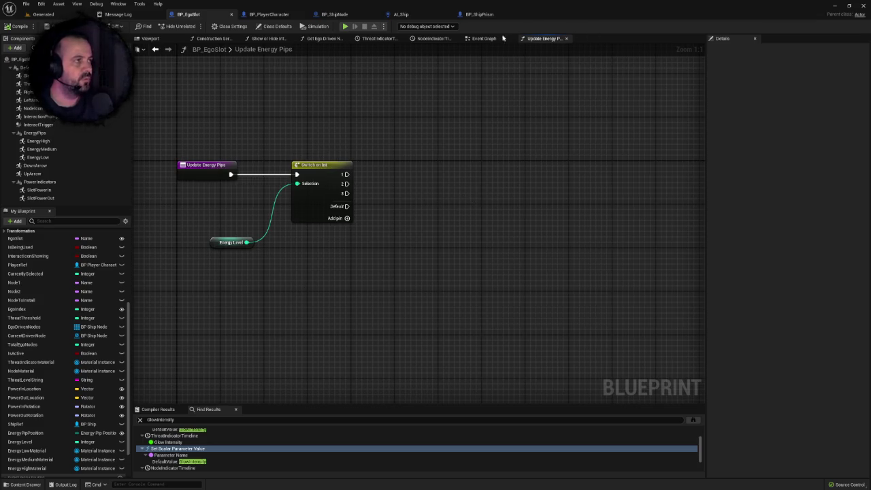
left_click(484, 38)
scroll(446, 306, "up", 3)
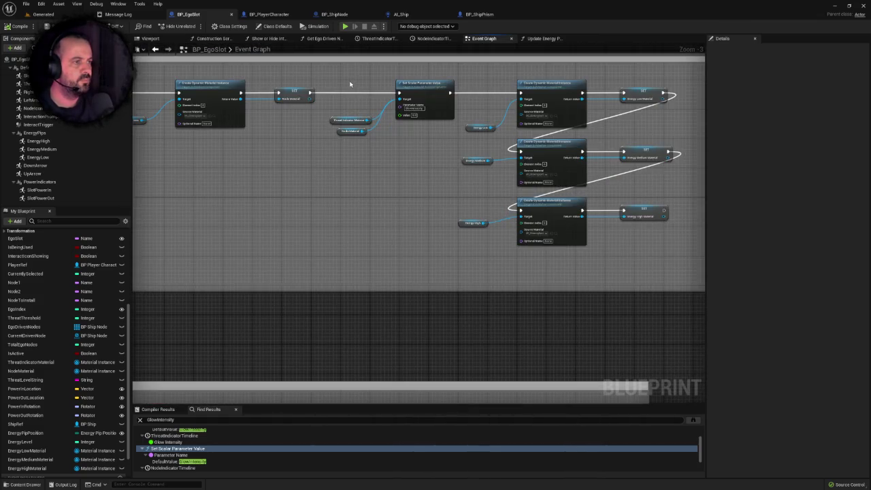
left_click(549, 38)
key("ctrl+v")
mouse_move(311, 181)
left_mouse_down()
mouse_move(476, 179)
mouse_move(488, 161)
mouse_move(552, 189)
left_mouse_up()
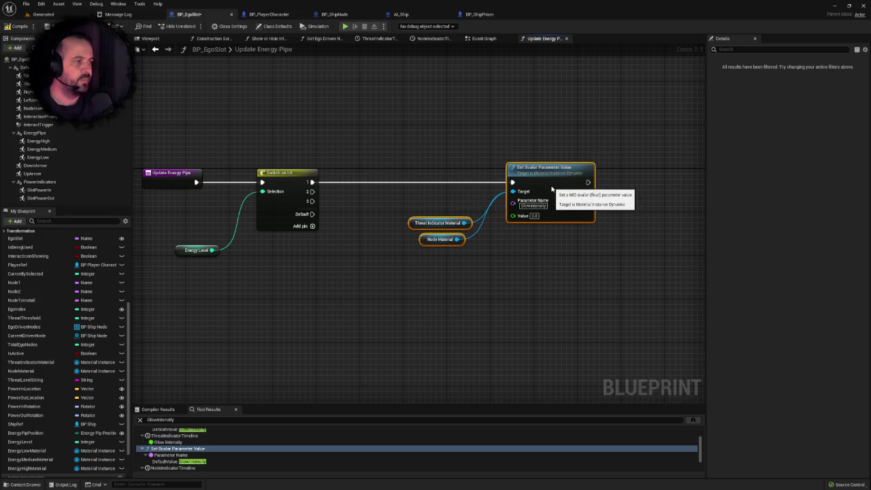
left_click(539, 156)
mouse_move(334, 125)
left_mouse_down()
mouse_move(384, 193)
mouse_move(550, 261)
left_mouse_up()
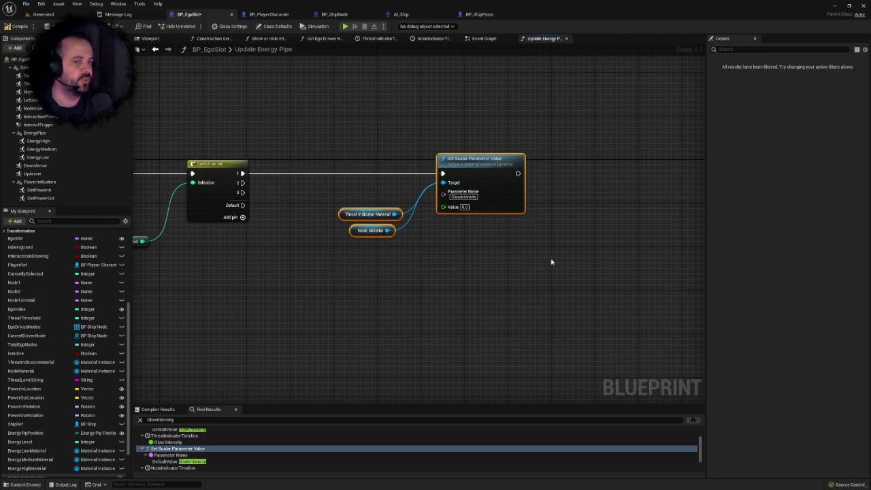
left_click(550, 261)
key("ctrl+v")
mouse_move(451, 182)
left_mouse_down()
mouse_move(518, 194)
mouse_move(610, 177)
left_mouse_up()
Step: Delete the pasted material getters and set the first node's GlowIntensity value to 1.0
left_click_drag(295, 206, 320, 246)
key("Delete")
left_click_drag(476, 212, 517, 268)
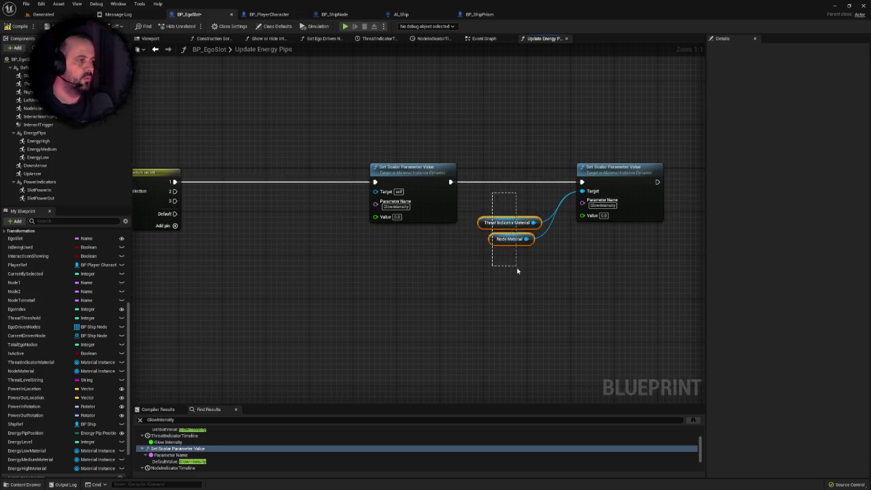
key("Delete")
left_click(395, 216)
type("1")
key("Return")
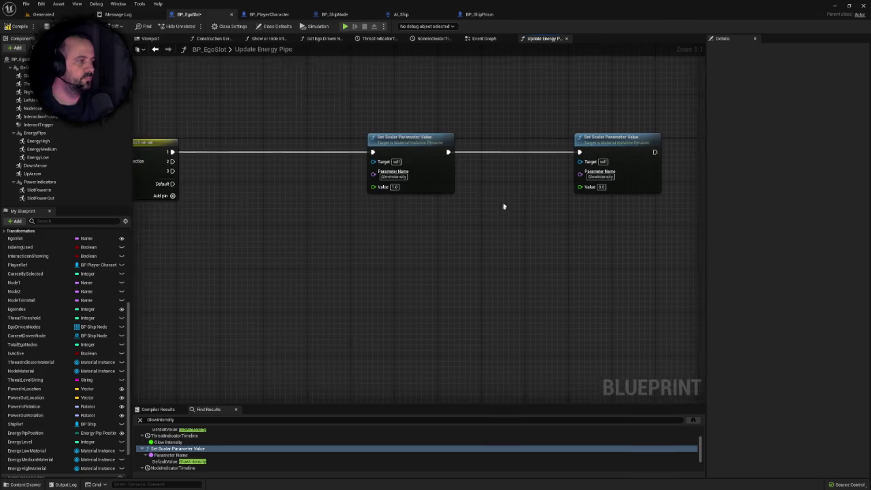
Step: Duplicate the GlowIntensity pair twice and wire Switch cases 2 and 3 to the copies
left_click_drag(398, 94, 574, 197)
left_click(548, 210)
left_click_drag(406, 144, 345, 144)
left_click_drag(578, 144, 442, 144)
left_click_drag(313, 98, 477, 218)
key("ctrl+c")
key("ctrl+v")
left_click_drag(398, 227, 396, 199)
key("ctrl+c")
key("ctrl+v")
left_click_drag(385, 237, 401, 215)
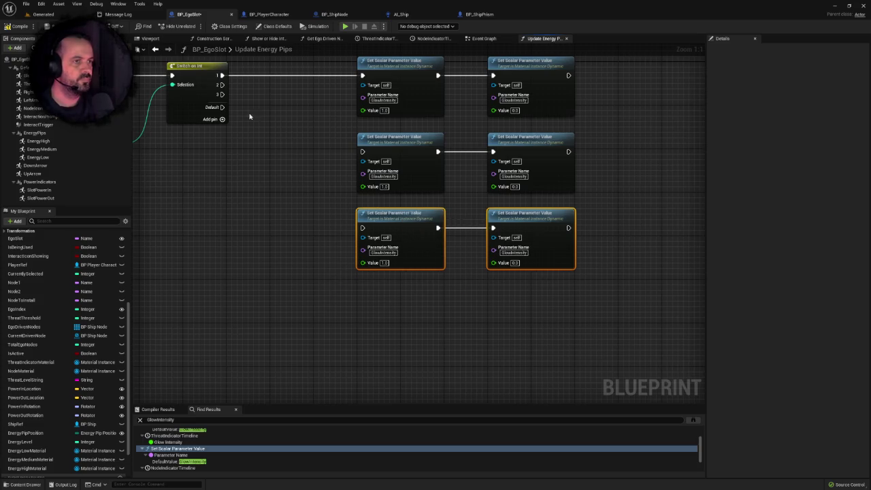
left_click_drag(223, 84, 363, 151)
left_click_drag(363, 228, 222, 94)
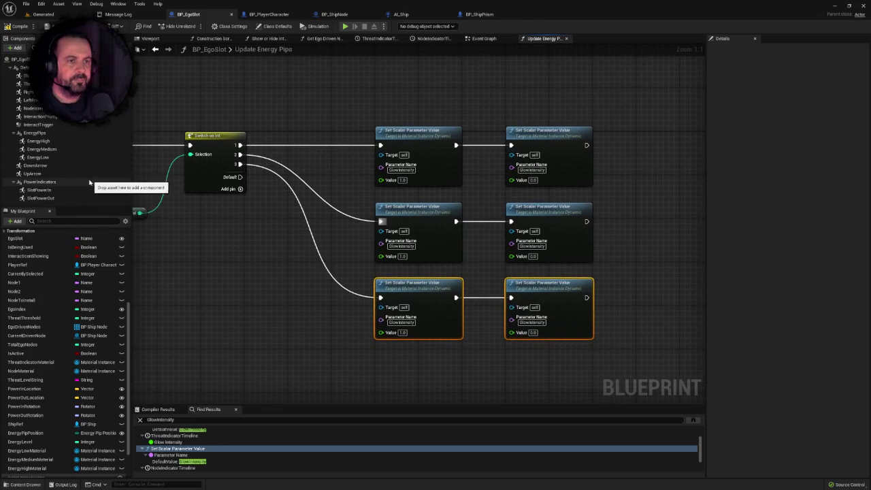
Step: Add an EnergyLowMaterial getter and connect it to the top GlowIntensity node's Target
scroll(82, 395, "down", 1)
scroll(82, 396, "down", 1)
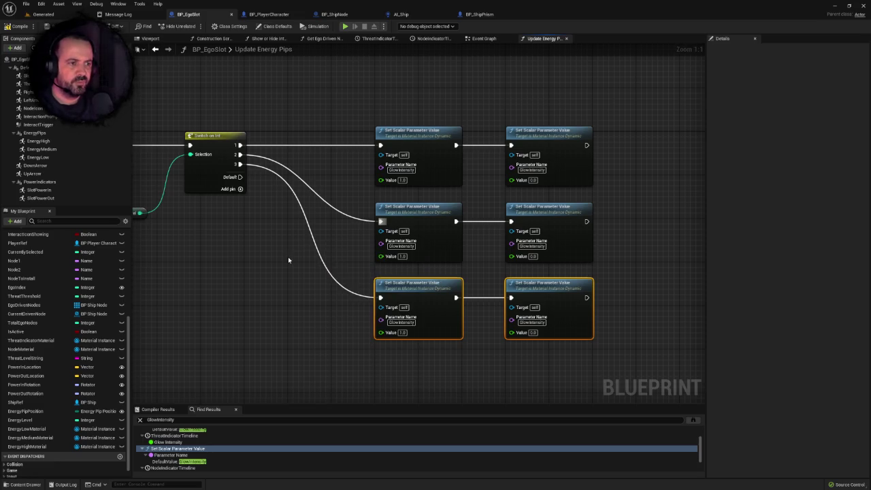
left_click(265, 254)
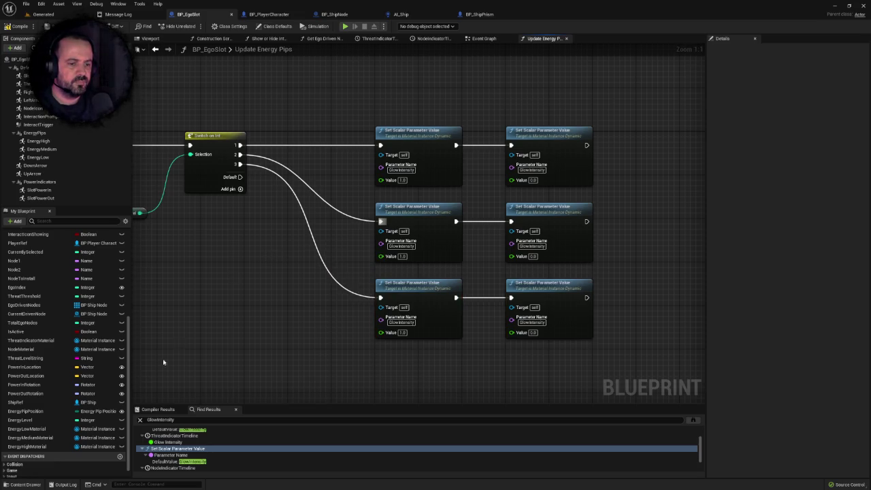
mouse_move(32, 436)
left_mouse_down()
mouse_move(175, 327)
mouse_move(336, 172)
mouse_move(325, 172)
left_mouse_up()
left_click_drag(351, 170, 382, 154)
mouse_move(345, 117)
left_mouse_down()
mouse_move(452, 268)
mouse_move(517, 300)
left_mouse_up()
left_click_drag(415, 285, 497, 292)
left_click(370, 232)
Step: Add reroute points to straighten the case 2 and case 3 wires
double_click(414, 212)
mouse_move(415, 213)
left_mouse_down()
mouse_move(329, 227)
mouse_move(289, 222)
left_mouse_up()
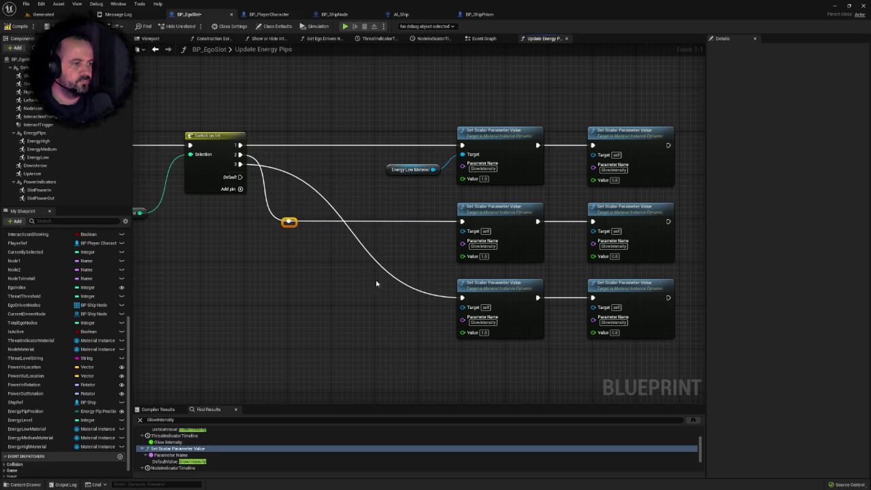
double_click(425, 295)
mouse_move(425, 296)
left_mouse_down()
mouse_move(350, 312)
mouse_move(296, 304)
left_mouse_up()
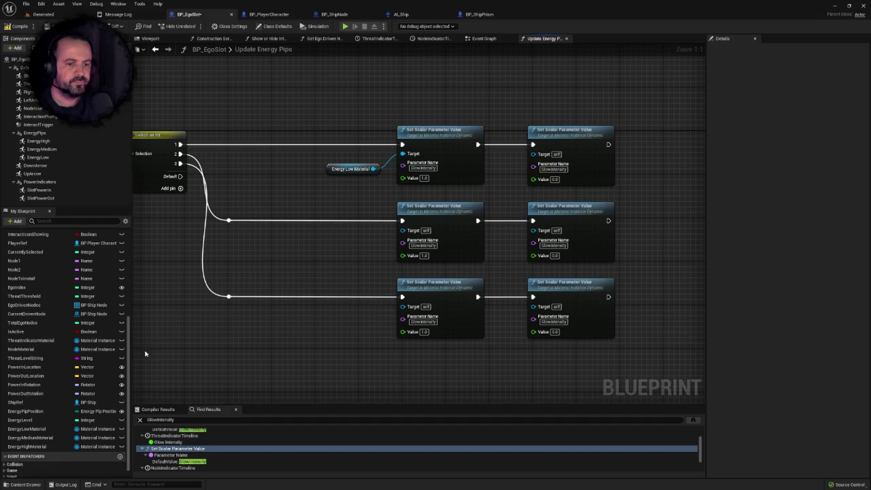
left_click_drag(334, 170, 322, 172)
Step: Shift the right column of Set Scalar nodes rightward to make room for getters
left_click(300, 204)
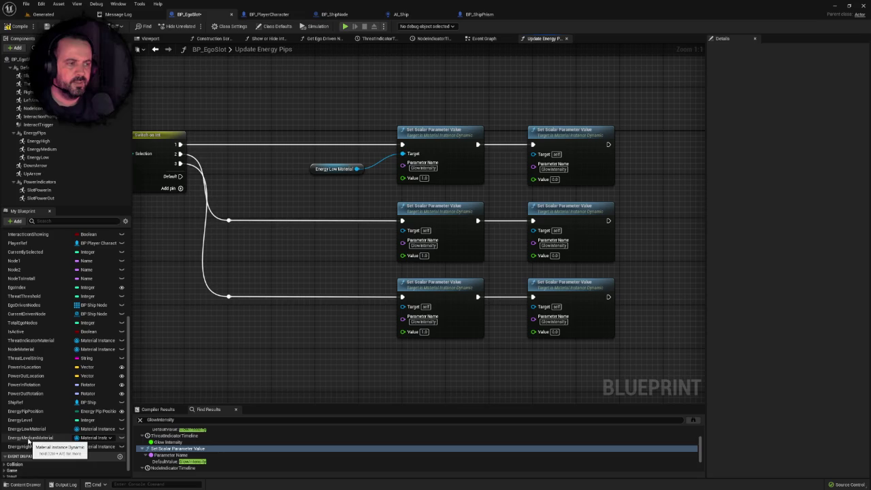
left_click_drag(571, 113, 531, 341)
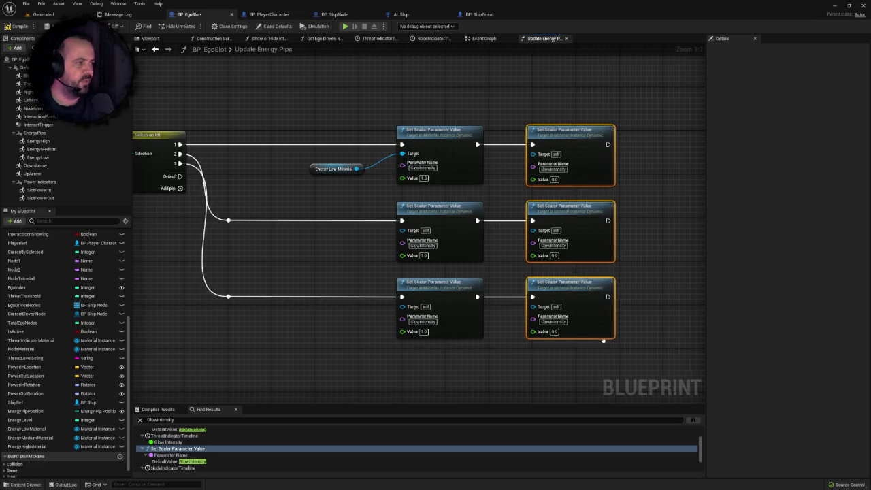
left_click_drag(450, 225, 574, 222)
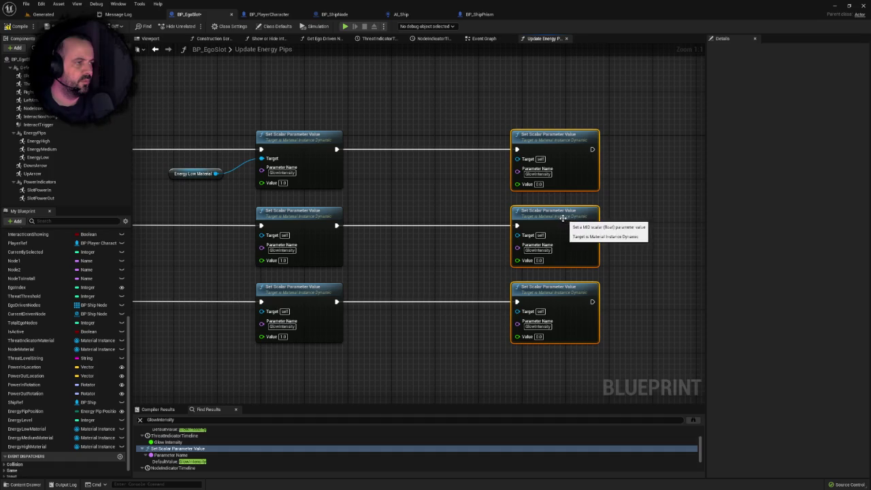
left_click(422, 272)
left_click_drag(136, 190, 278, 183)
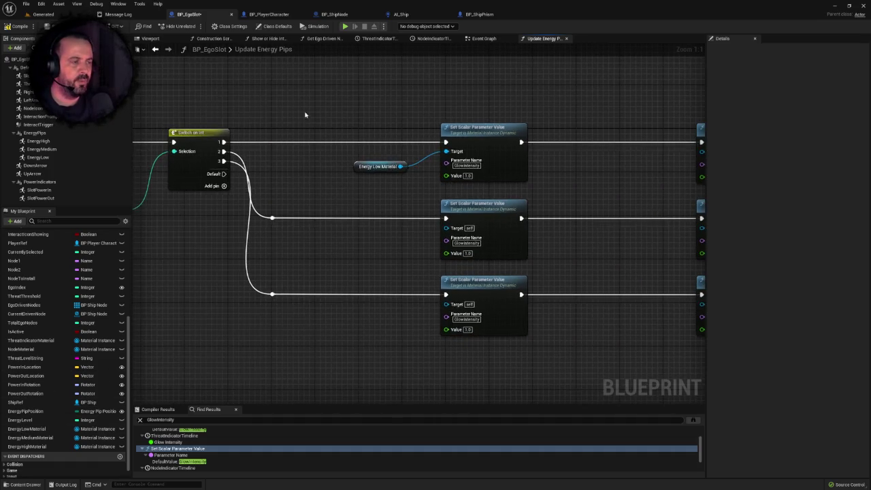
left_click_drag(382, 178, 383, 178)
left_click(400, 117)
mouse_move(640, 184)
left_mouse_down()
mouse_move(442, 219)
mouse_move(384, 216)
left_mouse_up()
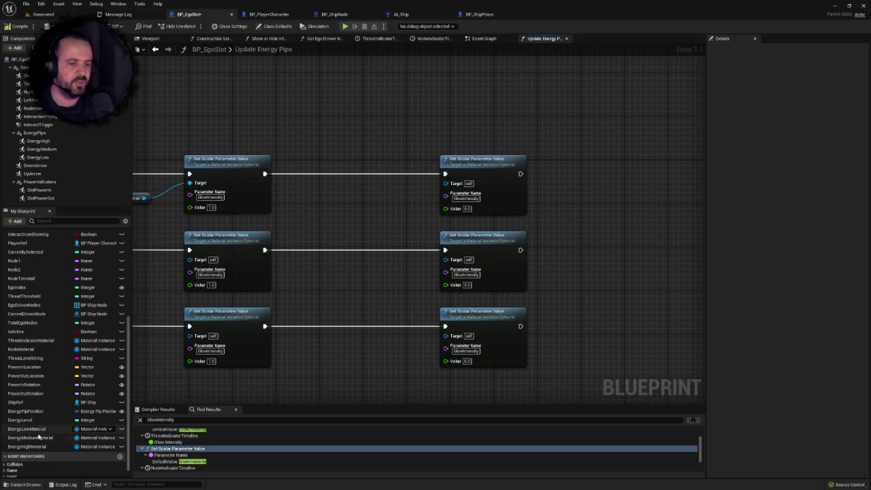
Step: Add Energy Medium and Energy High Material getters plus a second Energy Low getter
mouse_move(31, 437)
left_mouse_down()
mouse_move(334, 249)
mouse_move(360, 195)
left_mouse_up()
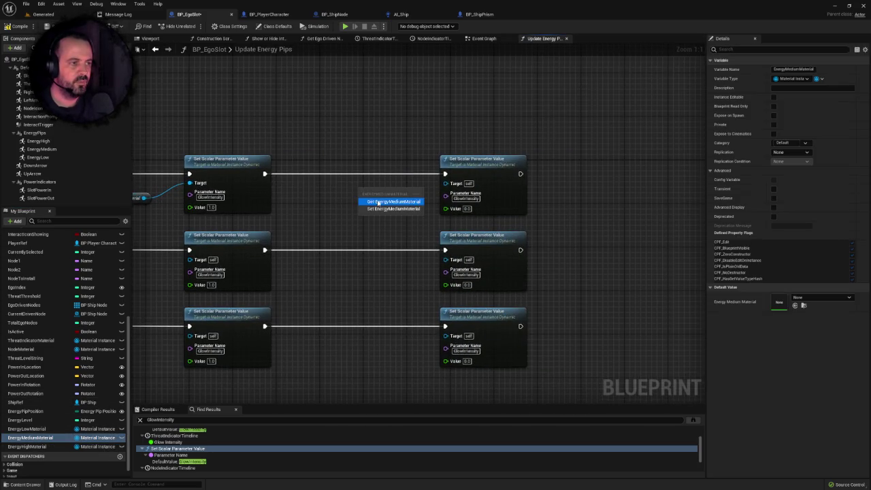
left_click(381, 197)
mouse_move(28, 446)
left_mouse_down()
mouse_move(367, 216)
mouse_move(361, 211)
mouse_move(445, 183)
left_mouse_up()
left_click(381, 218)
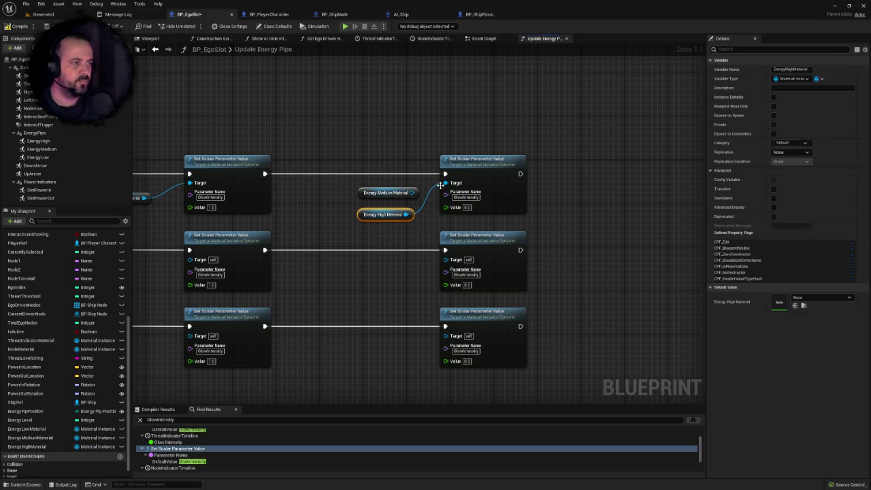
mouse_move(109, 187)
left_mouse_down()
mouse_move(240, 170)
mouse_move(309, 149)
left_mouse_up()
mouse_move(315, 231)
left_mouse_down()
mouse_move(366, 213)
mouse_move(347, 215)
mouse_move(448, 207)
left_mouse_up()
key("ctrl+v")
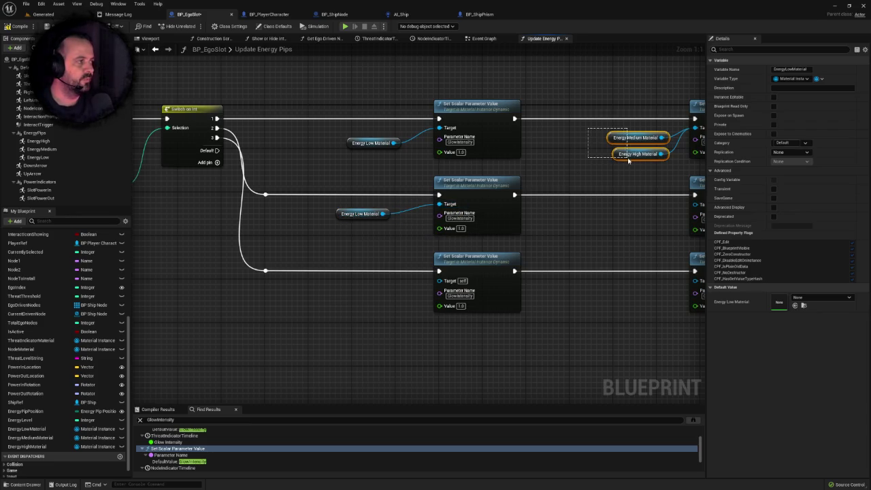
Step: Wire copies of the Energy Medium and High Material getters into the middle row's Targets
left_click_drag(628, 160, 628, 161)
key("ctrl+c")
key("ctrl+v")
mouse_move(437, 217)
left_mouse_down()
mouse_move(394, 206)
mouse_move(501, 176)
left_mouse_up()
left_click_drag(435, 218, 604, 212)
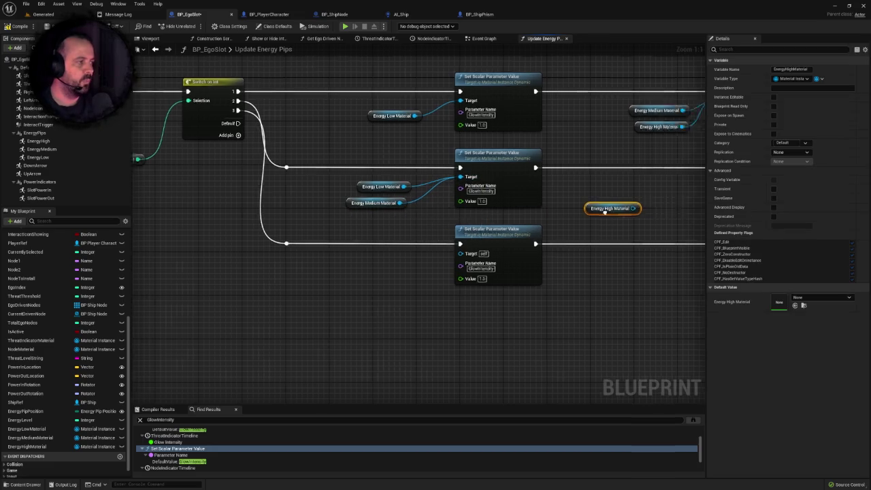
mouse_move(498, 211)
left_mouse_down()
mouse_move(593, 224)
mouse_move(579, 180)
left_mouse_up()
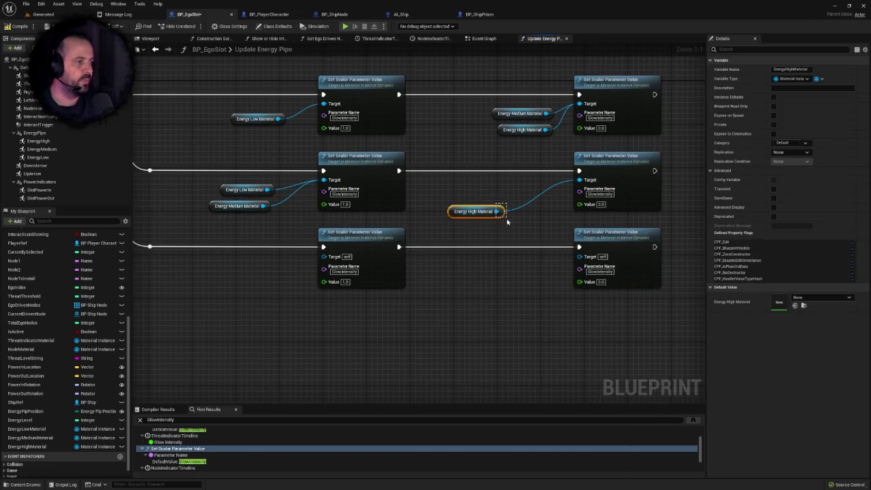
left_click_drag(477, 214, 529, 197)
left_click(534, 197)
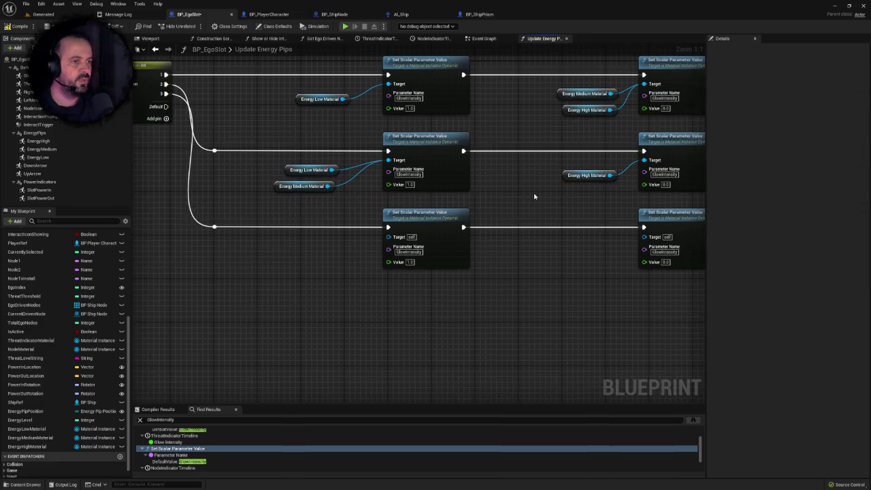
Step: Paste Energy Low and Medium getters and wire them into the third Set Scalar Target
left_click_drag(303, 196, 342, 203)
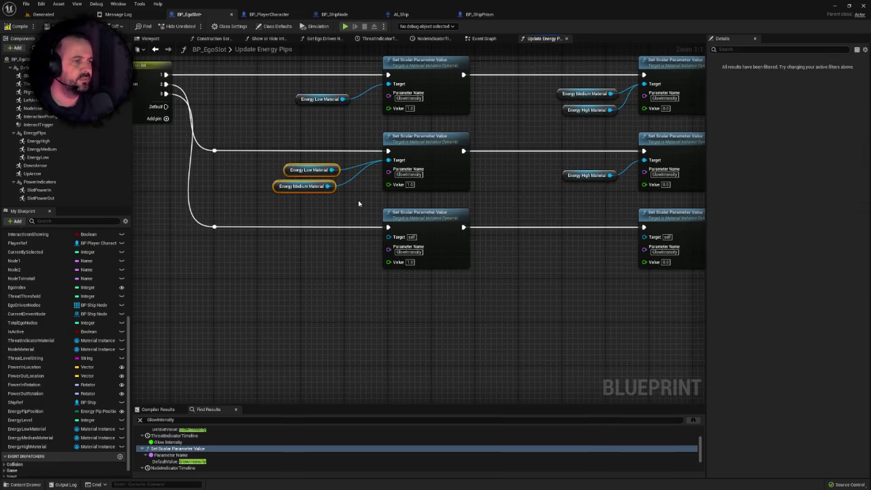
key("ctrl+v")
left_click_drag(345, 224, 400, 219)
left_click_drag(453, 202, 450, 201)
left_click_drag(374, 236, 449, 201)
Step: Add an Energy High getter to the bottom row and delete the spare bottom-right Set Scalar node
left_click_drag(589, 187, 465, 225)
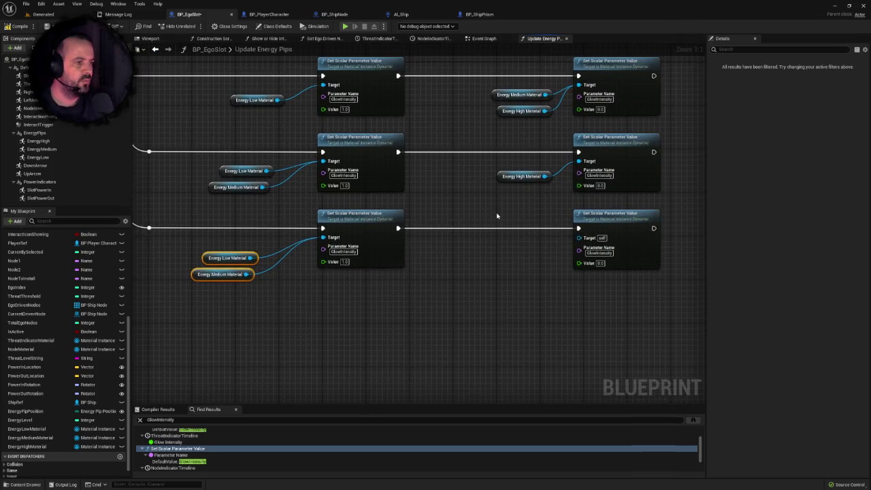
left_click(522, 177)
key("ctrl+c")
left_click_drag(301, 309, 516, 197)
key("ctrl+v")
scroll(463, 210, "down", 2)
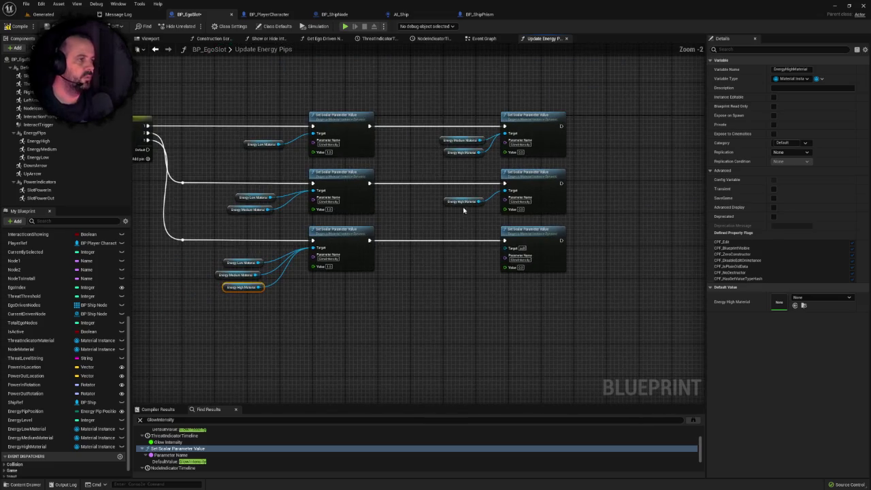
key("Delete")
left_click_drag(488, 263, 581, 259)
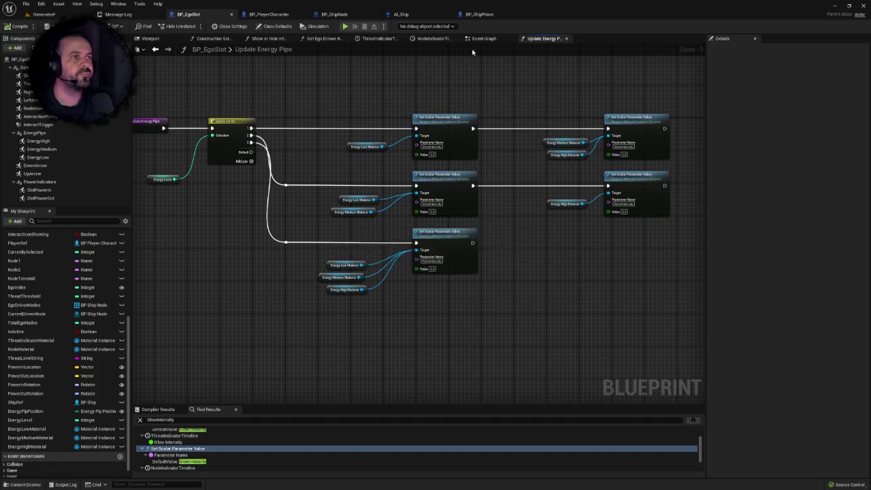
left_click(482, 39)
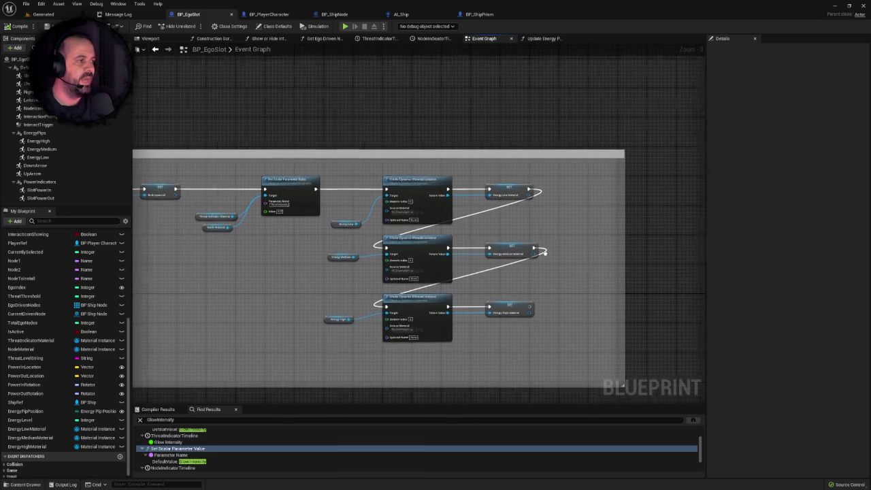
Step: Widen the comment box and chain an Update Energy Pips call after the Energy High Material SET
scroll(501, 254, "up", 1)
scroll(386, 213, "up", 1)
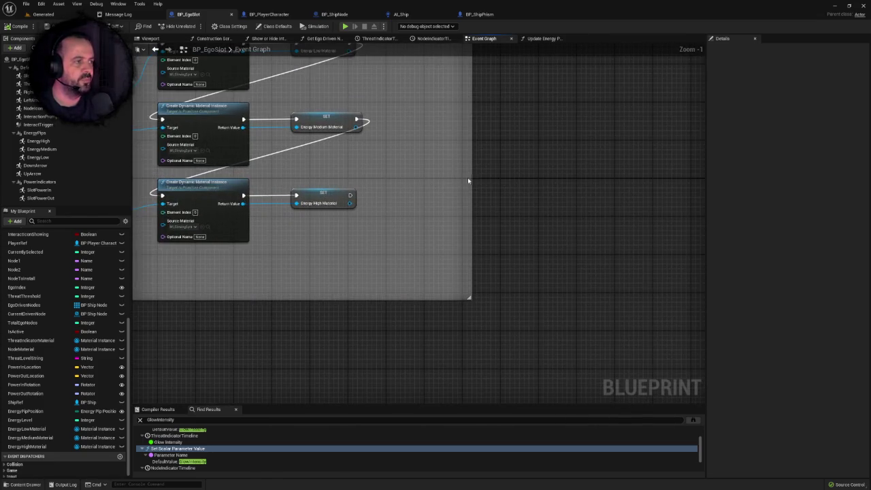
left_click_drag(471, 177, 590, 177)
left_click_drag(350, 196, 454, 197)
type("update")
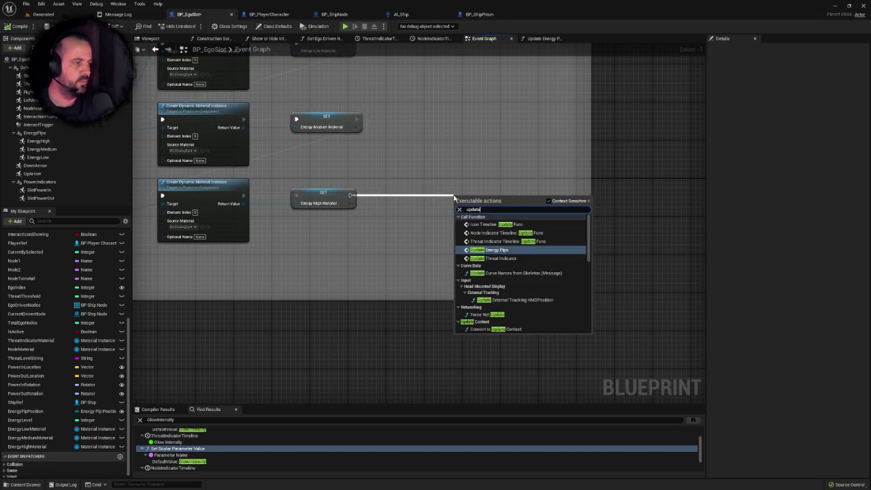
left_click(493, 249)
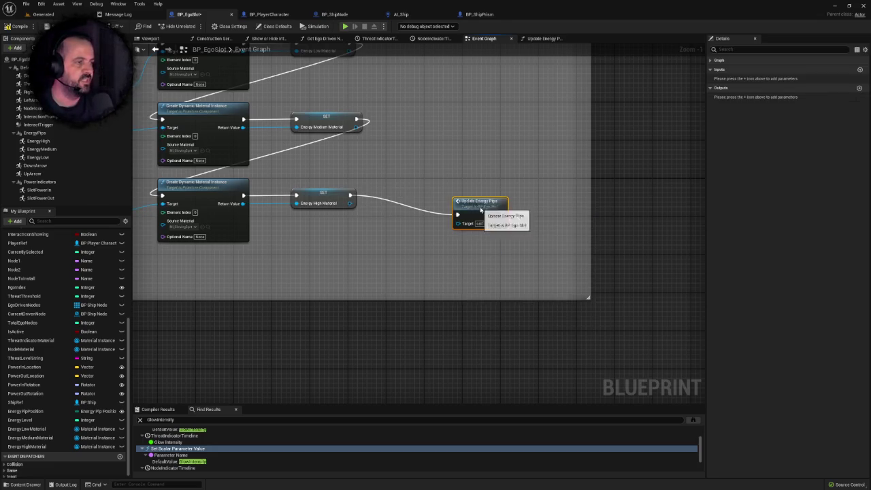
left_click(408, 164)
left_click_drag(406, 162, 325, 179)
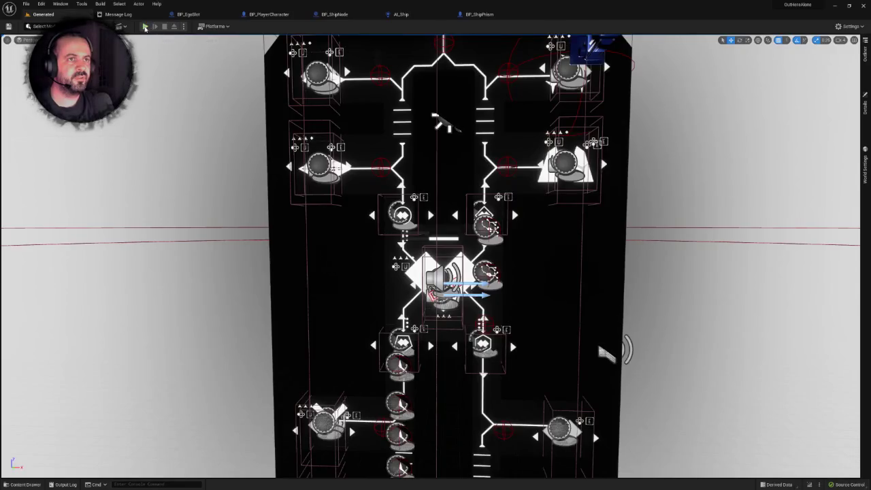
Step: Play-test the level in fullscreen, stop it, and switch to the BP_ShipNode blueprint
left_click(145, 27)
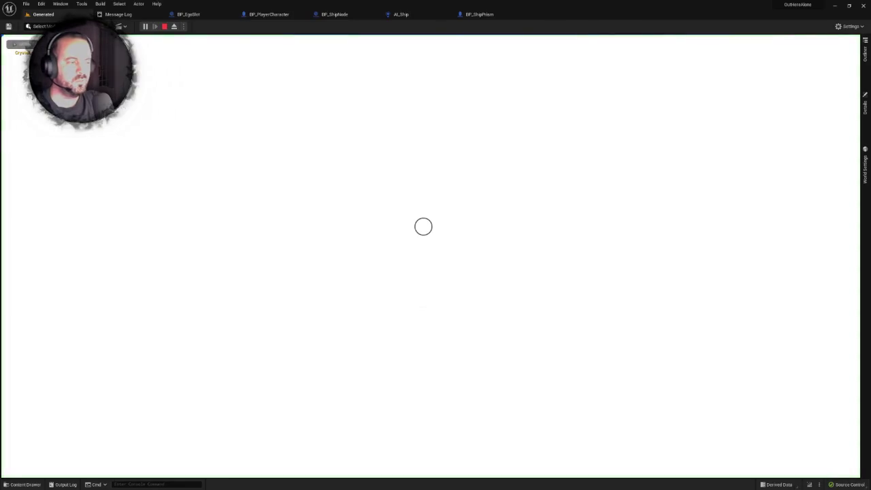
key("F11")
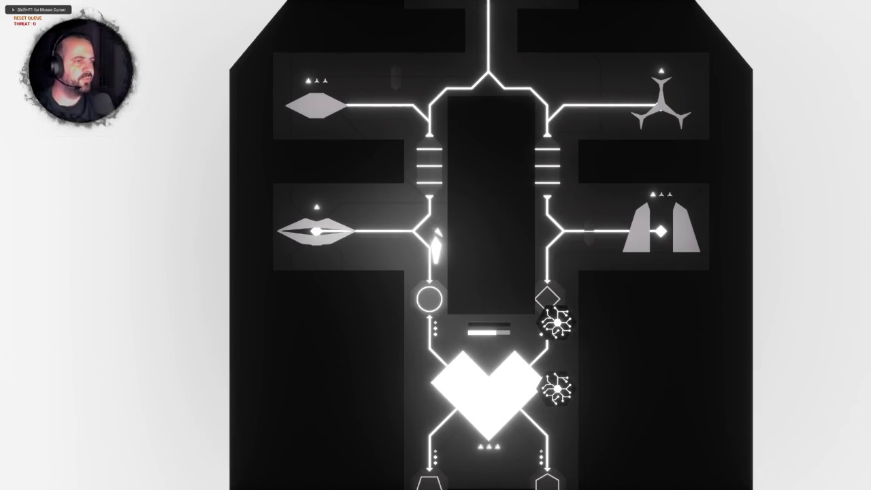
key("Escape")
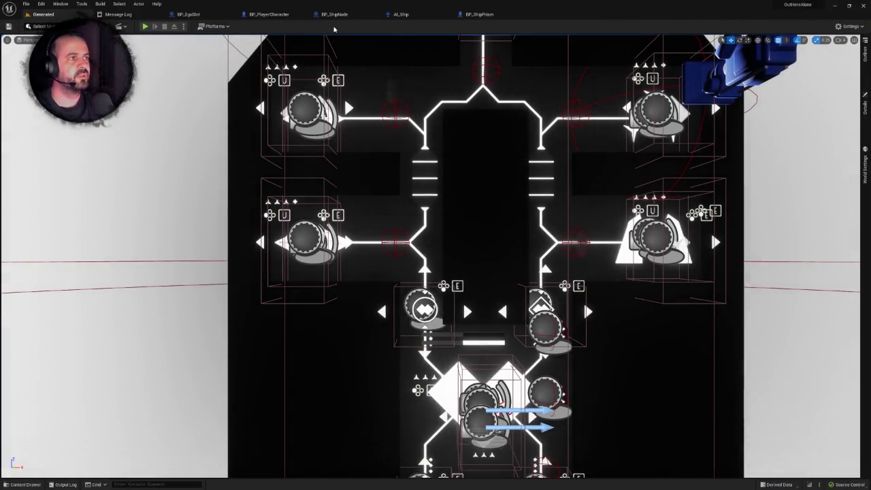
left_click(333, 15)
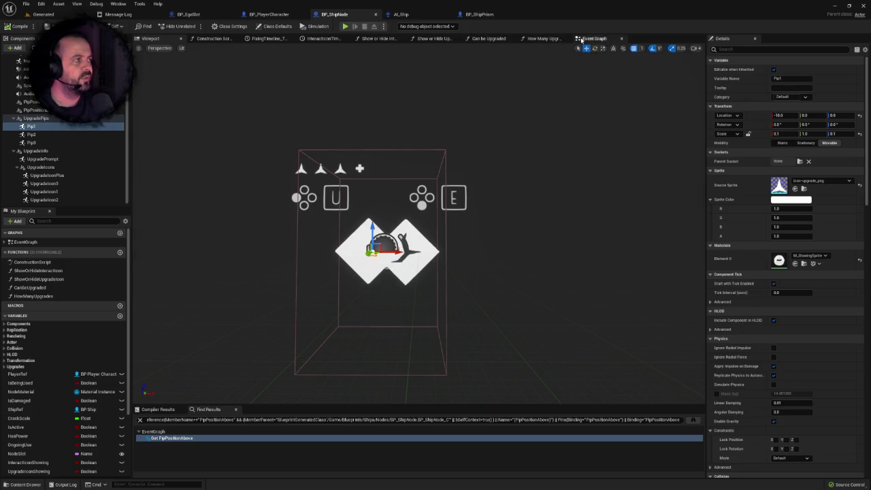
Step: In BP_ShipNode's Event Graph, find references to Pip1 and UpgradePips and inspect the pip glow nodes
left_click(585, 38)
scroll(531, 184, "down", 5)
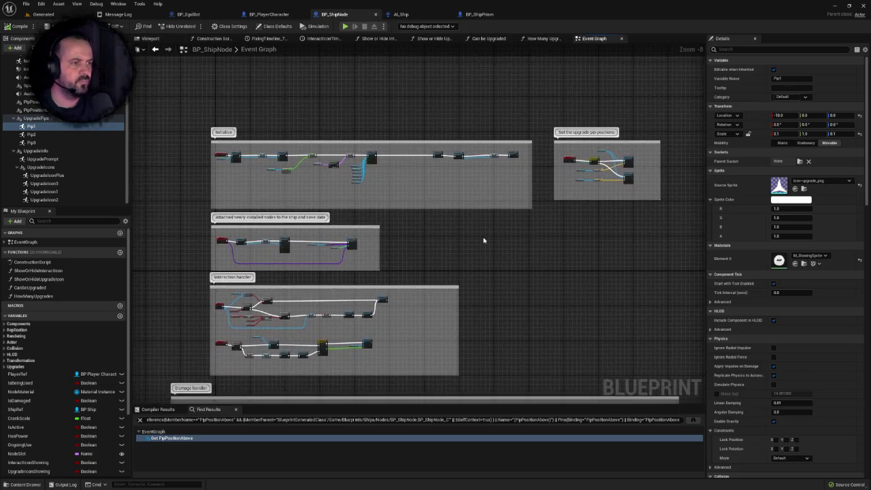
scroll(484, 241, "down", 2)
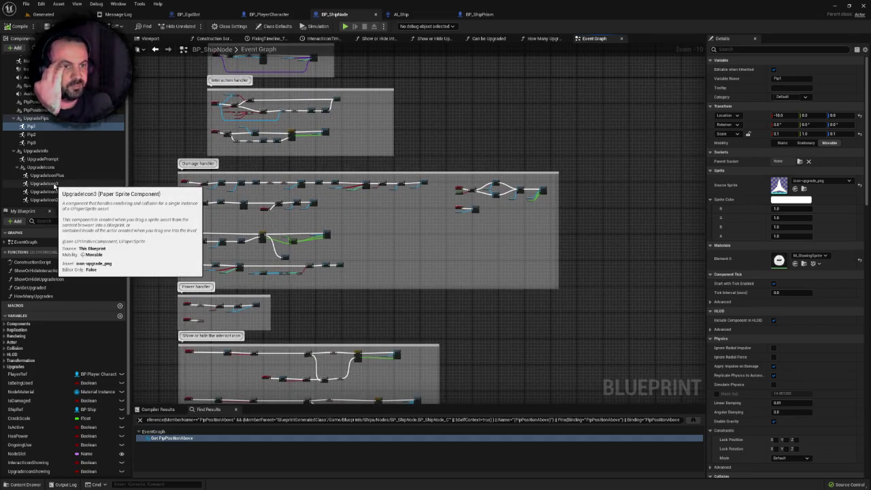
right_click(30, 128)
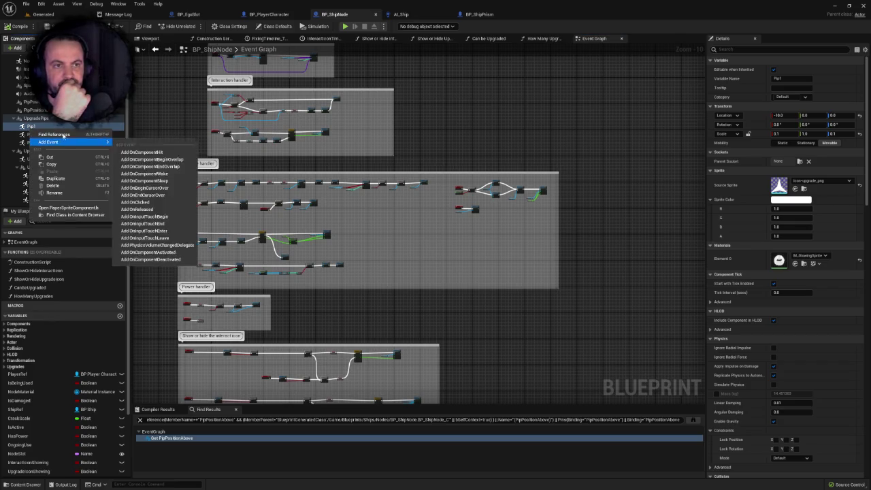
left_click(41, 140)
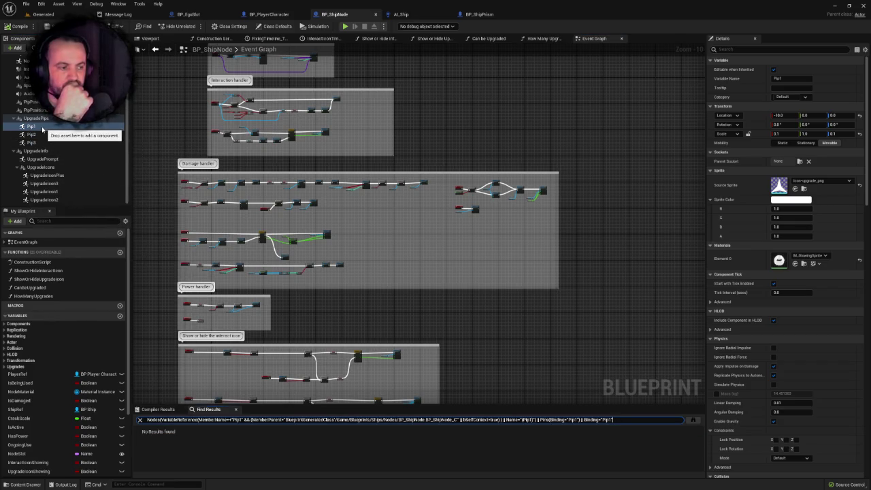
right_click(32, 119)
left_click(42, 132)
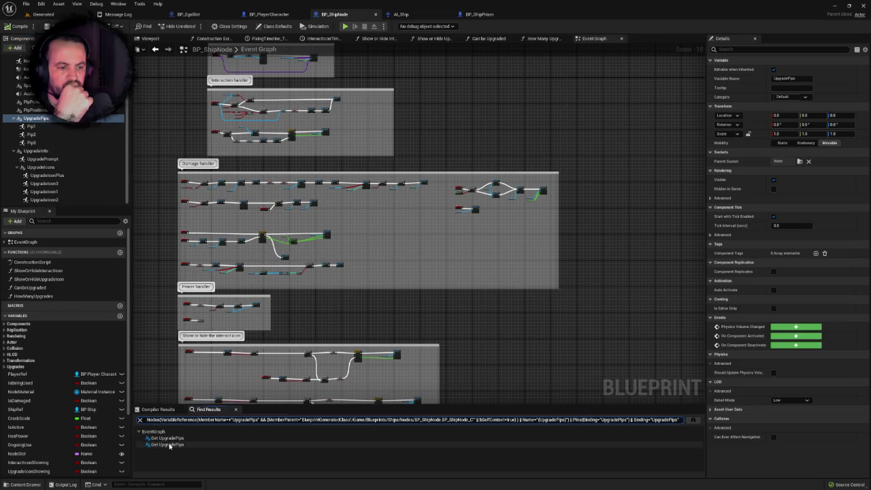
left_click(164, 439)
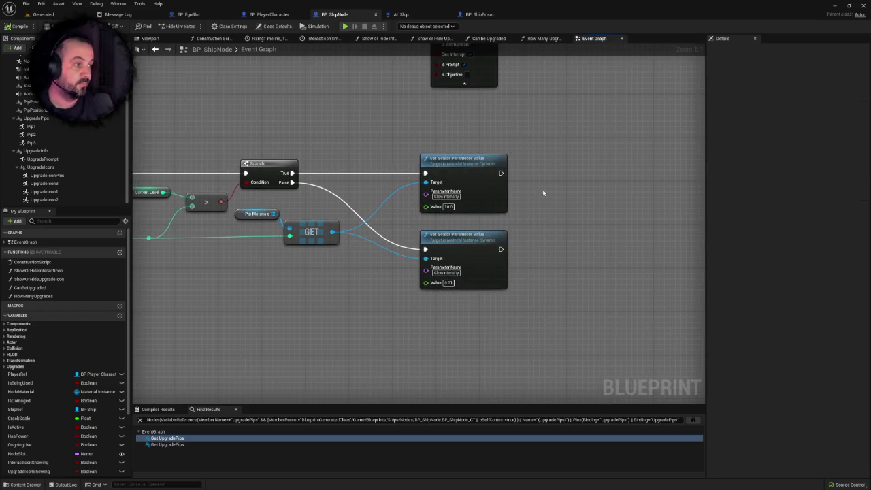
left_click_drag(543, 190, 573, 205)
scroll(593, 202, "down", 2)
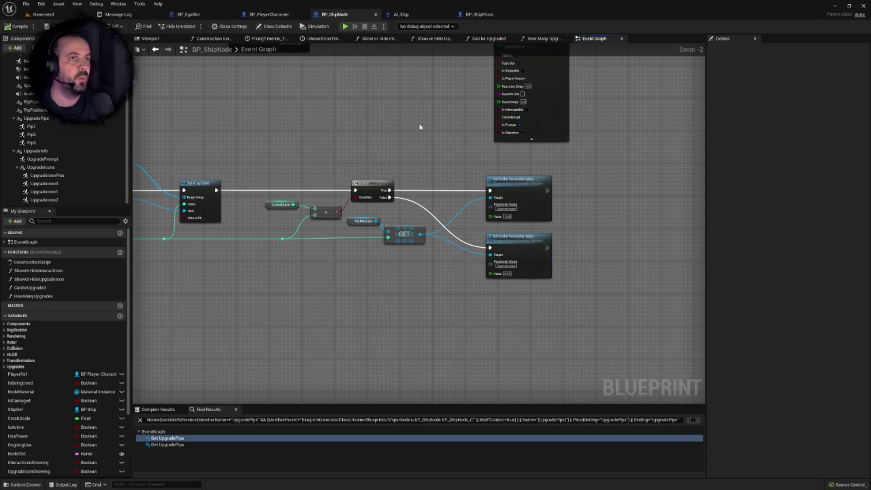
Step: Look over AI_Ship and the BP_ShipPrism viewport, then go to BP_EgoSlot's Event Graph
left_click(403, 14)
left_click(499, 14)
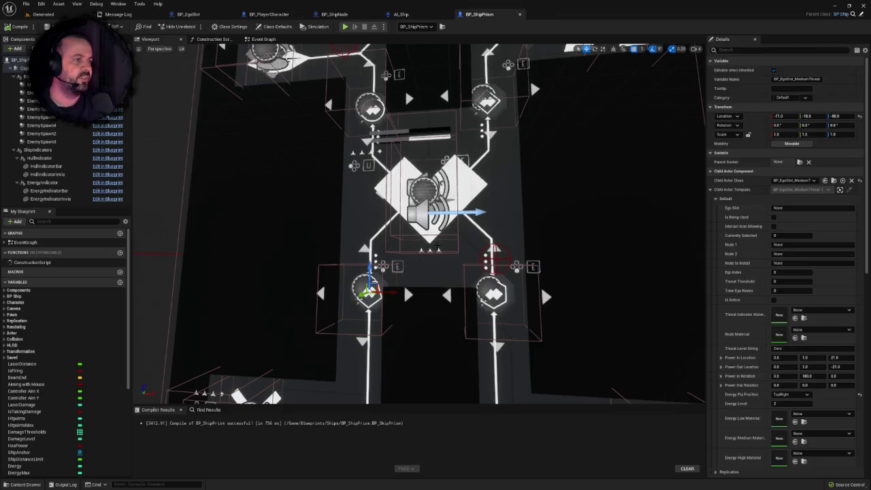
mouse_move(399, 161)
left_mouse_down()
mouse_move(412, 191)
mouse_move(396, 157)
left_mouse_up()
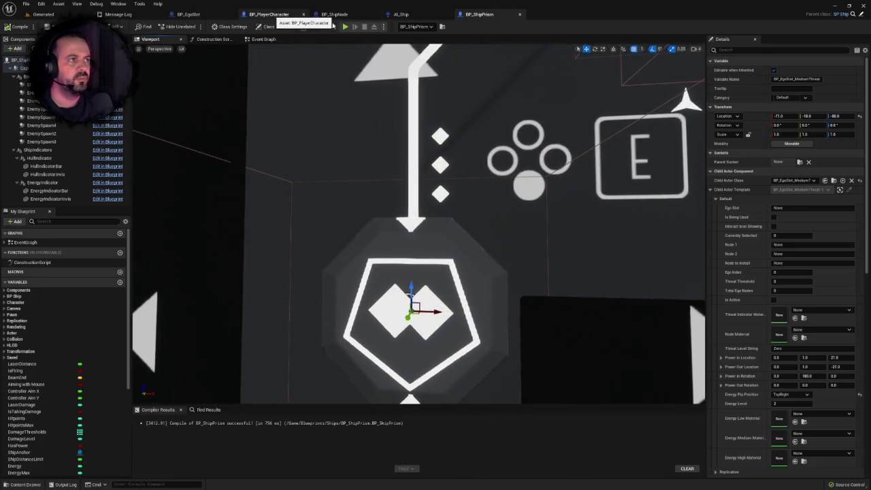
left_click(275, 14)
left_click(191, 14)
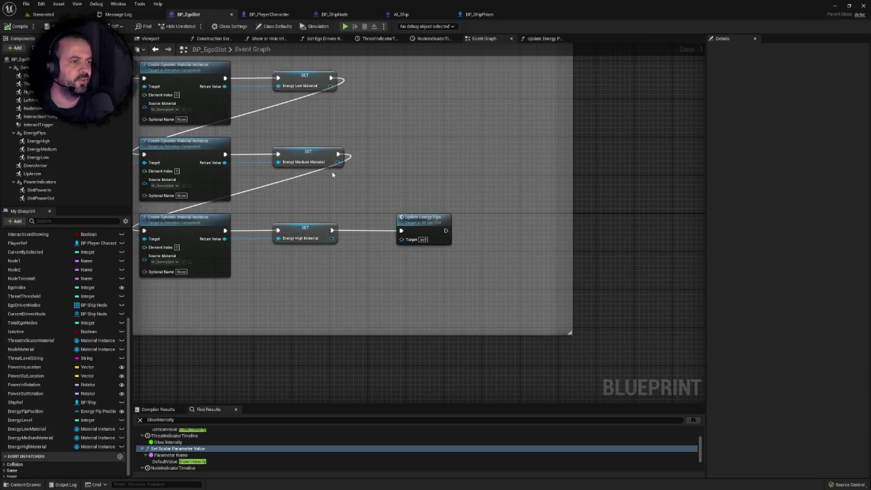
Step: Open the Update Energy Pips function graph and frame its Set Scalar Parameter Value glow nodes
scroll(332, 175, "down", 1)
left_click(542, 39)
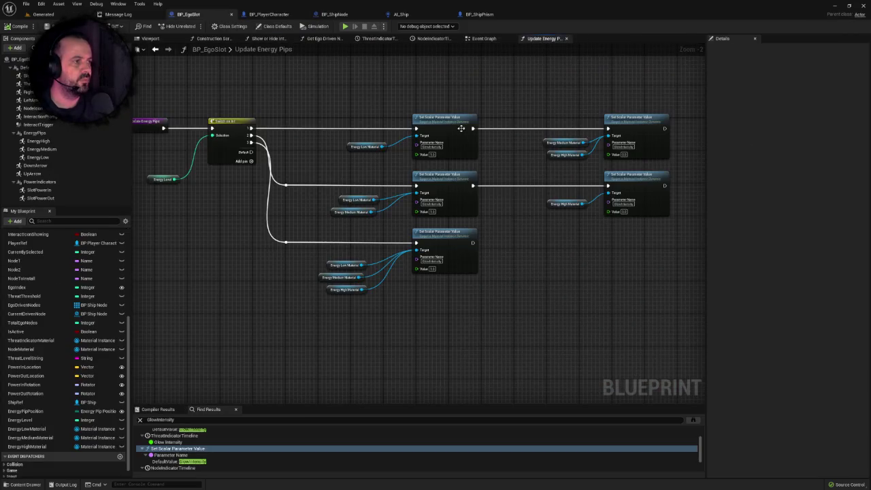
scroll(435, 150, "up", 1)
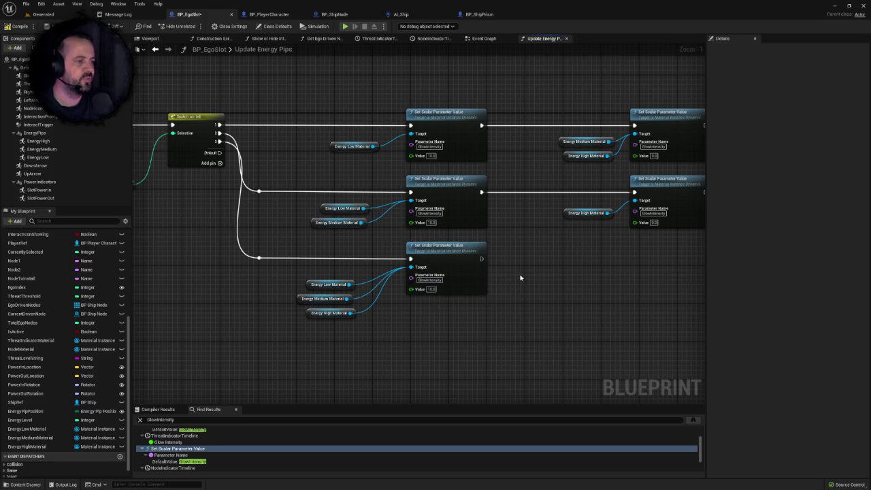
left_click_drag(573, 276, 279, 142)
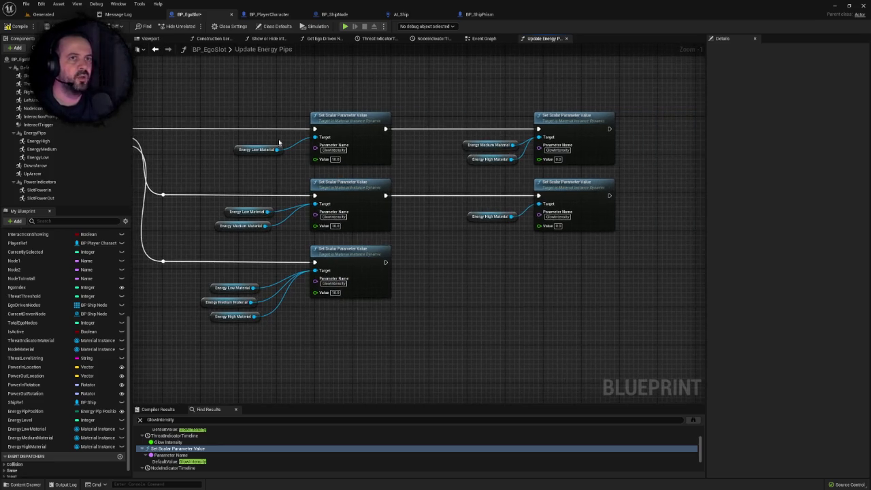
Step: Play-test the Generated level in fullscreen, stop, and return to the Update Energy Pips graph
left_click(42, 14)
left_click(145, 27)
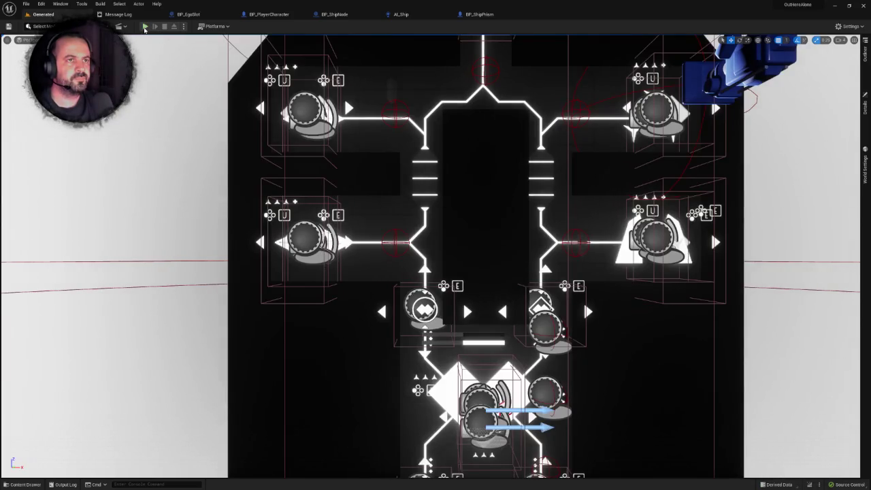
key("F11")
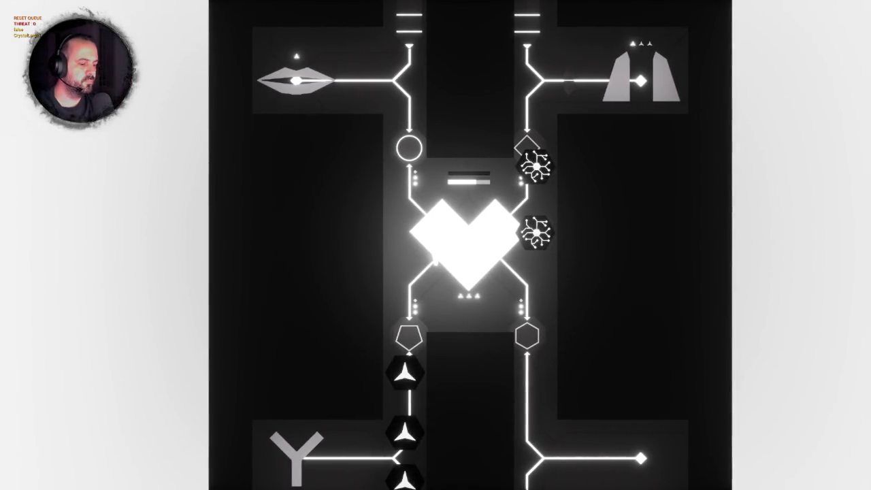
key("Escape")
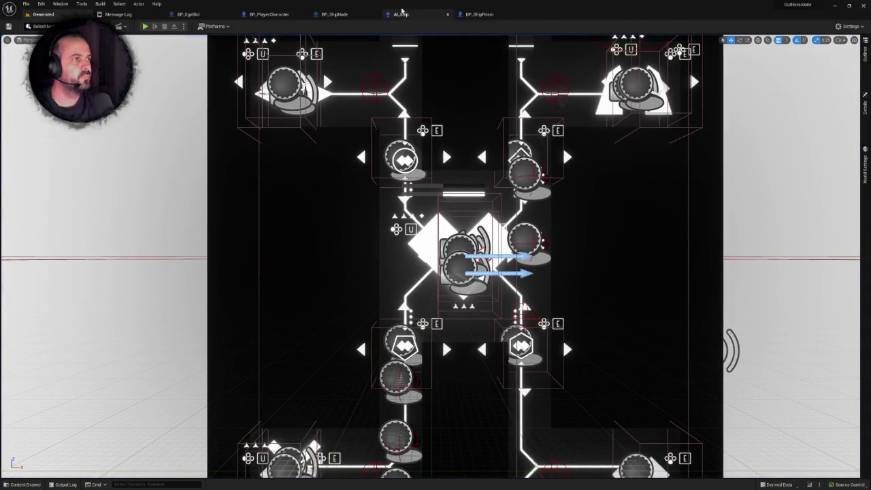
left_click(178, 15)
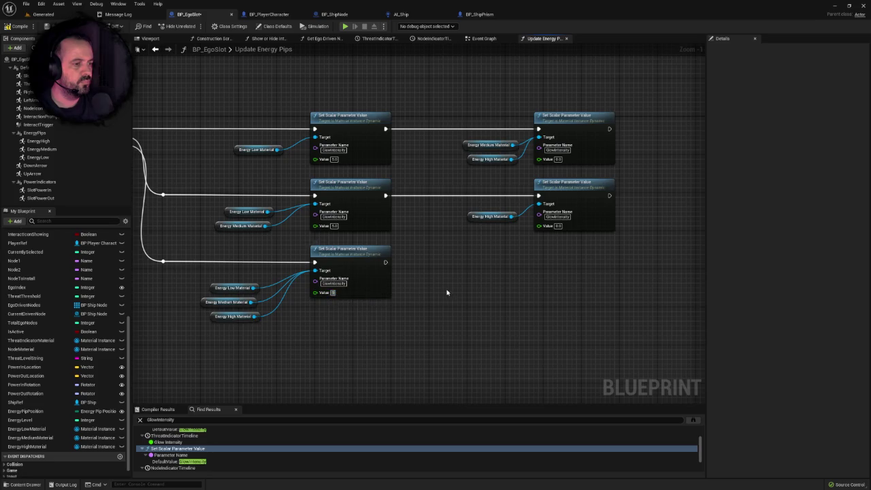
Step: Play-test the Generated level again with Alt+P in fullscreen, then stop the session
left_click_drag(284, 211, 332, 175)
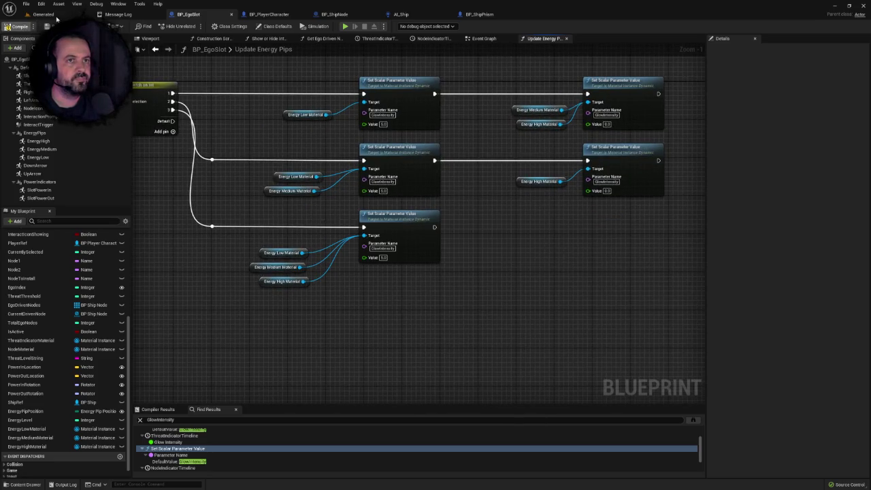
left_click(48, 15)
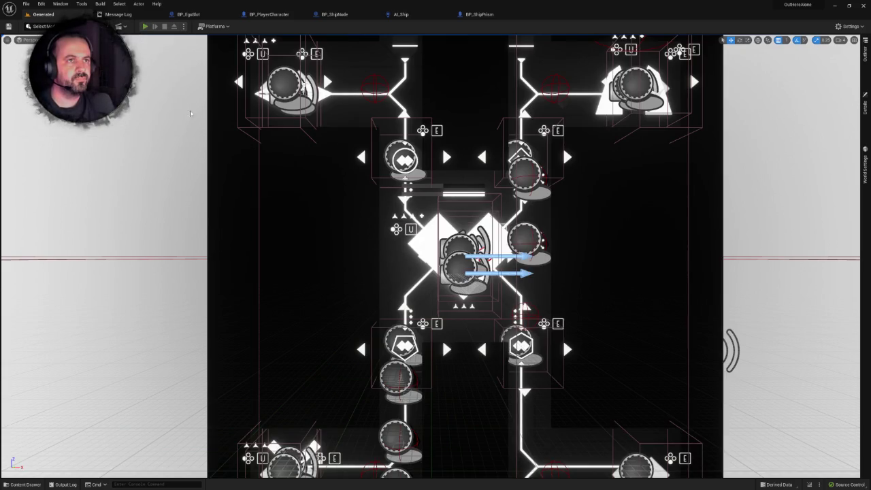
key("alt+p")
key("F11")
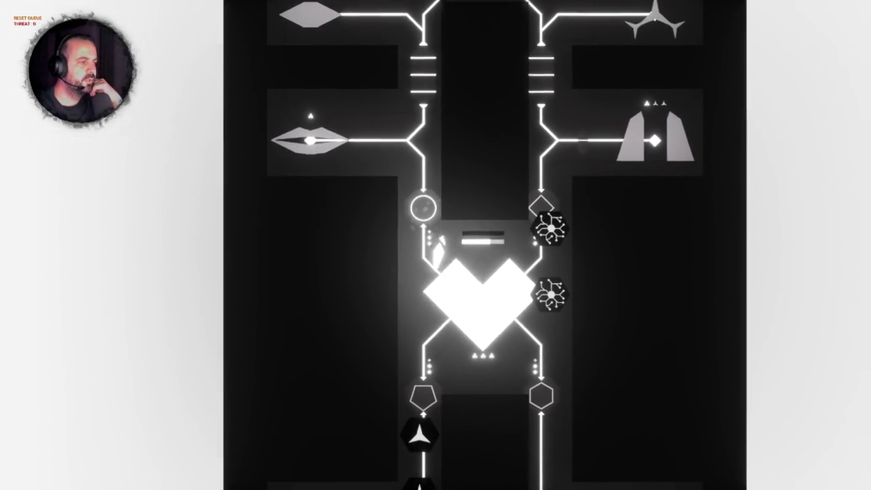
key("Escape")
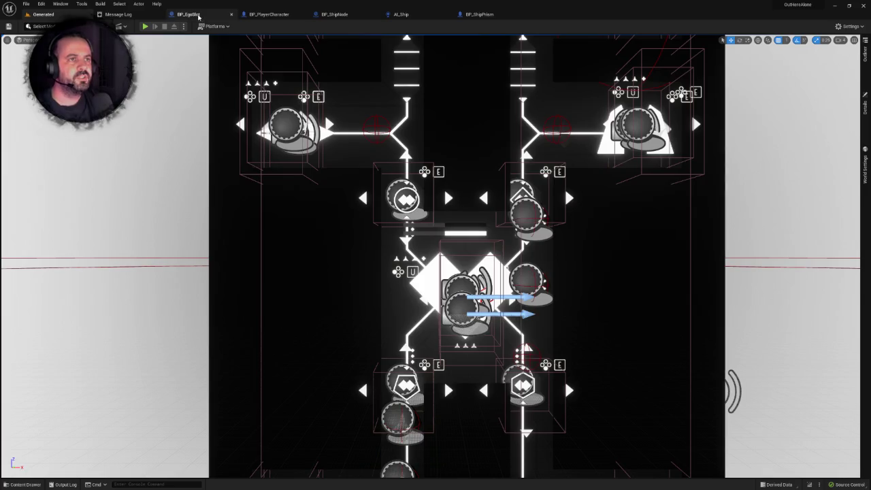
Step: In BP_EgoSlot's Event Graph, drag the Turn indicators on and off group lower
left_click(199, 16)
left_click(483, 38)
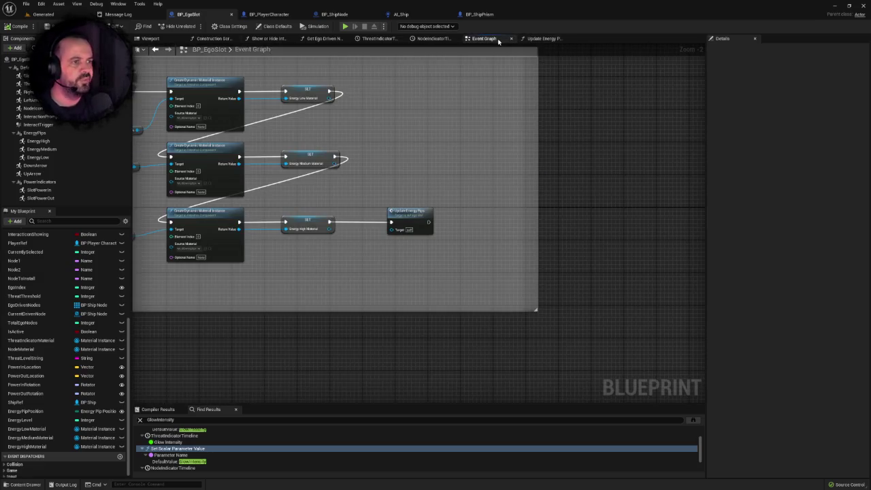
scroll(531, 215, "down", 6)
scroll(476, 204, "down", 10)
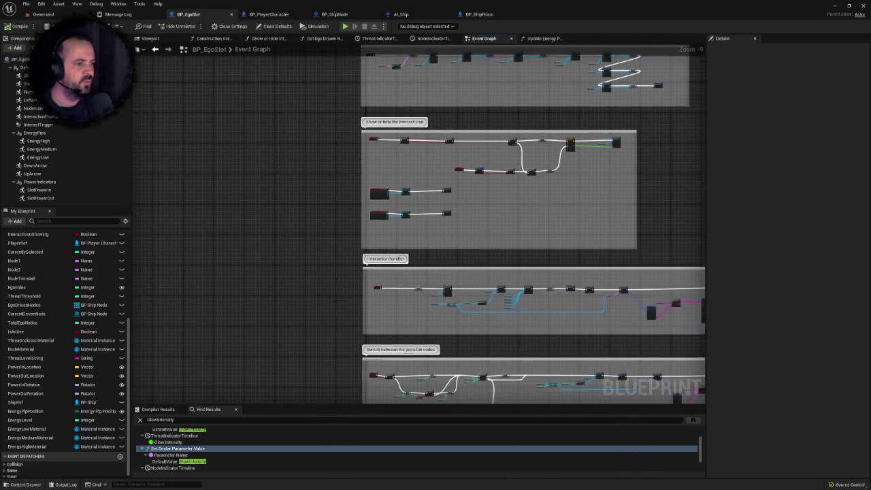
scroll(422, 202, "down", 2)
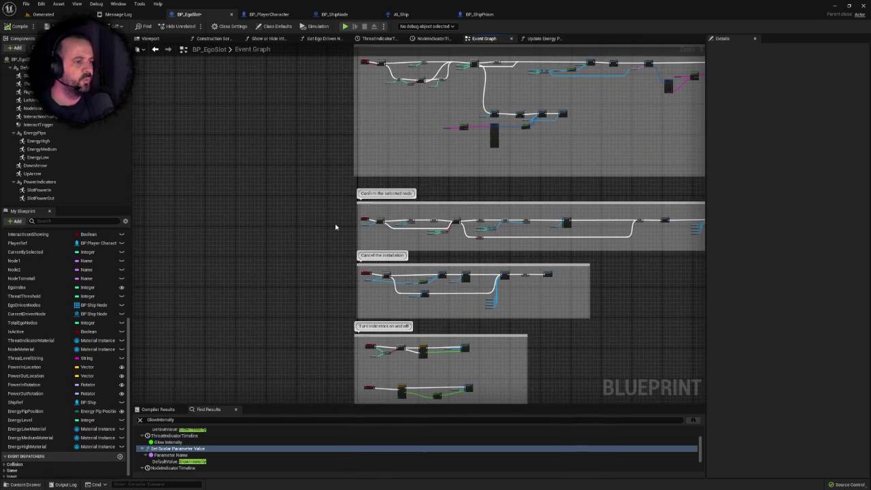
scroll(337, 281, "down", 9)
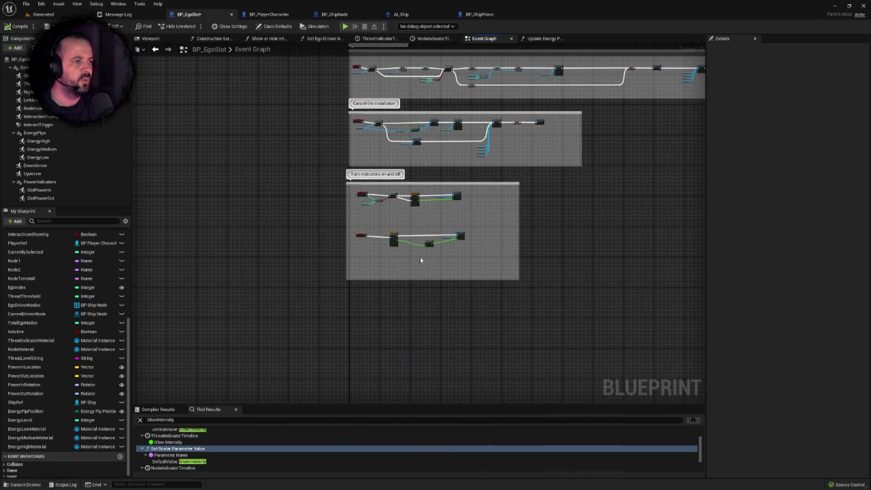
right_click(420, 256)
left_click(362, 263)
scroll(362, 264, "up", 4)
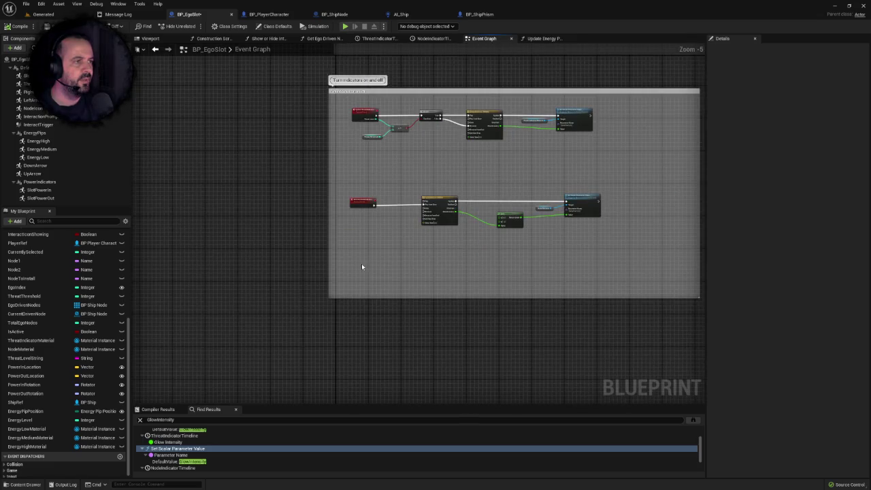
scroll(362, 264, "down", 5)
left_click_drag(439, 196, 441, 313)
Step: Marquee-select the SwitchNode event and its Branch, then inspect the GET and Play Sound nodes
scroll(357, 196, "up", 5)
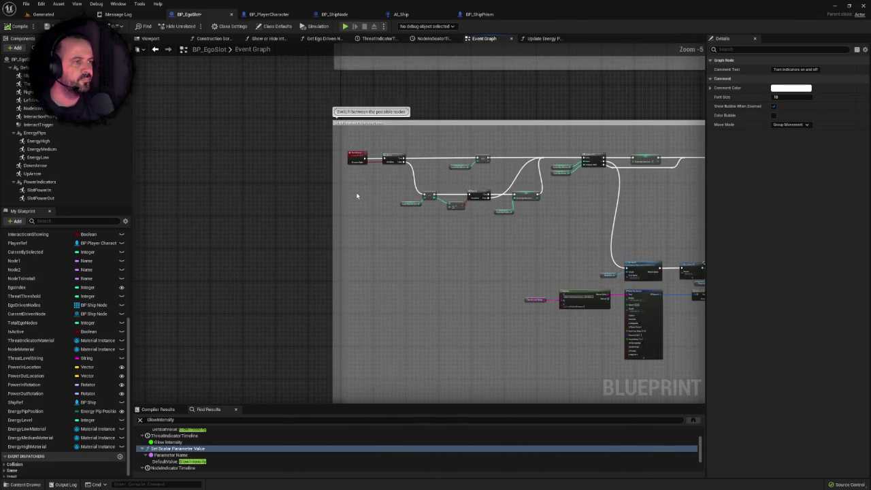
right_click(356, 196)
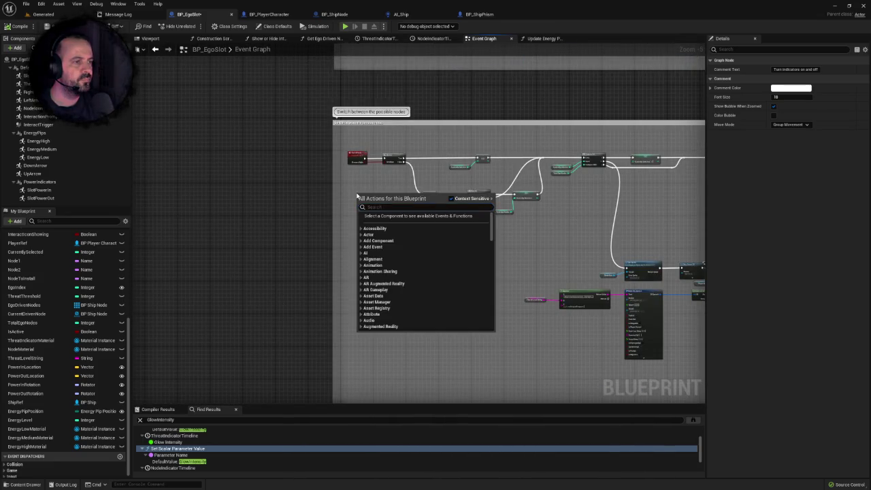
left_click(348, 188)
scroll(348, 189, "up", 1)
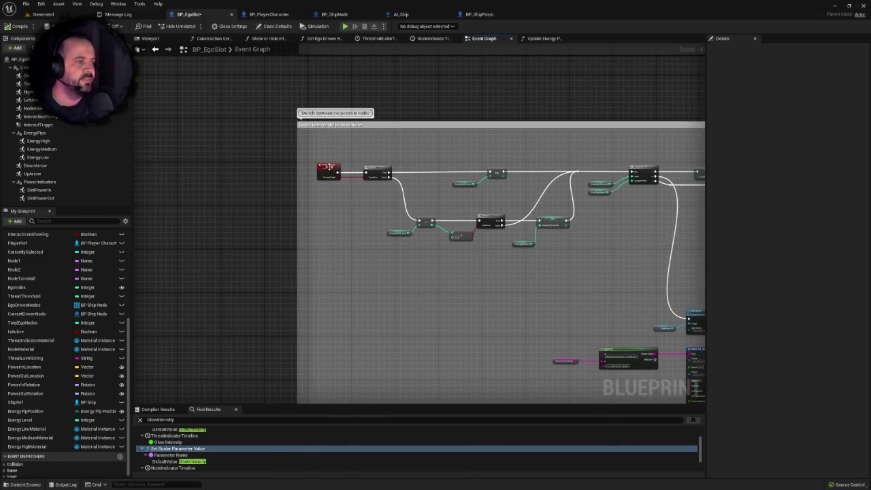
left_click_drag(317, 152, 378, 187)
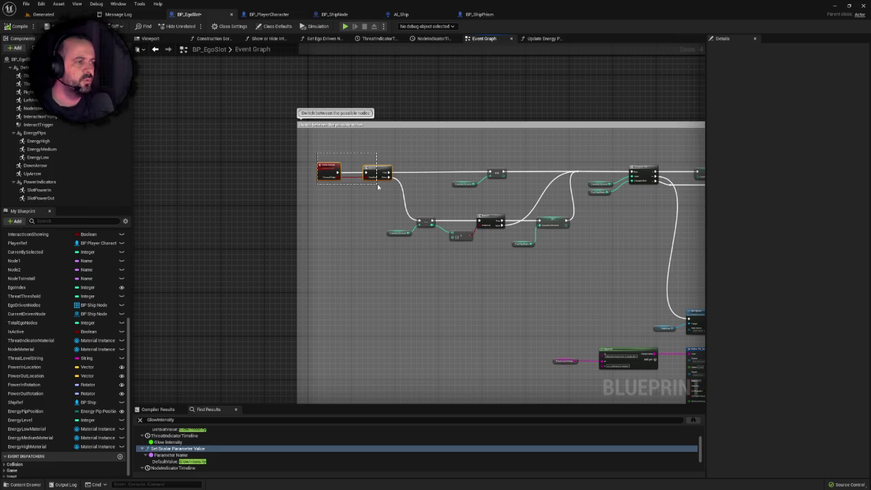
left_click_drag(378, 186, 379, 189)
scroll(389, 212, "up", 2)
left_click_drag(398, 221, 141, 219)
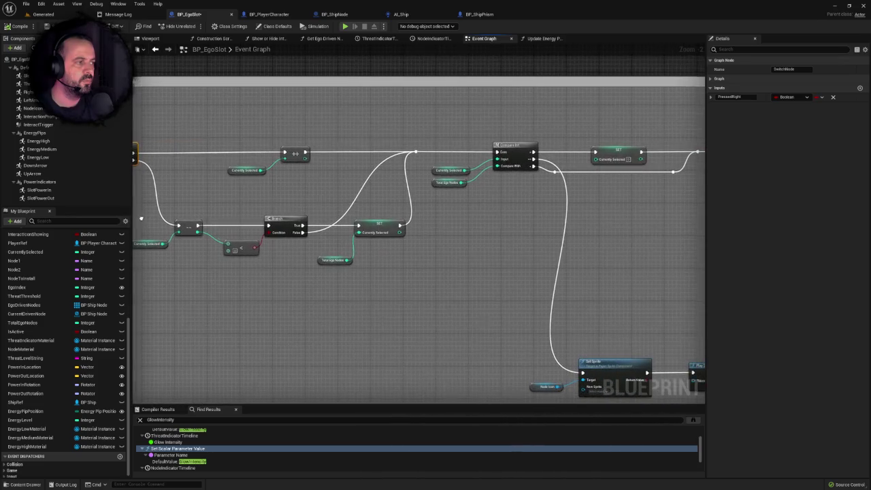
mouse_move(427, 245)
left_mouse_down()
mouse_move(525, 220)
mouse_move(276, 232)
mouse_move(541, 220)
left_mouse_up()
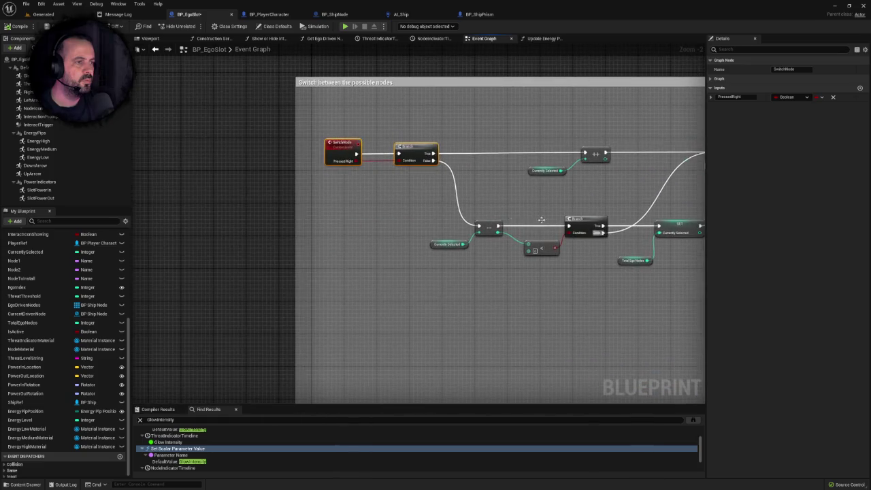
scroll(408, 185, "down", 5)
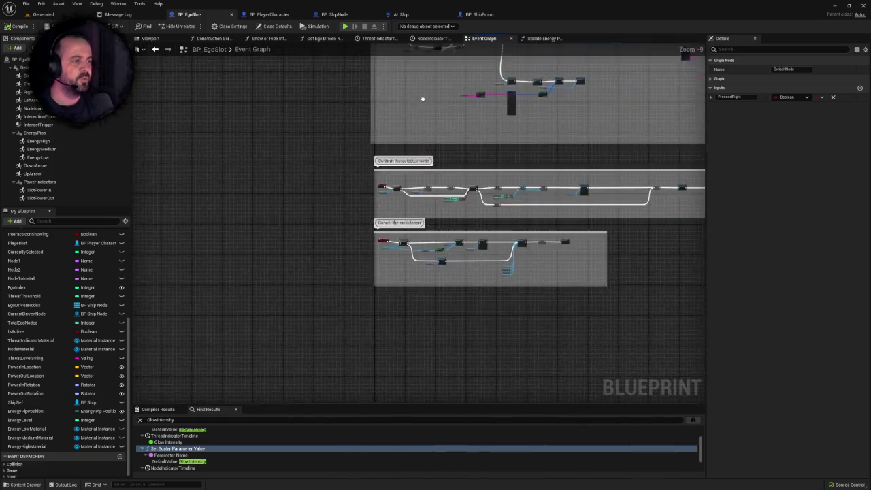
Step: Paste the copied event and Branch, and rename the PressedRight input to PressedUp
scroll(397, 192, "up", 3)
key("ctrl+v")
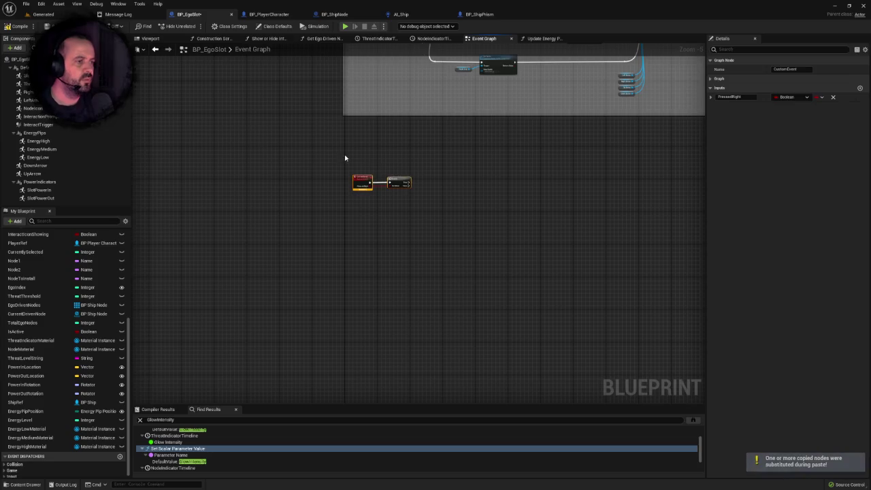
scroll(373, 203, "up", 3)
left_click(745, 97)
type("p")
key("Return")
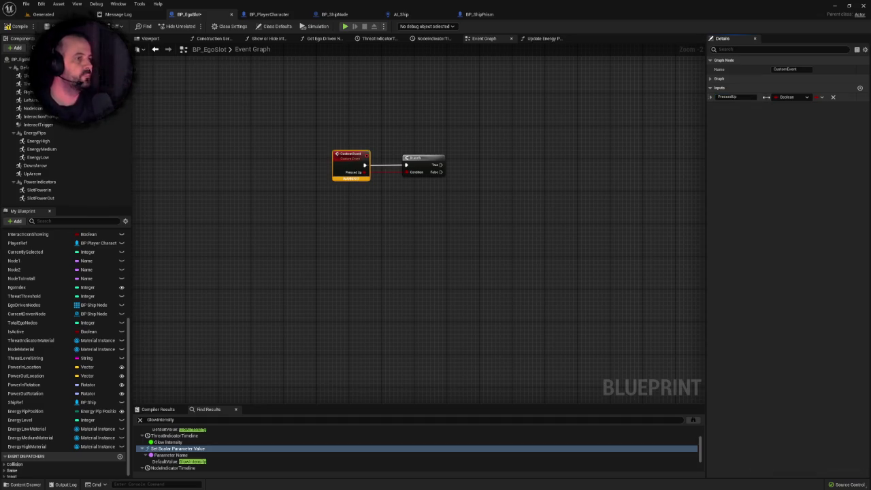
left_click(599, 131)
scroll(528, 134, "down", 2)
left_click_drag(527, 133, 417, 279)
scroll(429, 191, "up", 3)
Step: Rename the pasted custom event to SwitchEnergyLevel by removing 'Node' from its name
left_click(382, 134)
left_click(789, 69)
scroll(502, 284, "down", 3)
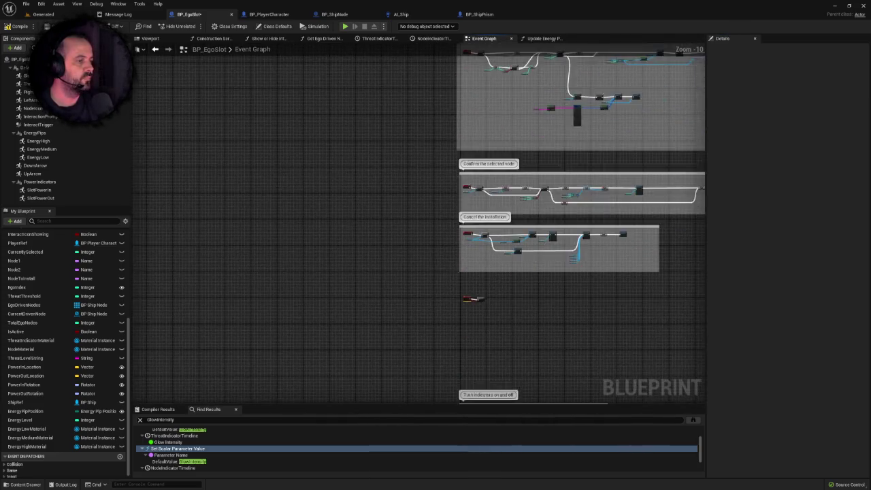
scroll(448, 180, "up", 3)
left_click(401, 168)
left_click(790, 69)
key("ctrl+v")
key("BackSpace")
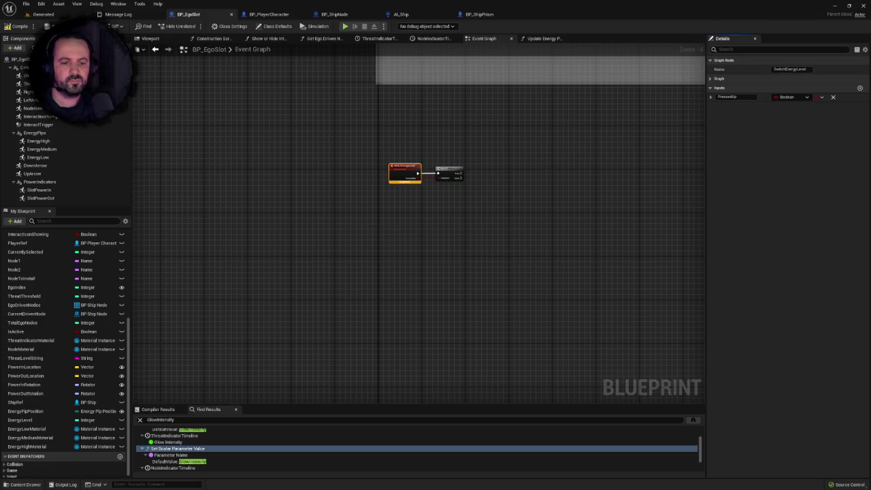
left_click(437, 221)
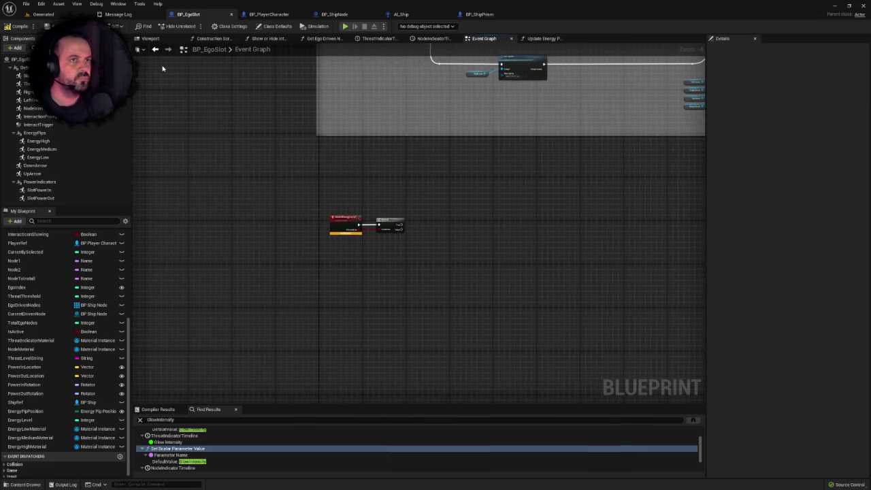
scroll(418, 258, "down", 3)
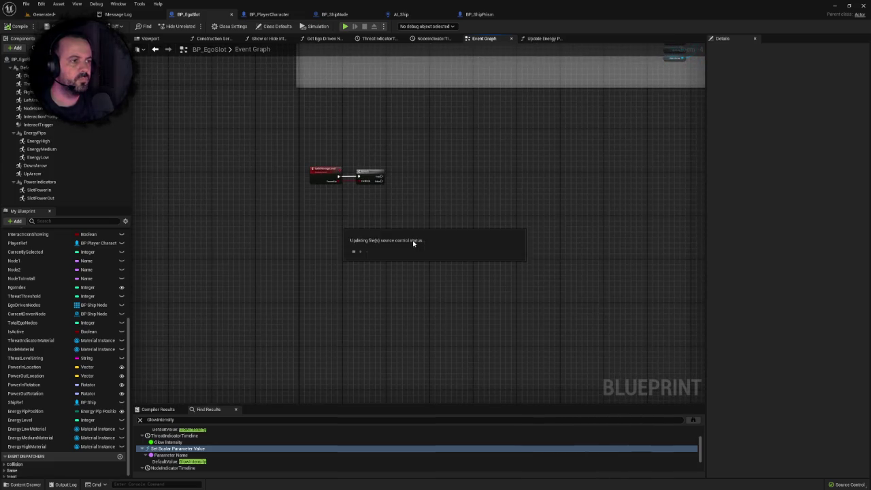
scroll(411, 213, "down", 1)
left_click_drag(411, 213, 410, 296)
scroll(410, 295, "up", 2)
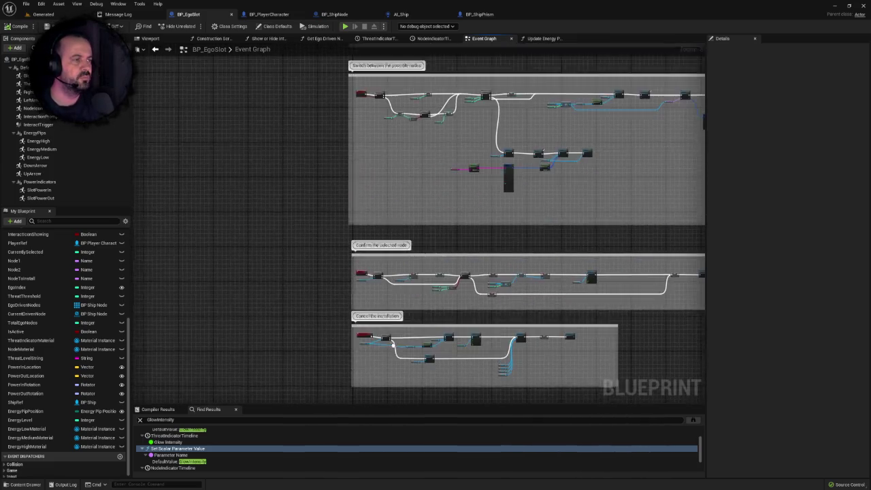
scroll(408, 272, "down", 2)
scroll(420, 252, "up", 5)
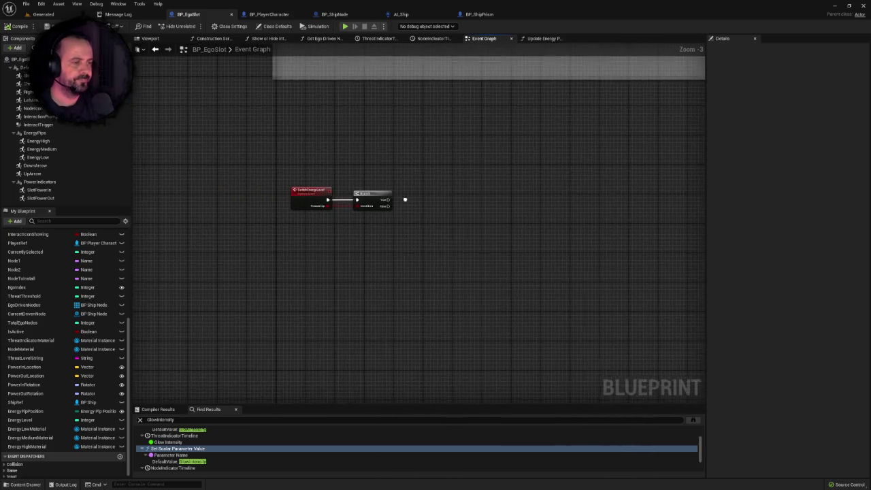
scroll(404, 196, "down", 1)
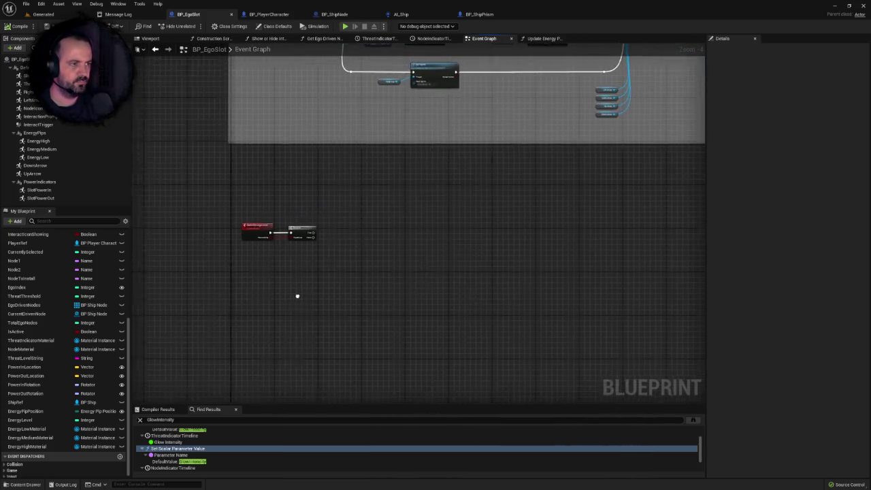
scroll(296, 296, "up", 2)
scroll(309, 266, "down", 5)
mouse_move(342, 201)
left_mouse_down()
mouse_move(344, 354)
mouse_move(346, 311)
left_mouse_up()
scroll(361, 195, "up", 3)
left_click_drag(249, 164, 347, 184)
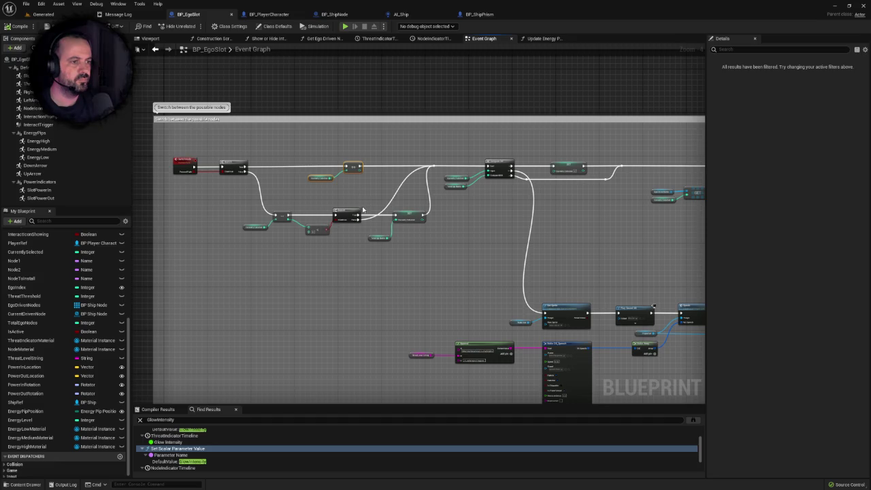
scroll(363, 215, "down", 4)
scroll(368, 241, "up", 4)
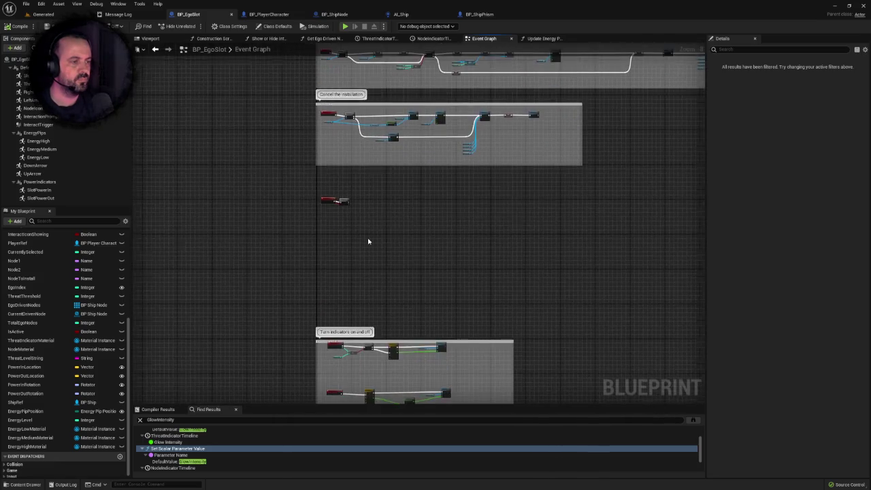
scroll(324, 237, "up", 2)
scroll(311, 219, "down", 5)
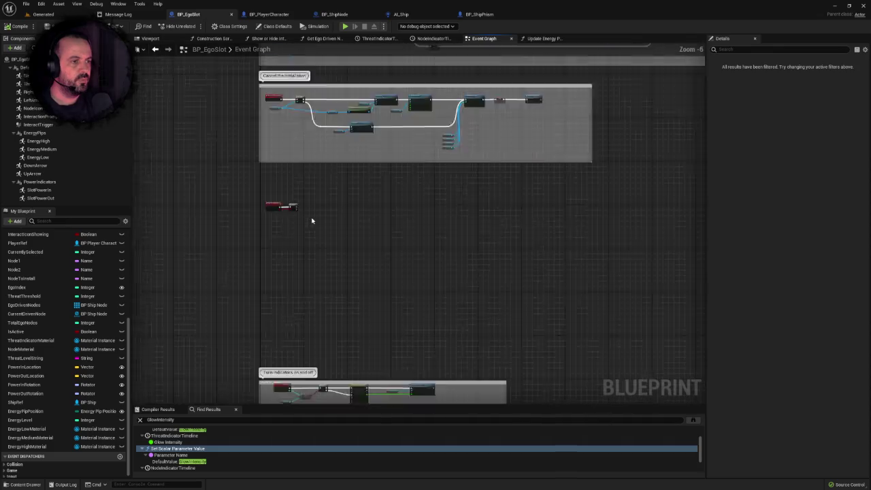
scroll(359, 233, "up", 4)
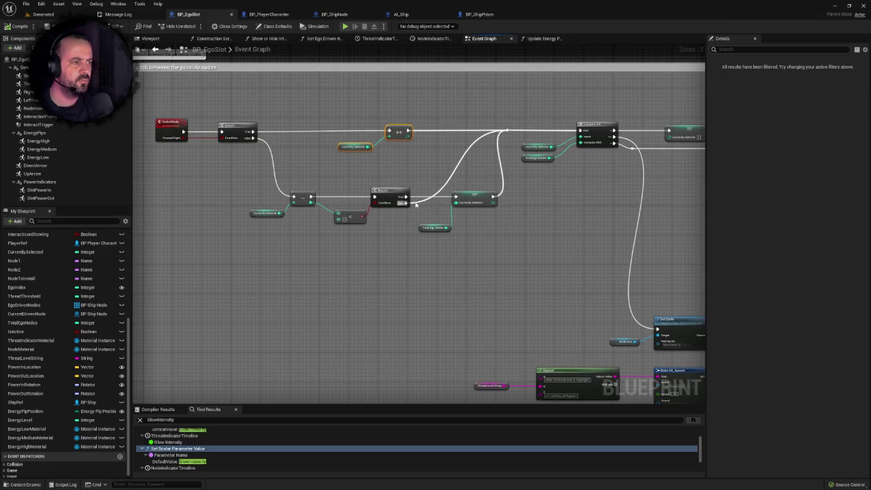
scroll(442, 227, "down", 10)
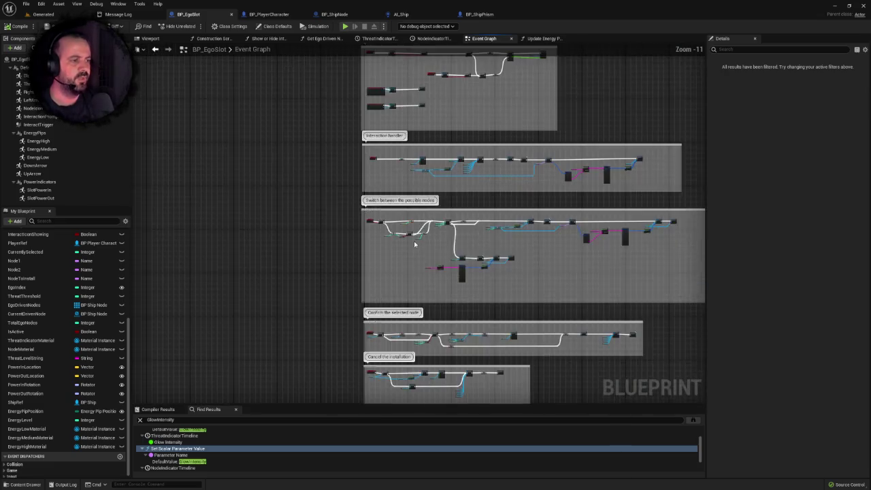
scroll(372, 229, "up", 5)
scroll(371, 229, "up", 4)
Step: Paste the increment nodes, delete the Currently Selected getter, and add an Energy Level getter
key("ctrl+v")
left_click_drag(371, 214, 359, 264)
key("Delete")
mouse_move(21, 420)
left_mouse_down()
mouse_move(303, 252)
mouse_move(307, 240)
mouse_move(407, 234)
mouse_move(398, 240)
mouse_move(408, 207)
left_mouse_up()
left_click(343, 252)
left_click(414, 270)
Step: Wire the Branch True output to the ++ node and select the Energy Level getter for copying
scroll(275, 185, "up", 2)
mouse_move(264, 194)
left_mouse_down()
mouse_move(425, 211)
mouse_move(422, 190)
left_mouse_up()
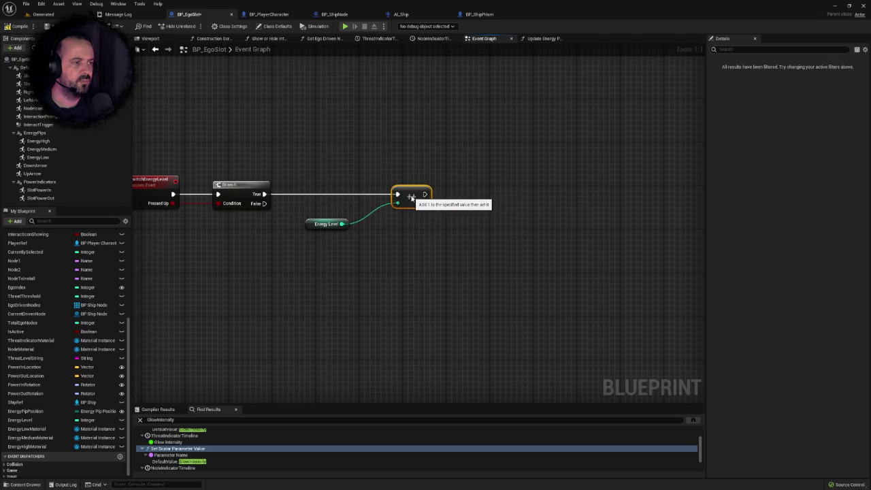
scroll(411, 187, "down", 6)
scroll(405, 253, "up", 5)
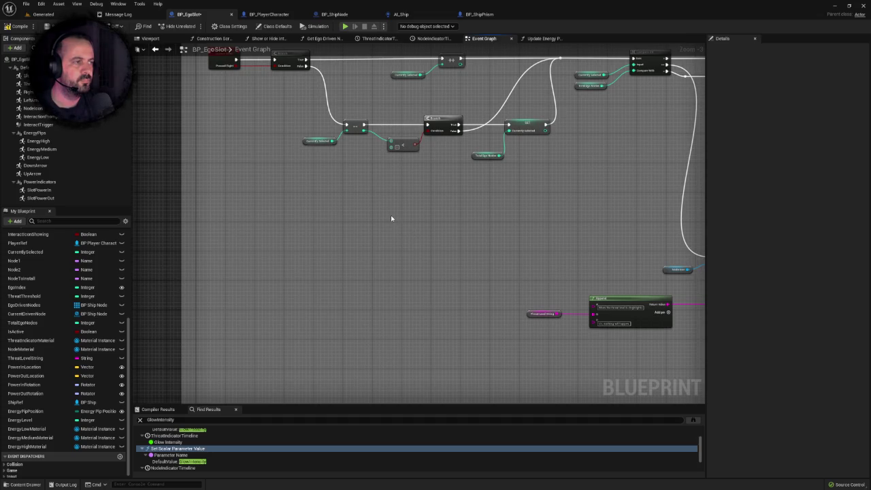
scroll(392, 219, "down", 4)
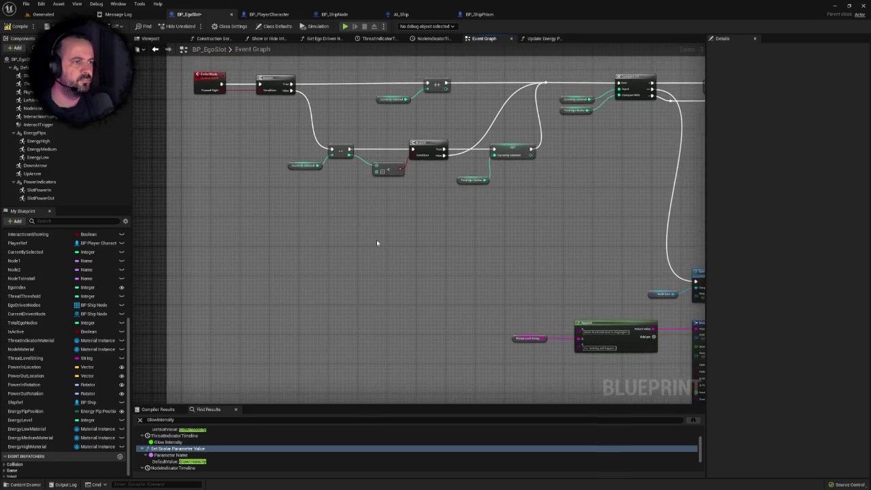
scroll(376, 232, "up", 6)
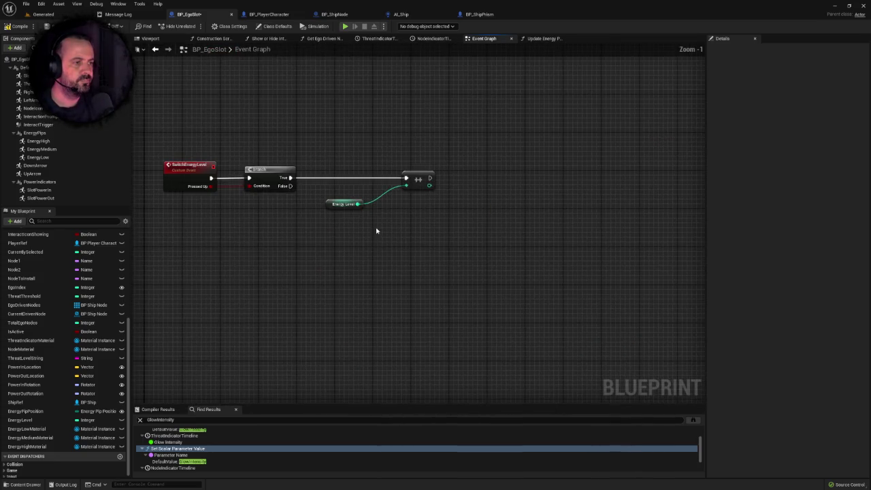
left_click(364, 204)
left_click_drag(367, 227, 357, 201)
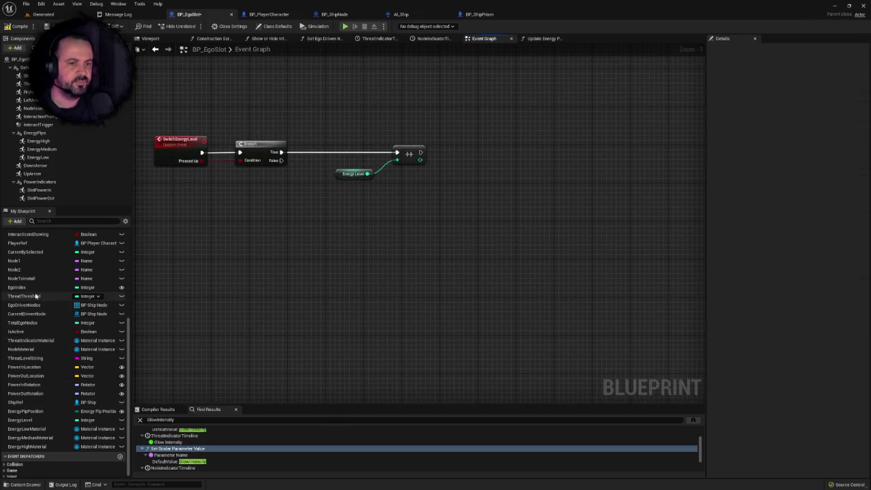
left_click(340, 174)
Step: Paste a second Energy Level getter and add a decrement (--) node fed from the Branch False output, with a reroute
left_click(340, 238)
key("ctrl+v")
left_click_drag(374, 240, 407, 240)
type("--")
left_click(428, 272)
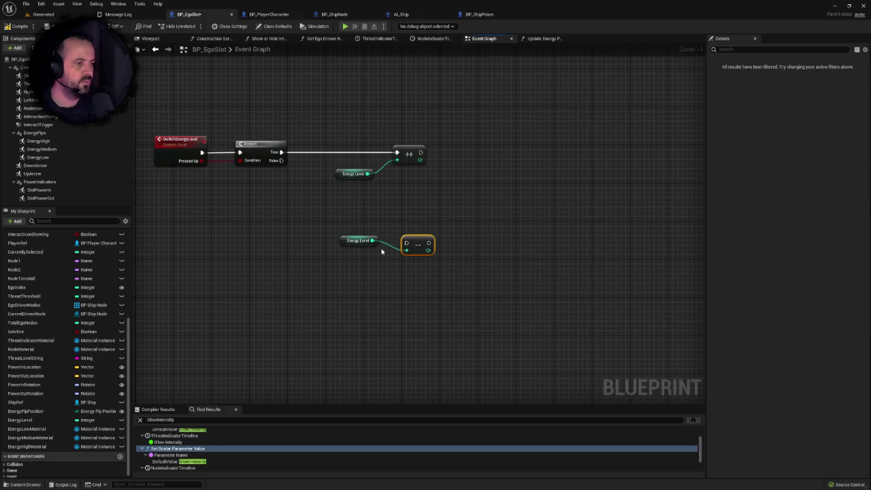
left_click_drag(349, 242, 334, 246)
mouse_move(281, 160)
left_mouse_down()
mouse_move(370, 228)
mouse_move(408, 243)
mouse_move(418, 236)
mouse_move(417, 247)
mouse_move(412, 230)
left_mouse_up()
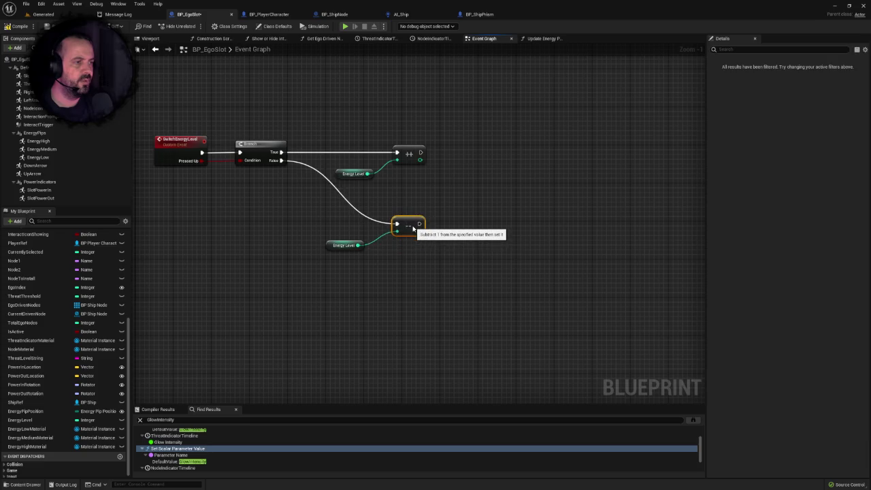
left_click_drag(345, 249, 334, 245)
left_click(469, 239)
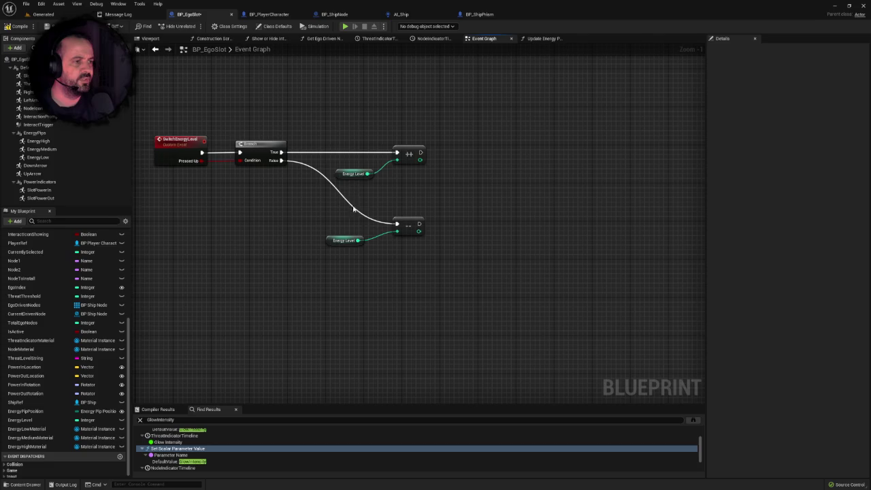
double_click(383, 225)
left_click_drag(383, 224, 315, 231)
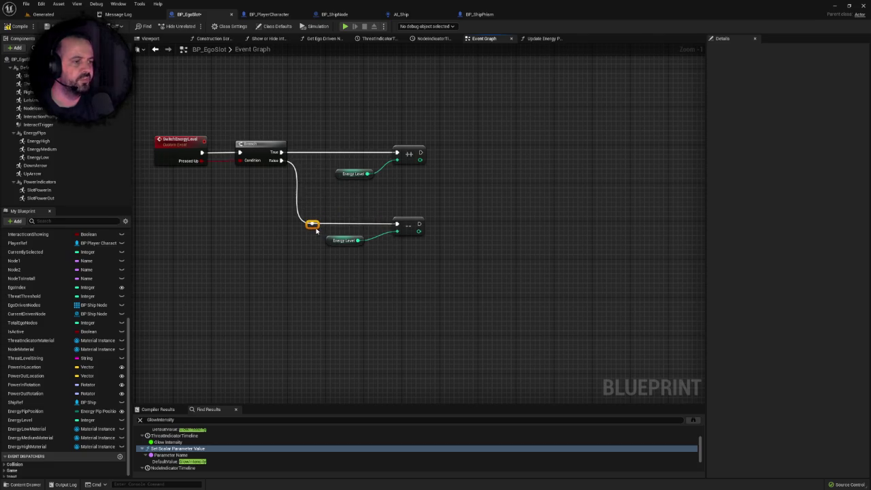
Step: Shift the increment and decrement node groups left and realign the Energy Level getters
left_click_drag(336, 118, 453, 266)
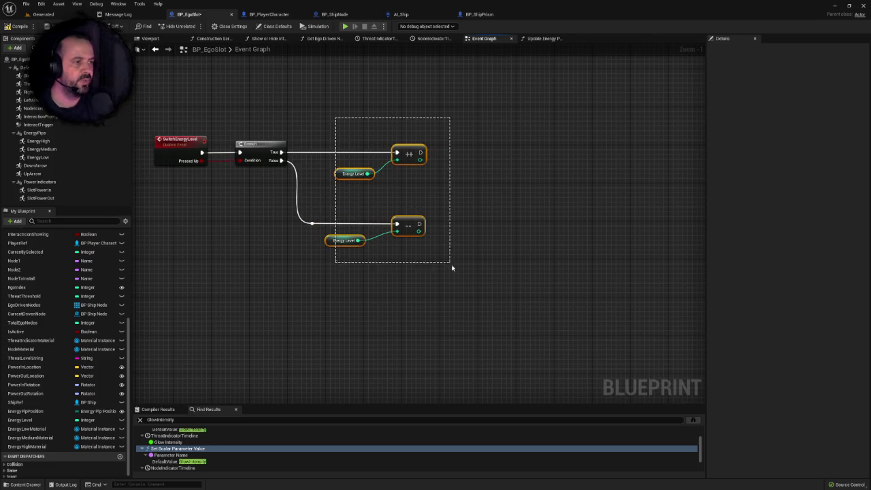
left_click_drag(419, 223, 399, 217)
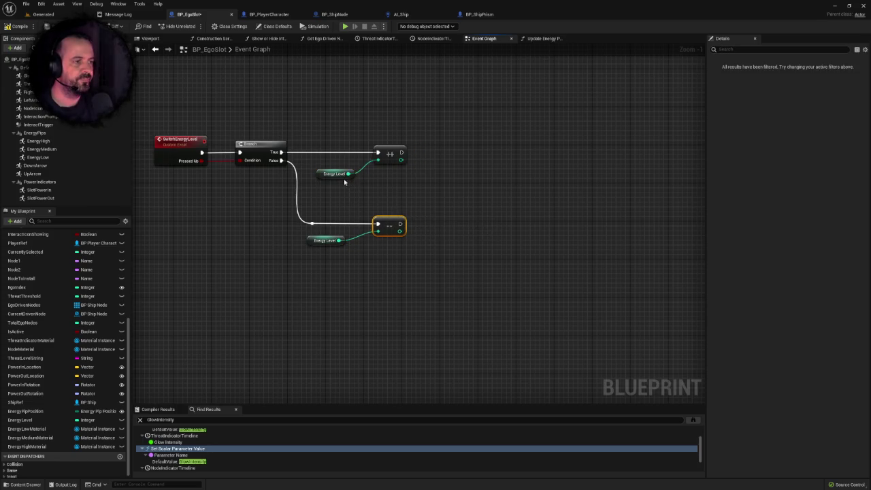
left_click(330, 175)
left_click_drag(320, 242, 326, 236)
left_click(363, 185)
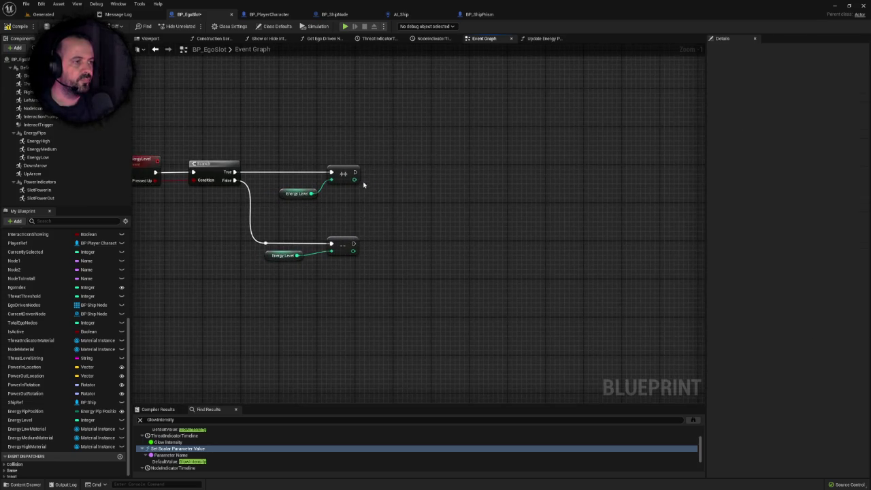
Step: Check the incremented energy with a greater-than comparison driving a new Branch
mouse_move(354, 180)
left_mouse_down()
mouse_move(399, 200)
mouse_move(382, 192)
left_mouse_up()
type("set")
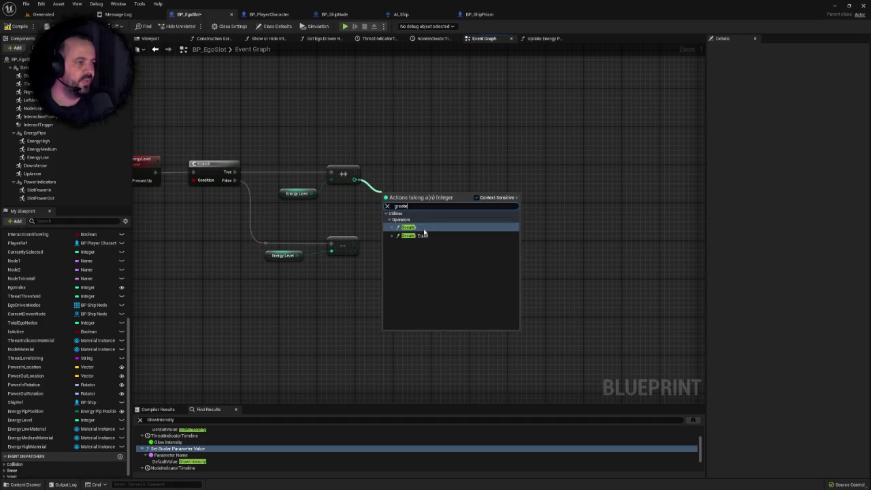
left_click(419, 232)
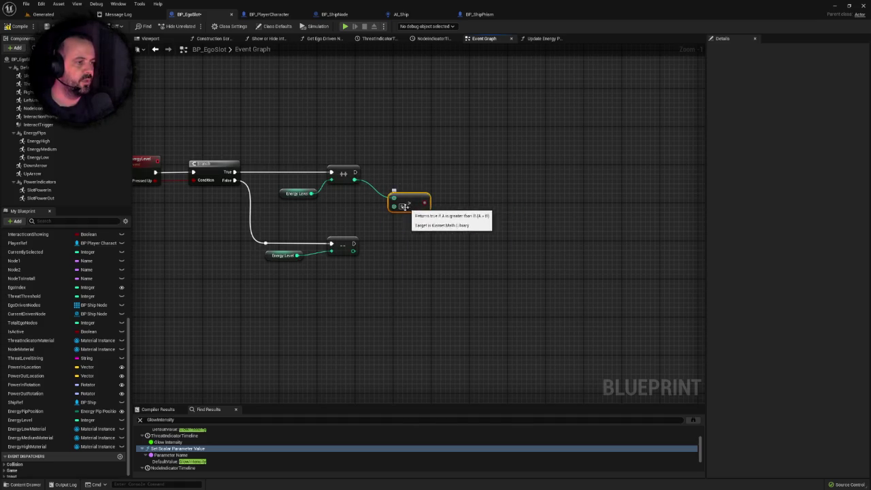
left_click_drag(424, 202, 450, 203)
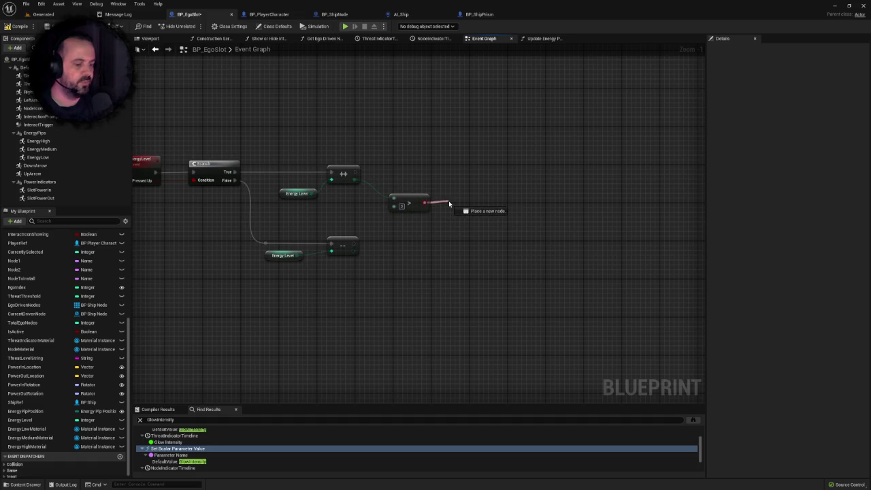
type("b")
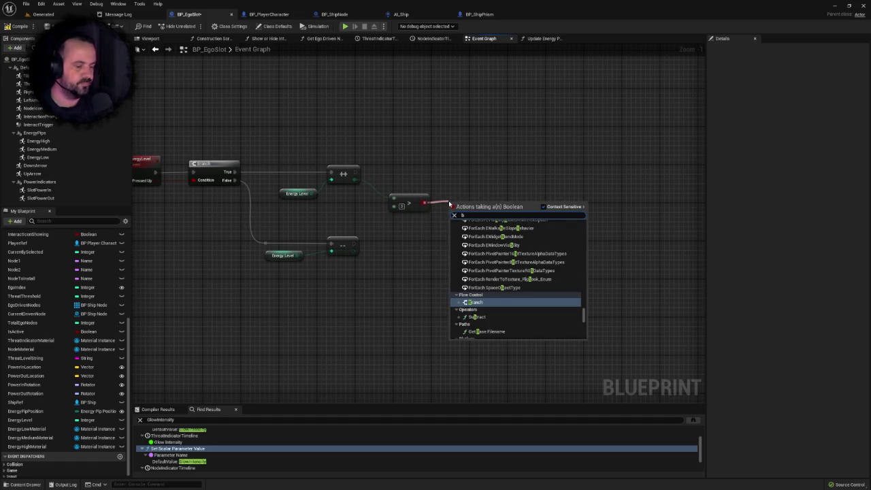
type("r")
key("Return")
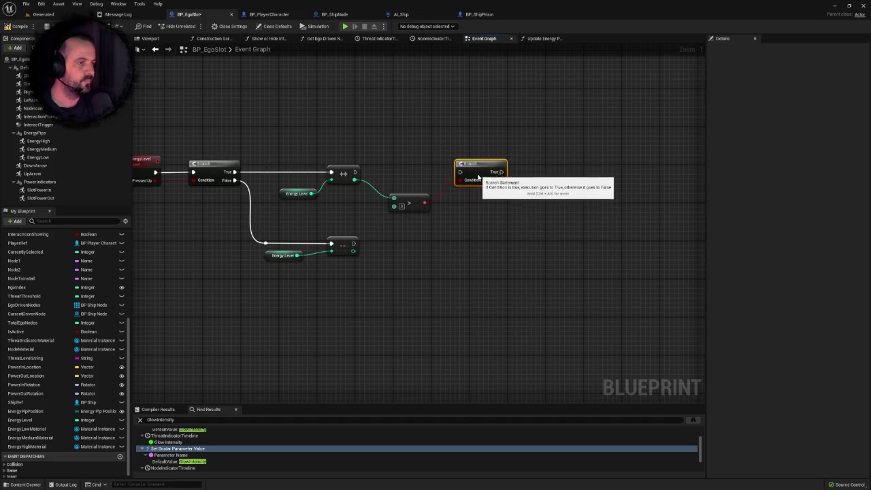
mouse_move(355, 171)
left_mouse_down()
mouse_move(426, 188)
mouse_move(468, 167)
left_mouse_up()
left_click(293, 298)
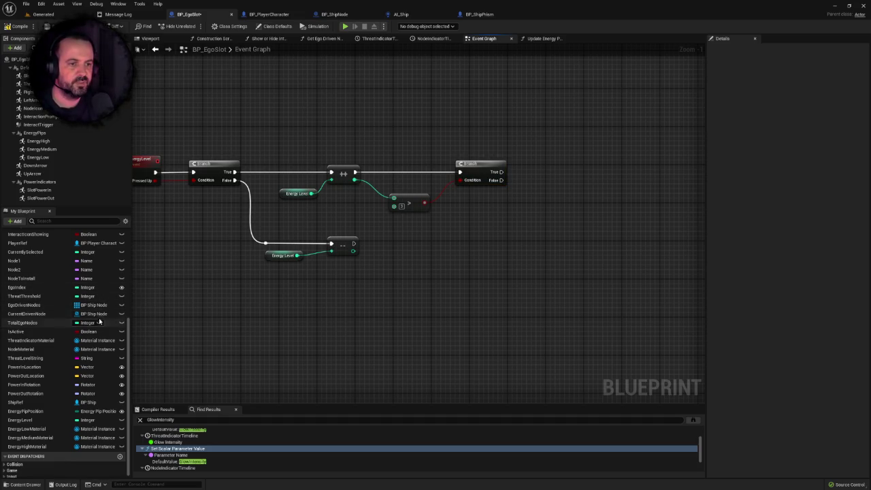
Step: Add a SET Energy Level node from the EnergyLevel variable after the new Branch
mouse_move(35, 423)
left_mouse_down()
mouse_move(535, 171)
mouse_move(564, 171)
left_mouse_up()
left_click(555, 188)
left_click(536, 166)
key("Home")
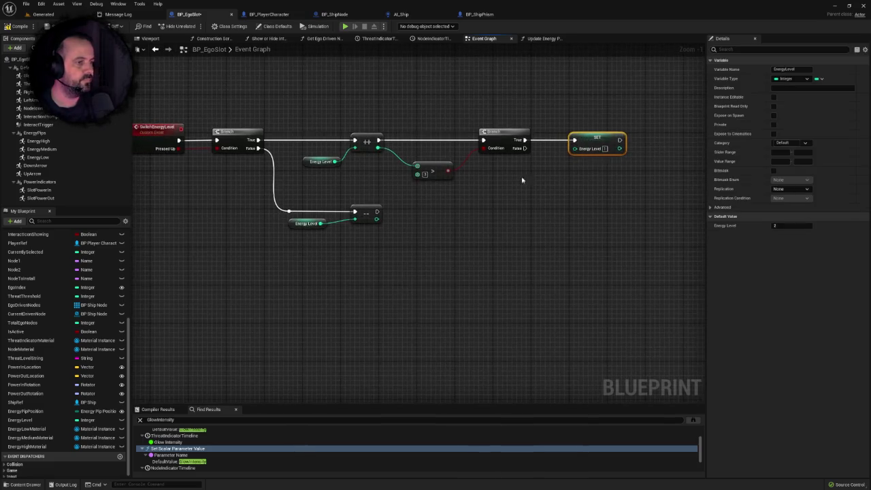
Step: Check the decremented energy with a Less comparison driving its own Branch
left_click_drag(311, 228, 303, 235)
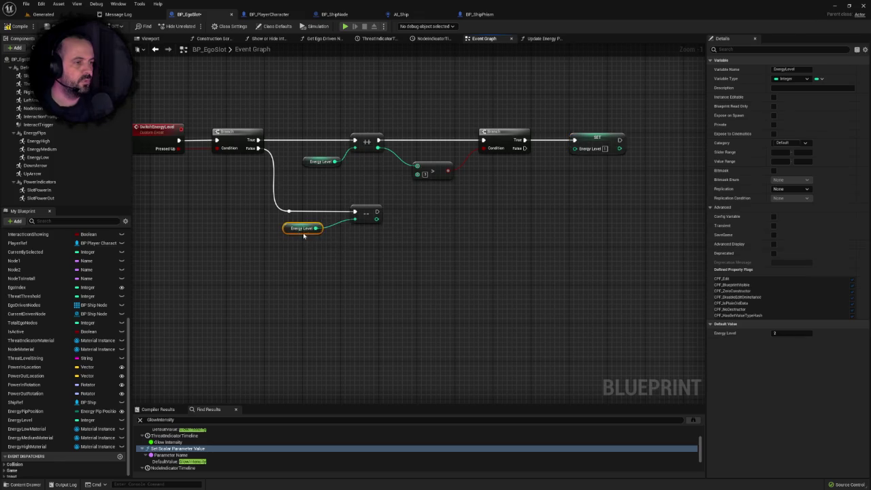
left_click_drag(377, 219, 418, 243)
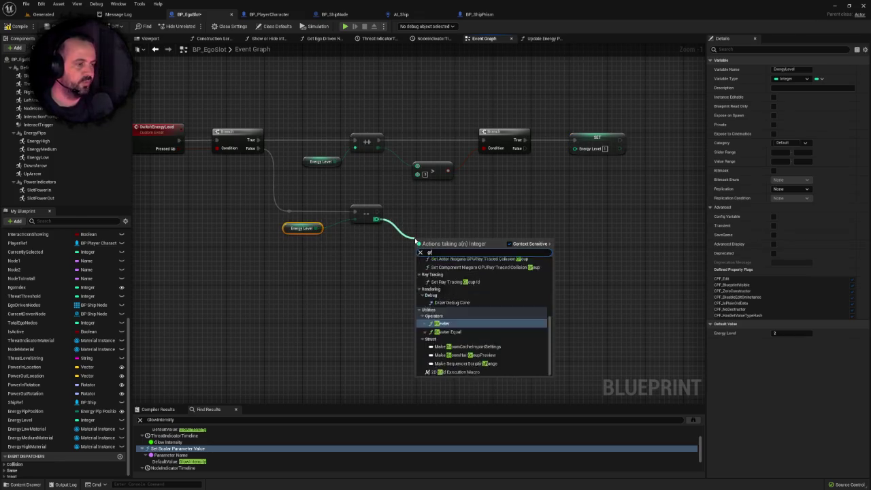
type("grea")
key("BackSpace")
key("BackSpace")
key("BackSpace")
type("less")
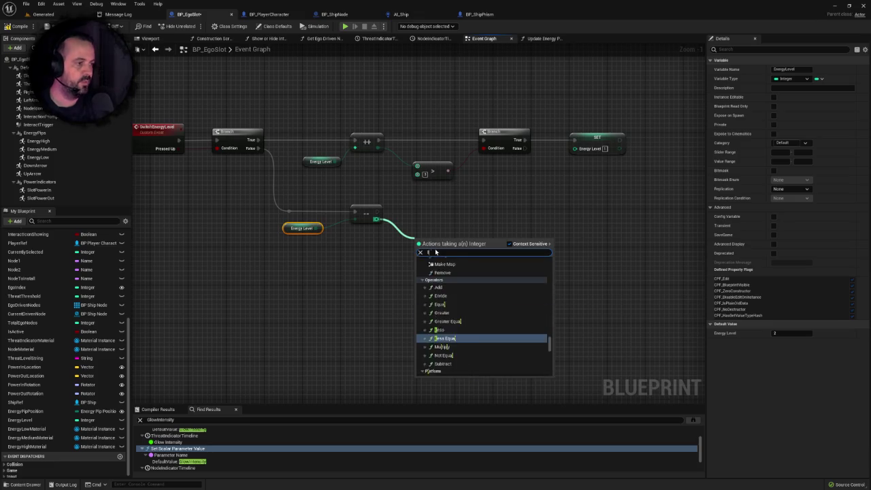
left_click(448, 276)
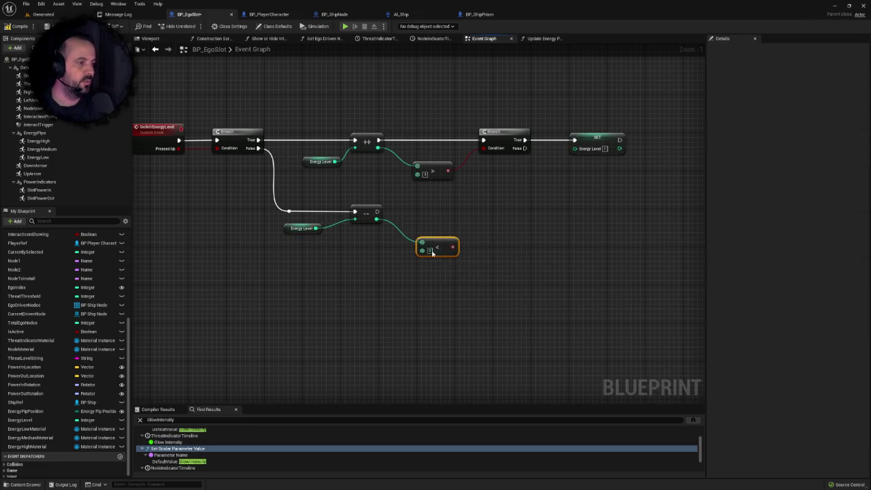
mouse_move(462, 246)
left_mouse_down()
mouse_move(404, 273)
mouse_move(443, 262)
mouse_move(432, 254)
mouse_move(451, 245)
left_mouse_up()
type("branch")
left_click(450, 286)
left_click_drag(319, 239, 436, 246)
Step: Duplicate the SET Energy Level node onto the lower Branch's True output and set it to 0
left_click(538, 168)
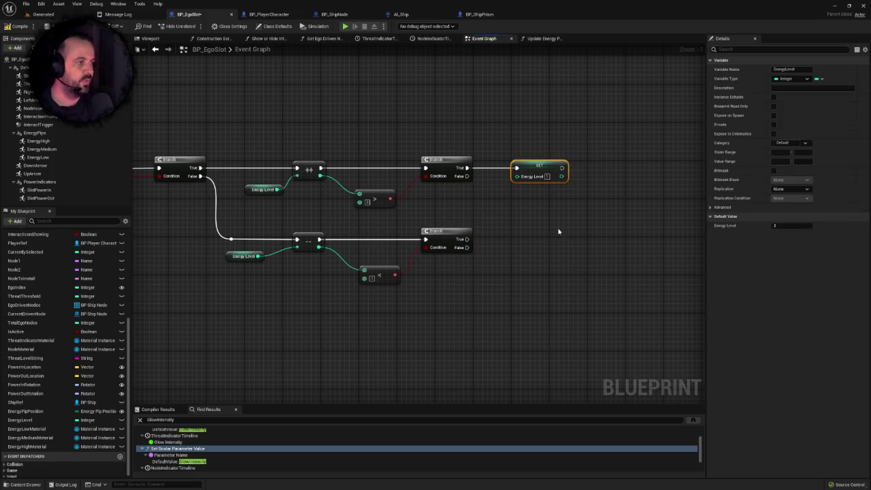
key("ctrl+c")
key("ctrl+v")
mouse_move(450, 235)
left_mouse_down()
mouse_move(512, 228)
mouse_move(430, 234)
left_mouse_up()
left_click_drag(507, 238, 501, 238)
left_click(510, 239)
type("0")
left_click(567, 212)
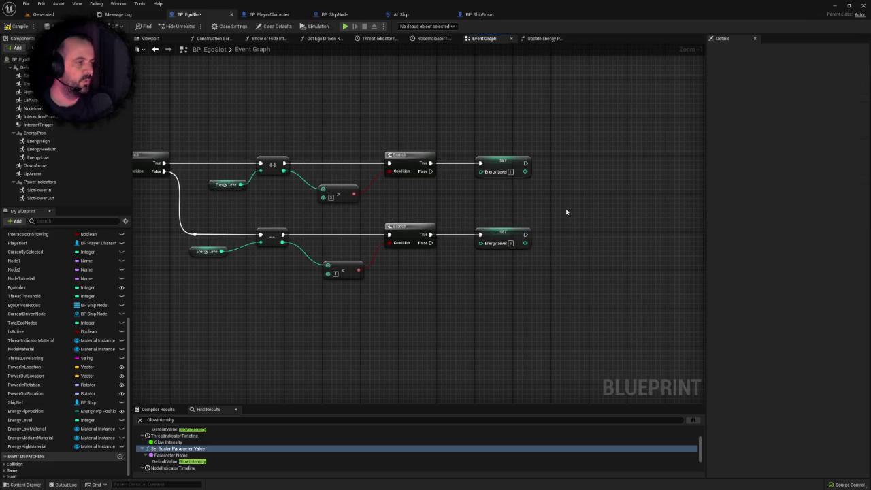
scroll(506, 212, "down", 2)
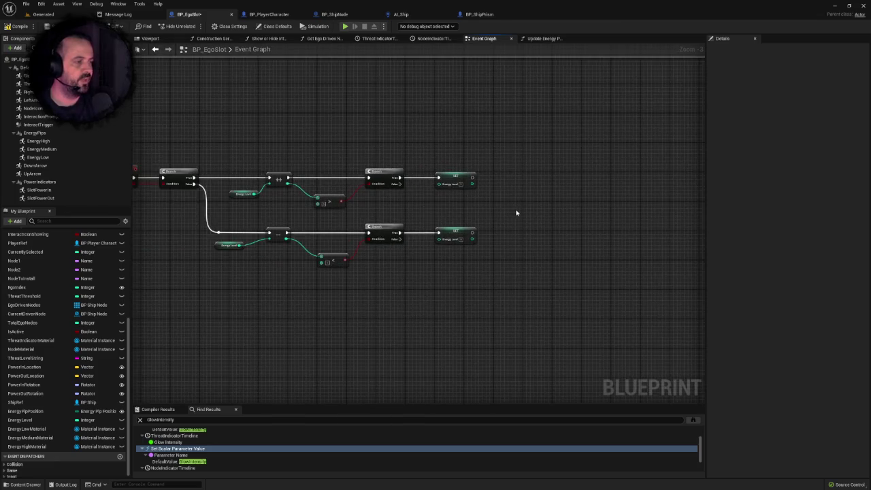
right_click(521, 211)
Step: Add an Update Energy Pips call fed by both SET nodes and both Branch False outputs
type("update")
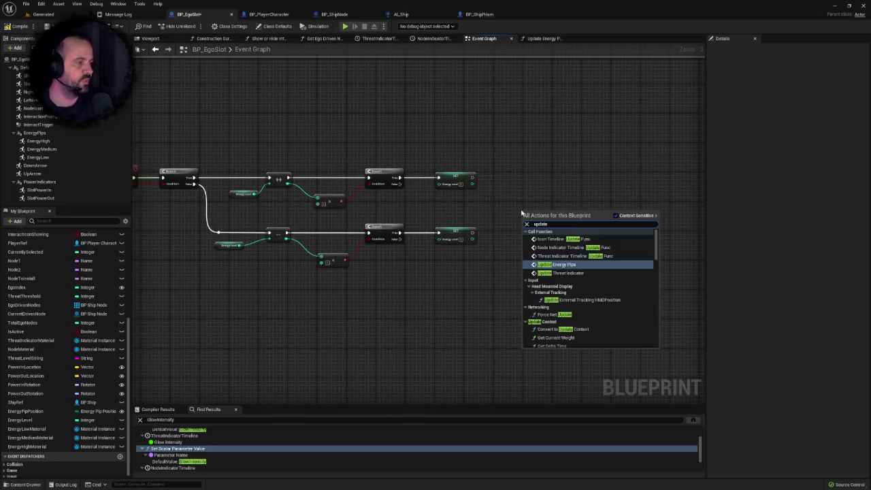
key("Return")
scroll(505, 209, "up", 2)
left_click_drag(460, 168, 529, 226)
left_click_drag(460, 240, 529, 226)
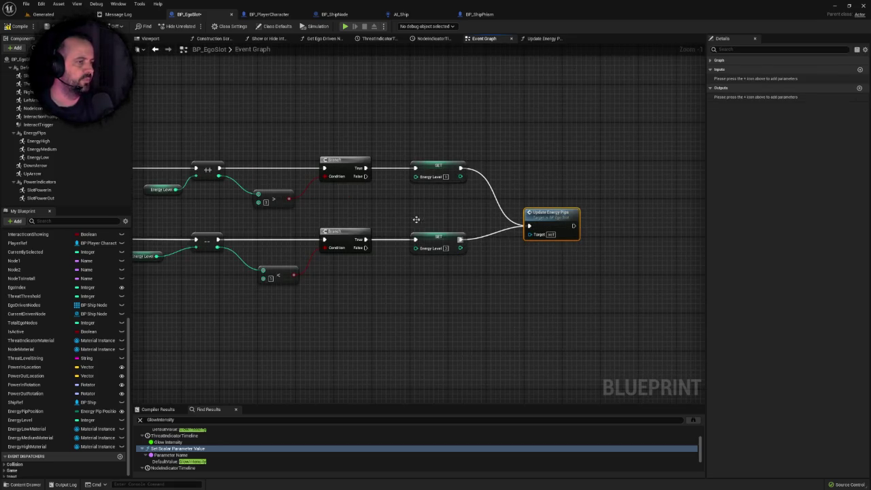
mouse_move(364, 177)
left_mouse_down()
mouse_move(538, 235)
mouse_move(529, 226)
mouse_move(363, 248)
left_mouse_up()
left_click_drag(552, 213, 627, 193)
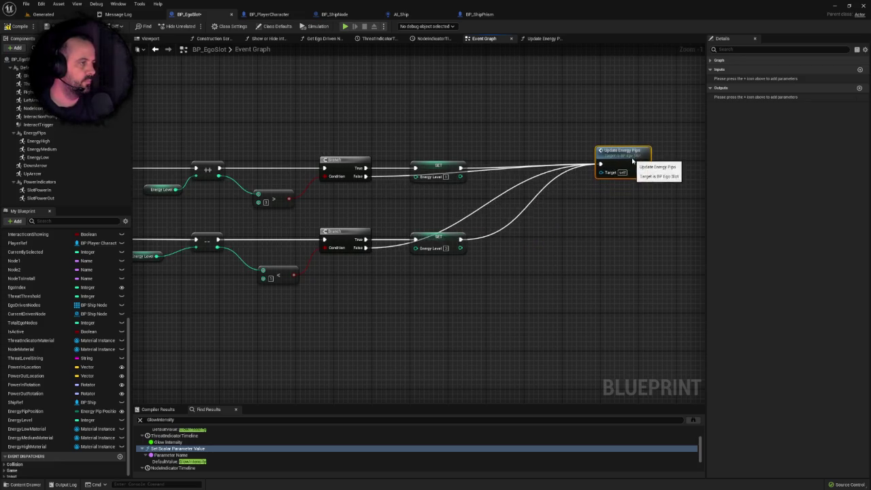
left_click_drag(520, 241, 525, 226)
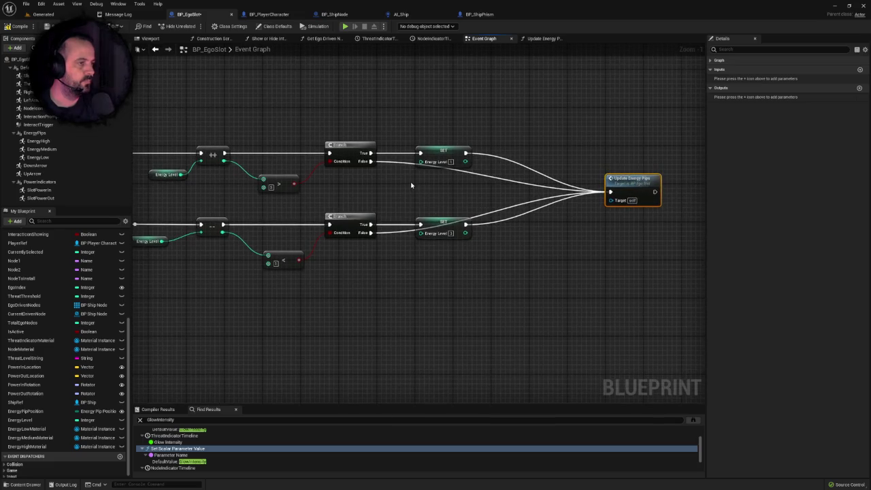
Step: Add aligned reroute points on the False and setter wires leading into Update Energy Pips
double_click(398, 164)
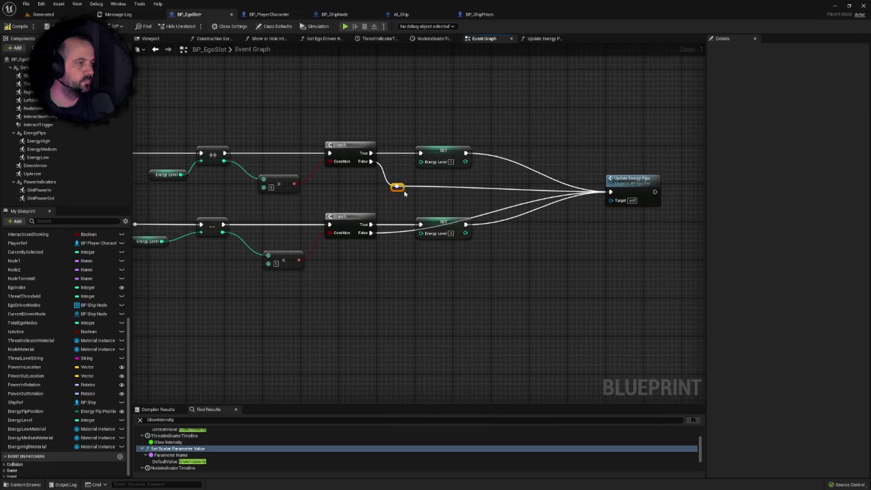
left_click_drag(404, 194, 405, 196)
double_click(407, 230)
mouse_move(407, 230)
left_mouse_down()
mouse_move(403, 257)
mouse_move(574, 253)
left_mouse_up()
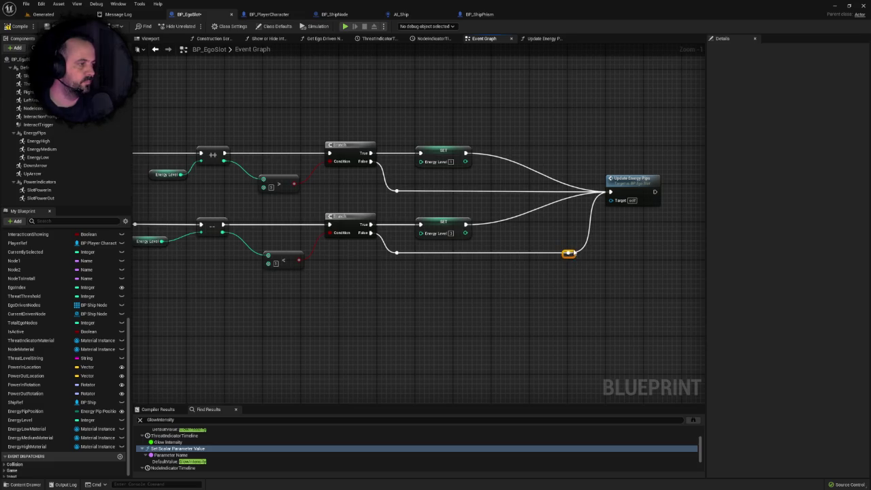
double_click(538, 176)
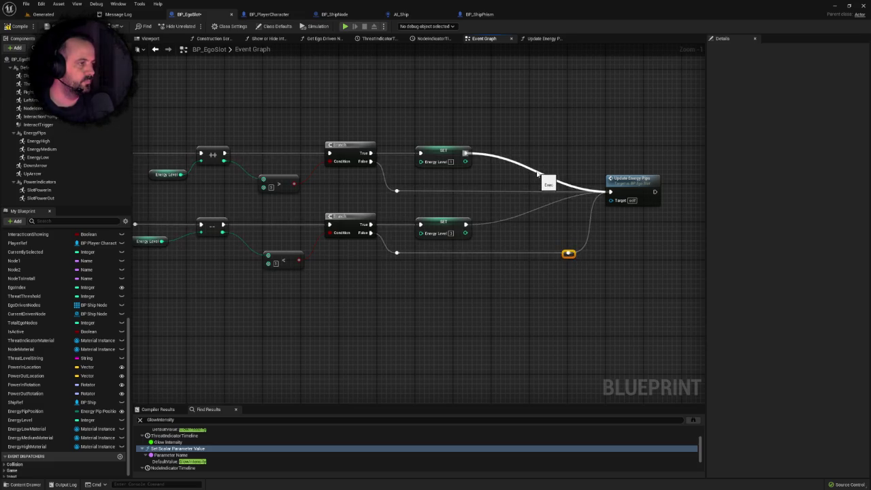
left_click_drag(538, 175, 578, 156)
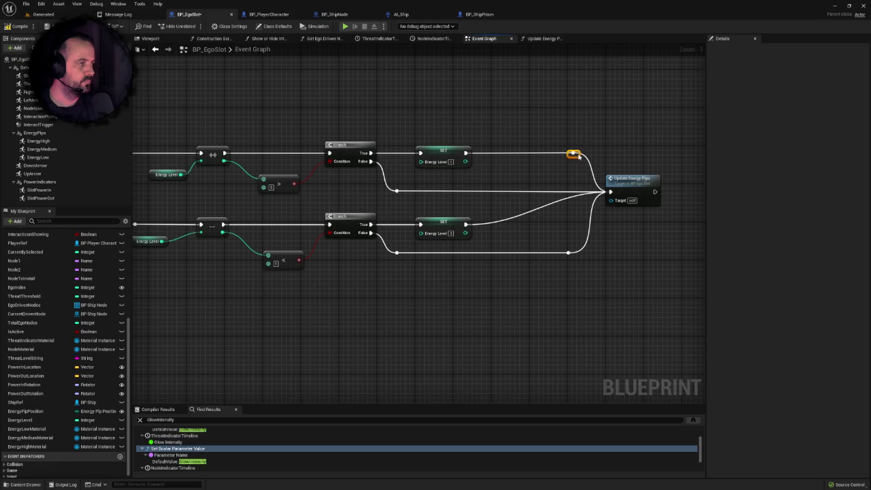
double_click(526, 212)
left_click_drag(526, 213, 572, 230)
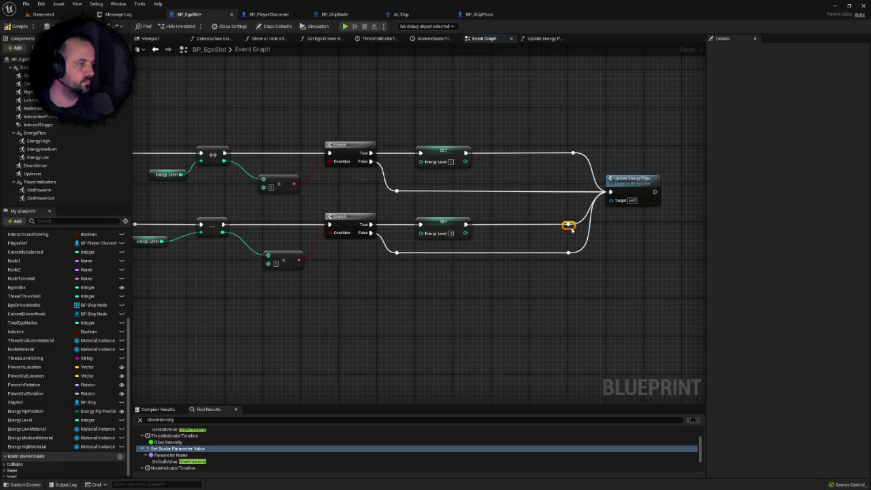
left_click(573, 153)
left_click_drag(576, 155, 573, 158)
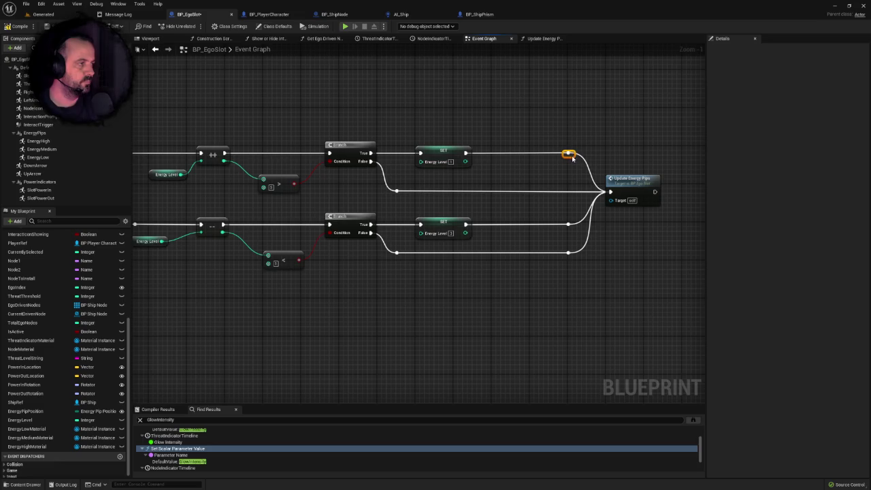
scroll(562, 175, "down", 2)
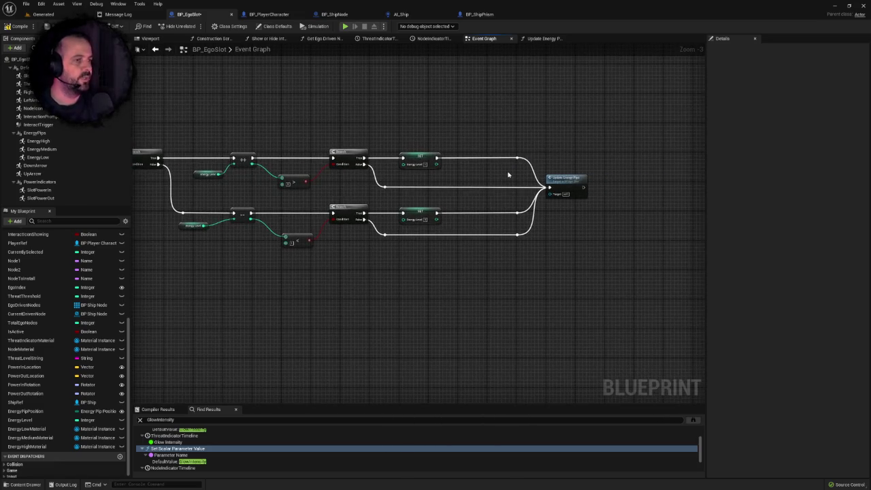
scroll(409, 133, "down", 5)
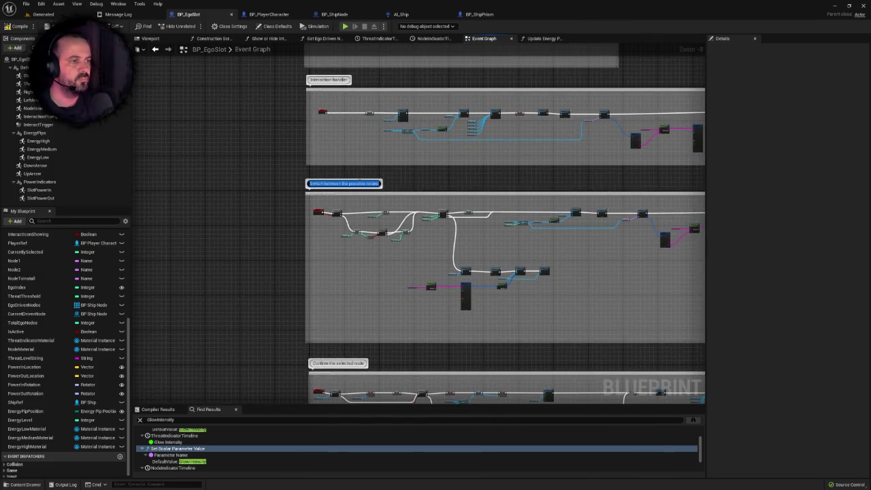
Step: Wrap the energy-level switching nodes in a new comment box
mouse_move(299, 402)
left_mouse_down()
mouse_move(279, 257)
mouse_move(514, 321)
left_mouse_up()
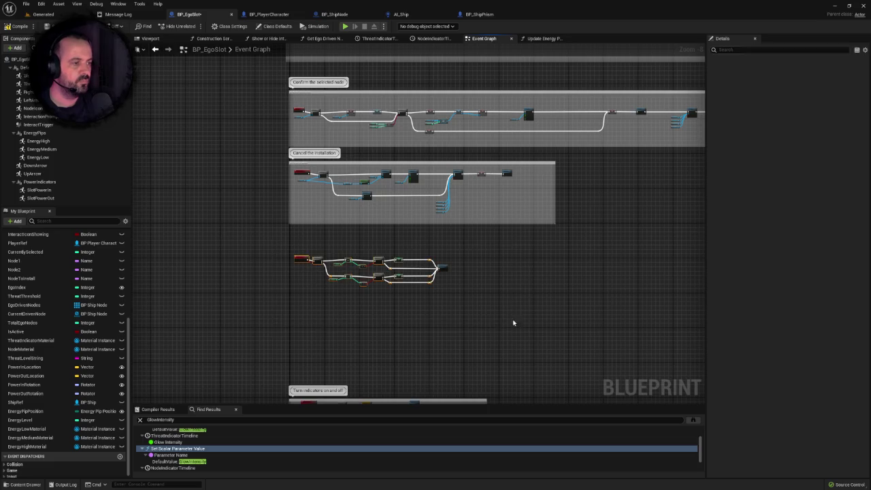
right_click(304, 260)
left_click(322, 433)
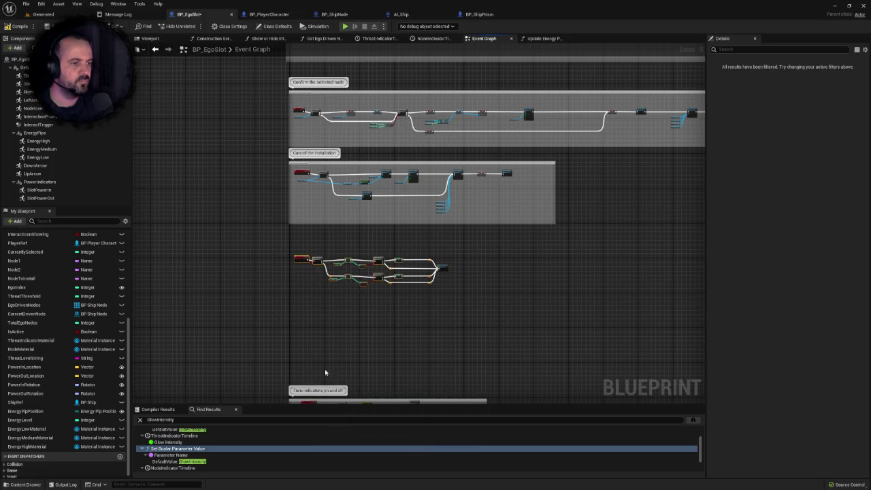
left_click(311, 274)
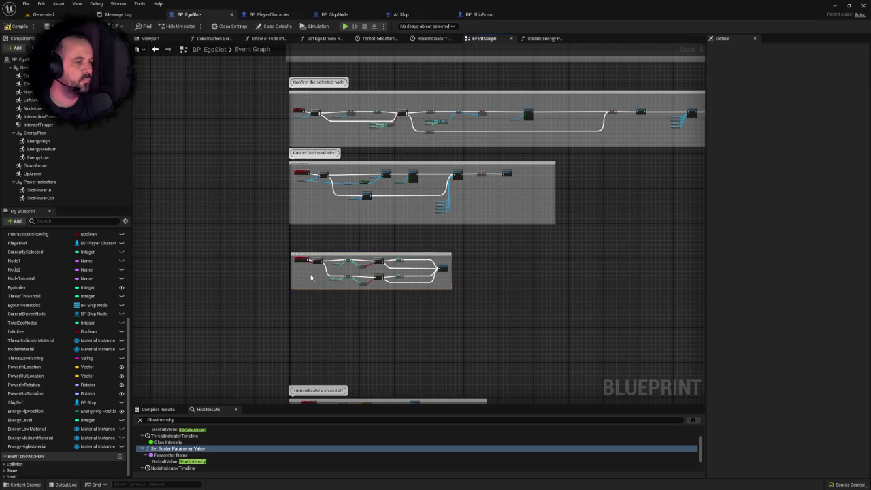
scroll(323, 254, "up", 3)
Step: Title the comment 'Switch between the different energy level settings' and enable Show Bubble When Zoomed
left_click(330, 237)
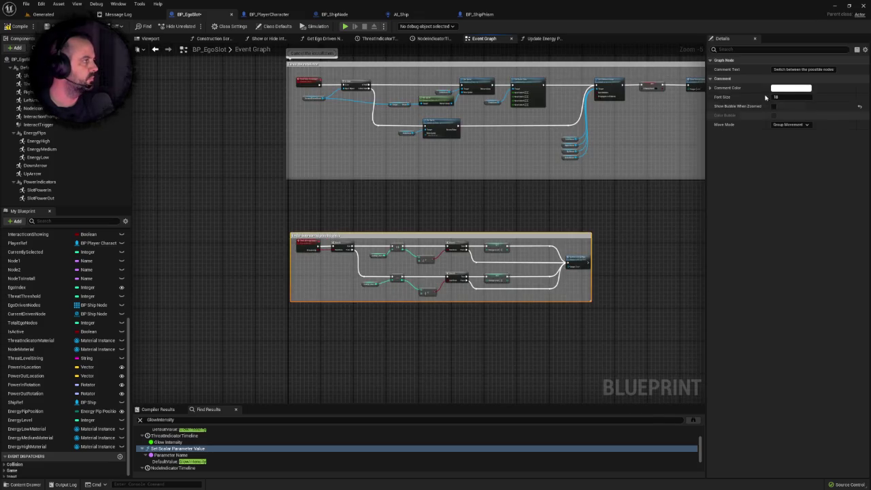
left_click(803, 69)
left_click_drag(808, 68, 870, 70)
type("different energy lev")
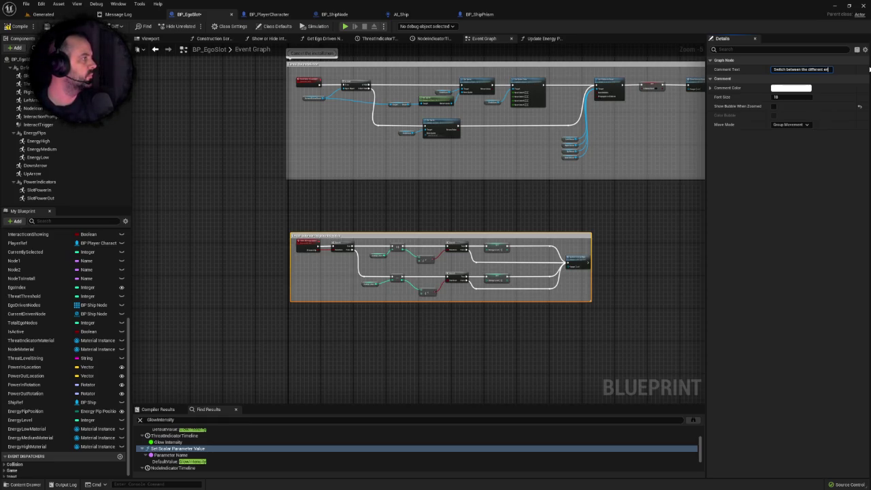
type("el settings")
key("Return")
left_click(774, 108)
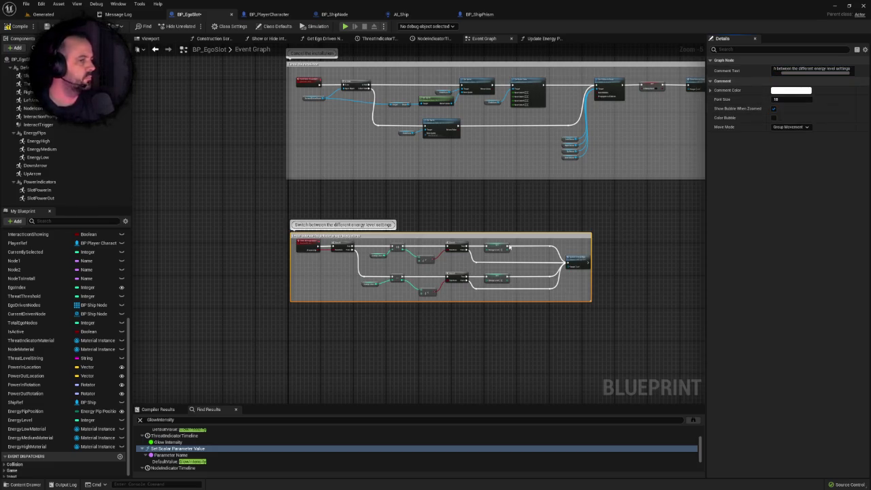
left_click(261, 238)
Step: Enlarge the comment box to enclose all the nodes and save the BP_EgoSlot blueprint
scroll(288, 233, "up", 2)
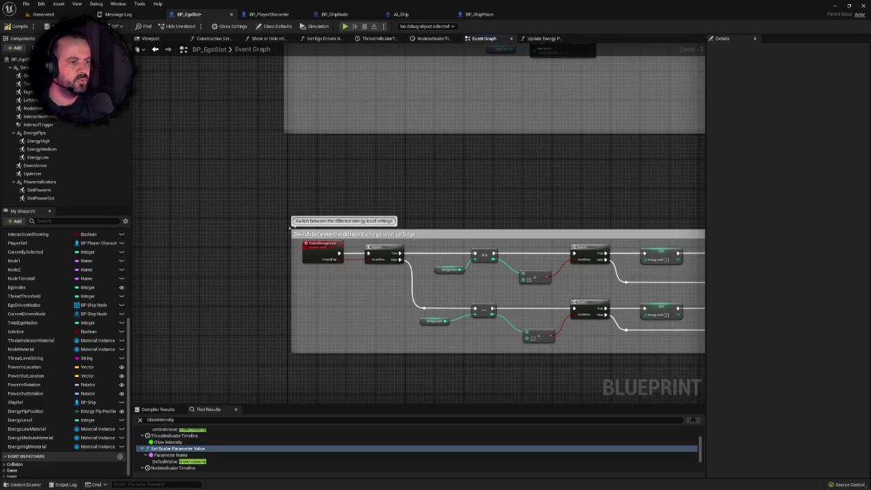
scroll(567, 302, "up", 2)
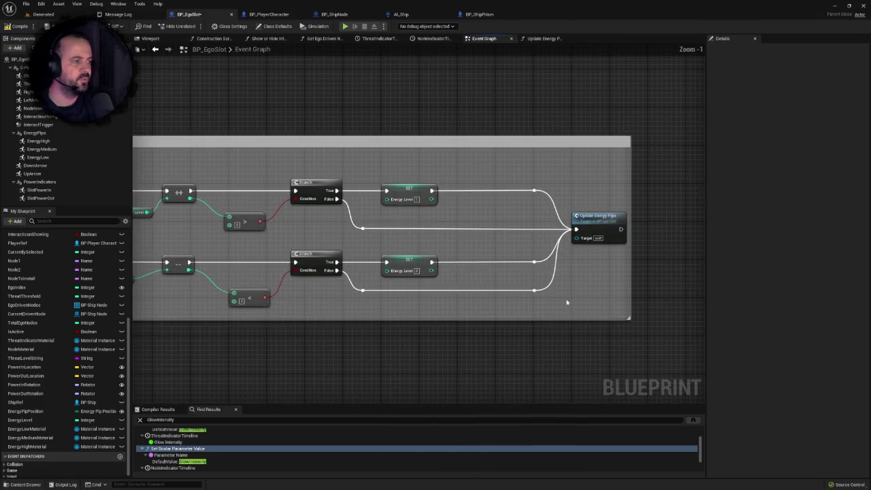
left_click_drag(567, 303, 364, 283)
left_click_drag(401, 306, 486, 334)
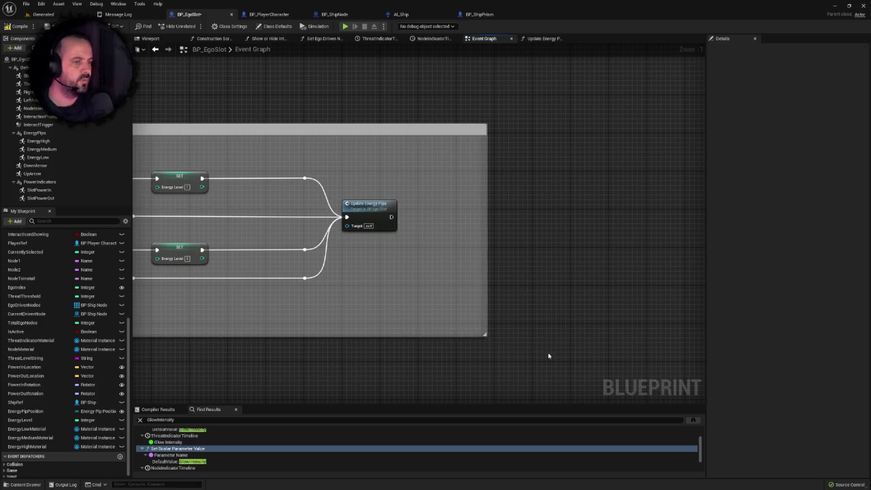
scroll(549, 356, "down", 4)
key("ctrl+s")
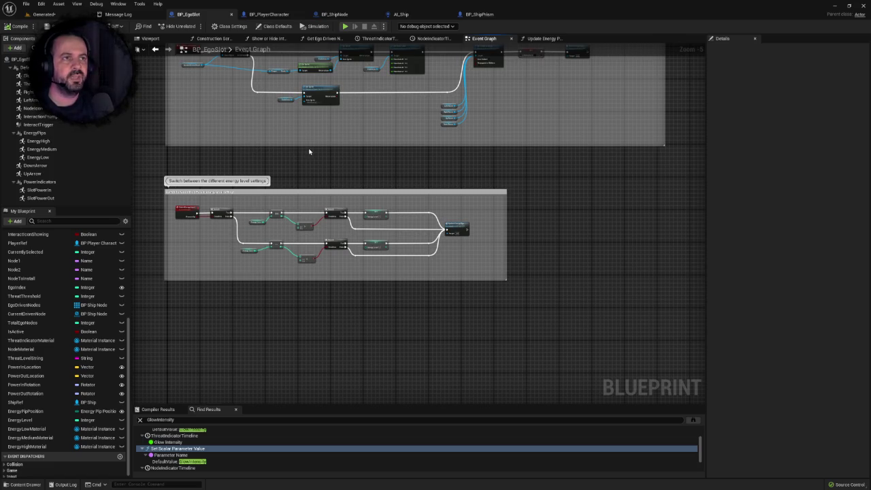
left_click_drag(309, 151, 243, 175)
key("ctrl+s")
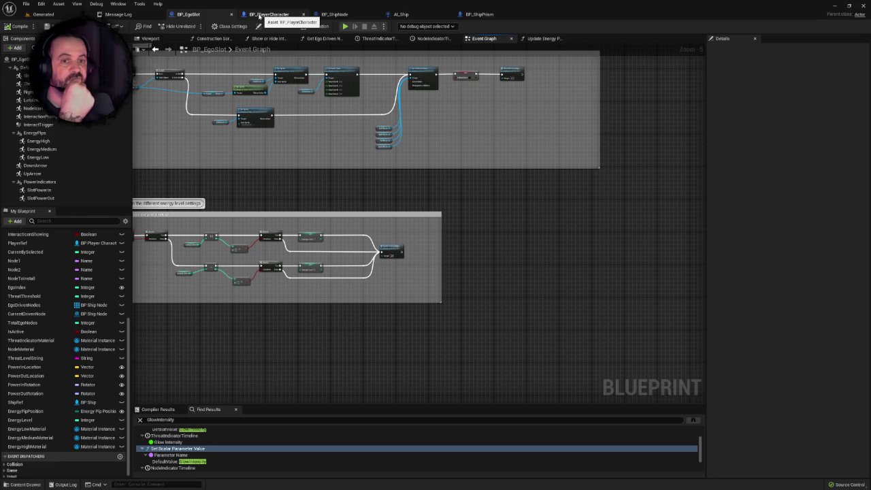
left_click(270, 15)
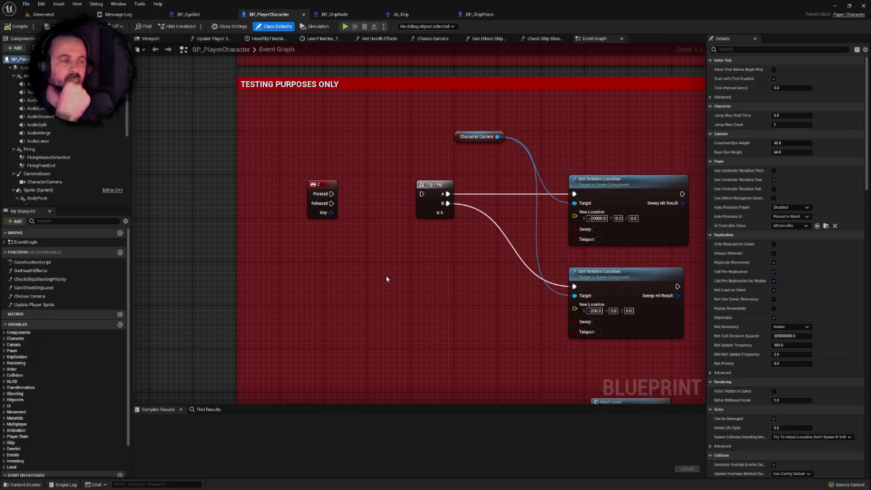
Step: Pan around BP_PlayerCharacter's Movement handler to the Switch on PlayerModes, Branch and Do Once nodes
scroll(386, 275, "down", 10)
mouse_move(445, 259)
left_mouse_down()
mouse_move(361, 204)
mouse_move(310, 156)
mouse_move(332, 166)
left_mouse_up()
scroll(351, 200, "up", 5)
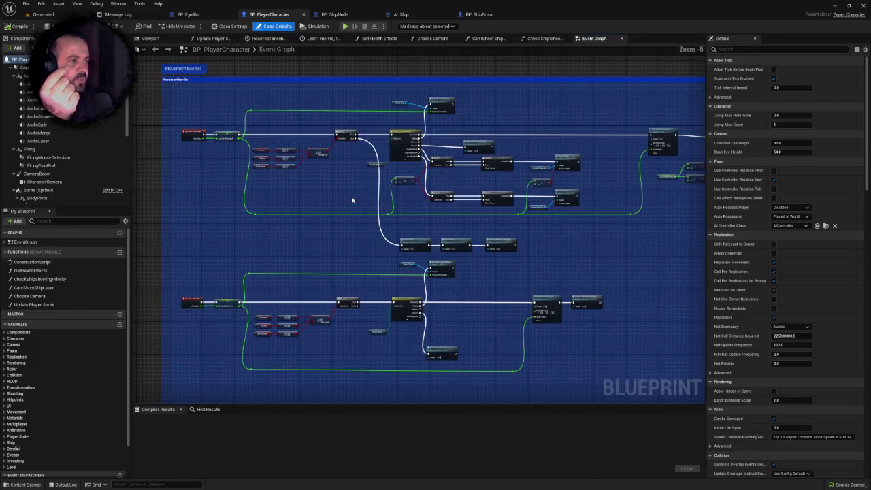
left_click_drag(346, 218, 341, 248)
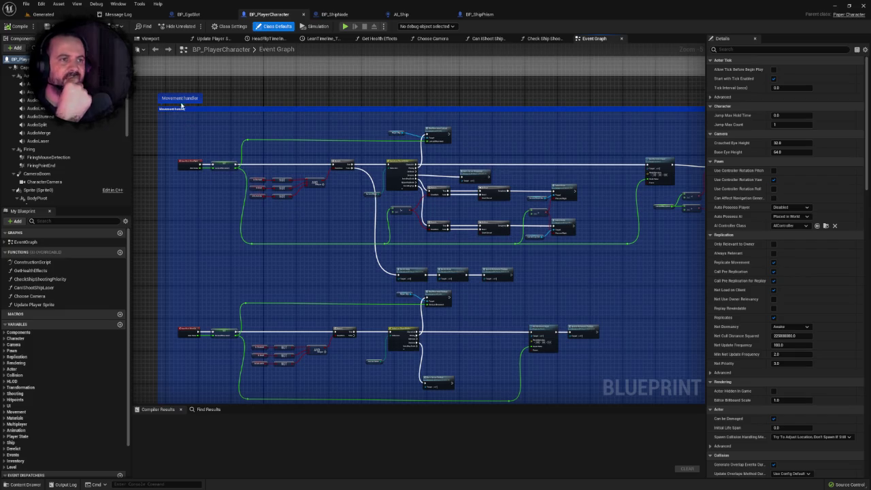
left_click_drag(182, 104, 190, 114)
scroll(190, 115, "up", 2)
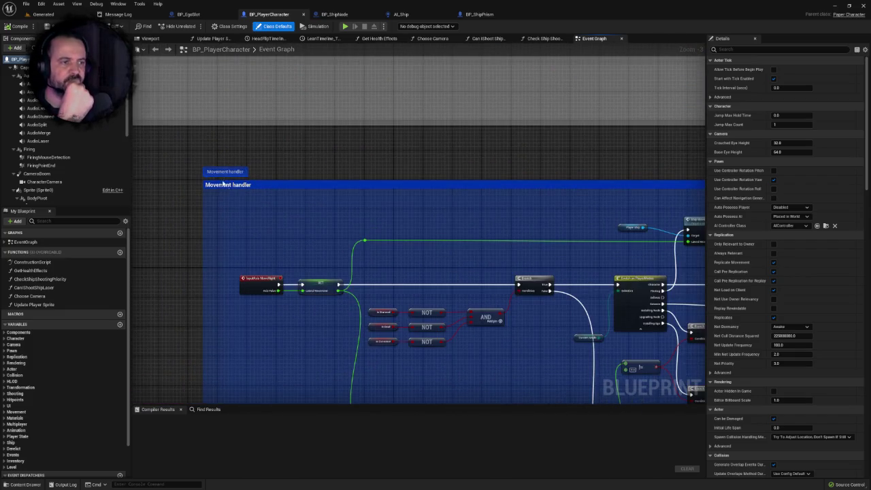
scroll(256, 192, "down", 4)
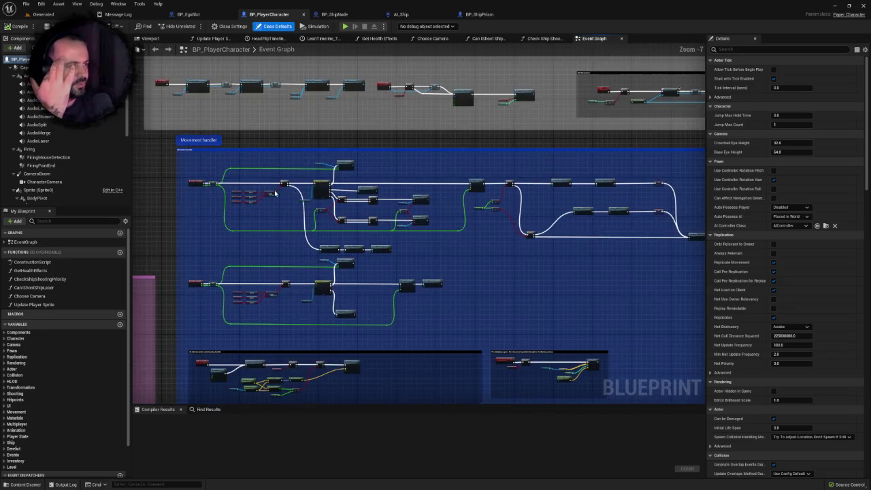
mouse_move(318, 206)
left_mouse_down()
mouse_move(307, 156)
mouse_move(229, 142)
mouse_move(410, 160)
mouse_move(306, 106)
left_mouse_up()
left_click_drag(374, 183, 290, 176)
scroll(290, 177, "up", 2)
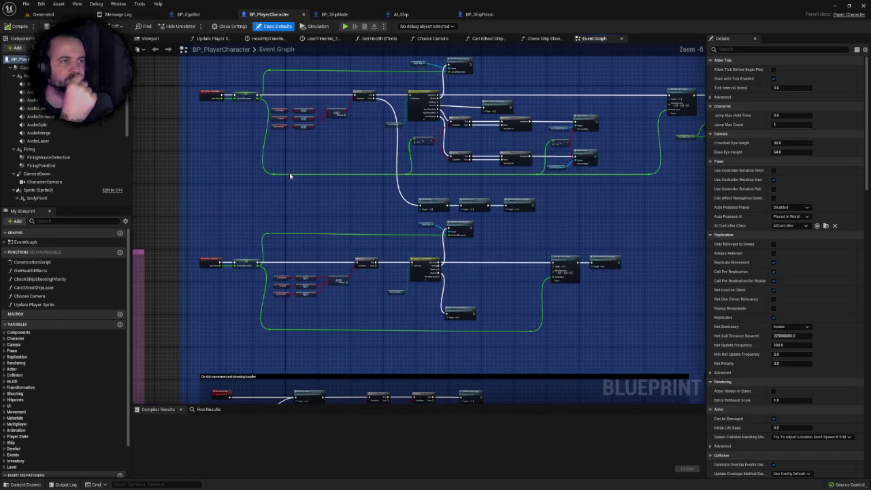
scroll(261, 216, "up", 3)
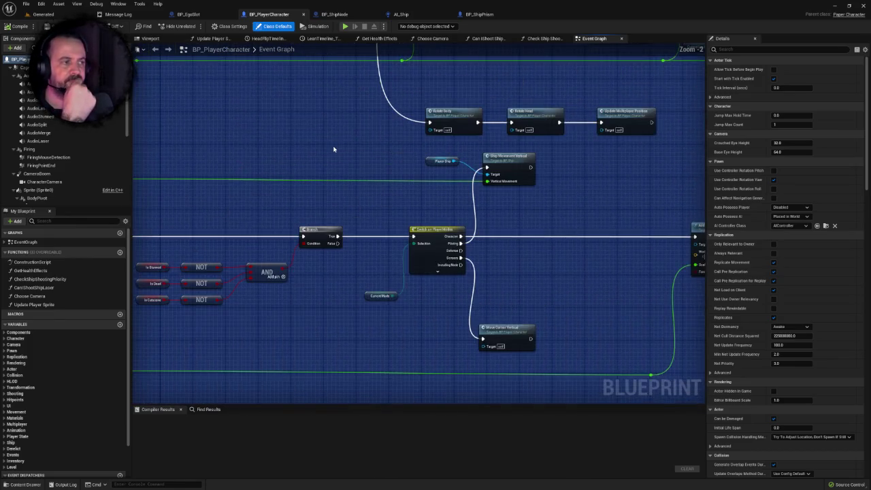
mouse_move(327, 148)
left_mouse_down()
mouse_move(296, 150)
mouse_move(259, 337)
mouse_move(274, 330)
mouse_move(269, 310)
mouse_move(470, 275)
left_mouse_up()
left_click_drag(490, 216, 262, 210)
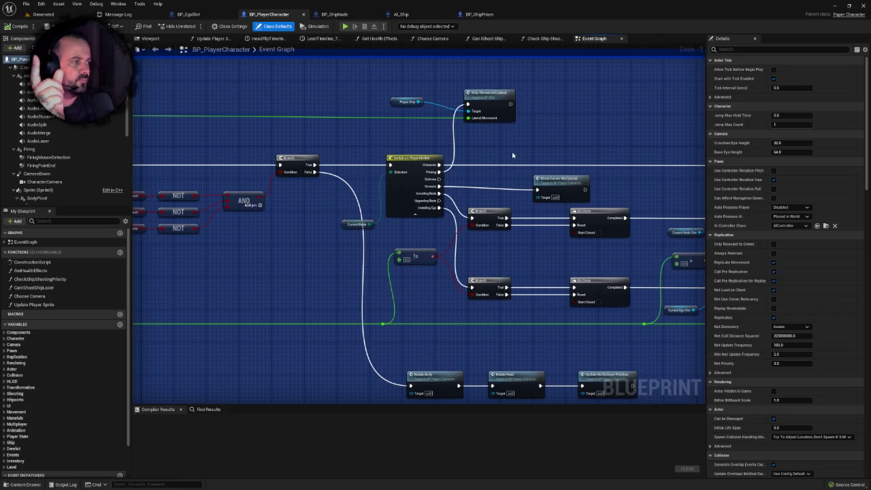
left_click_drag(519, 178, 383, 171)
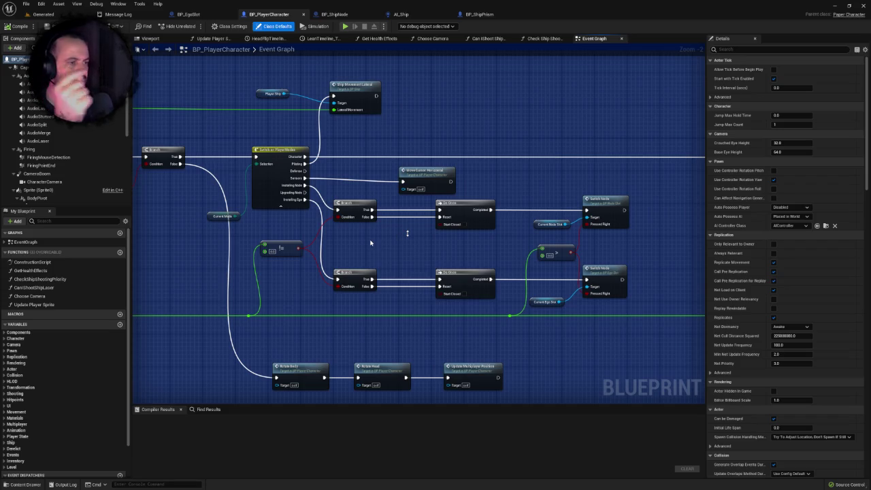
scroll(370, 243, "down", 1)
mouse_move(371, 243)
left_mouse_down()
mouse_move(701, 218)
mouse_move(694, 208)
mouse_move(470, 207)
mouse_move(618, 209)
left_mouse_up()
left_click_drag(484, 210, 244, 202)
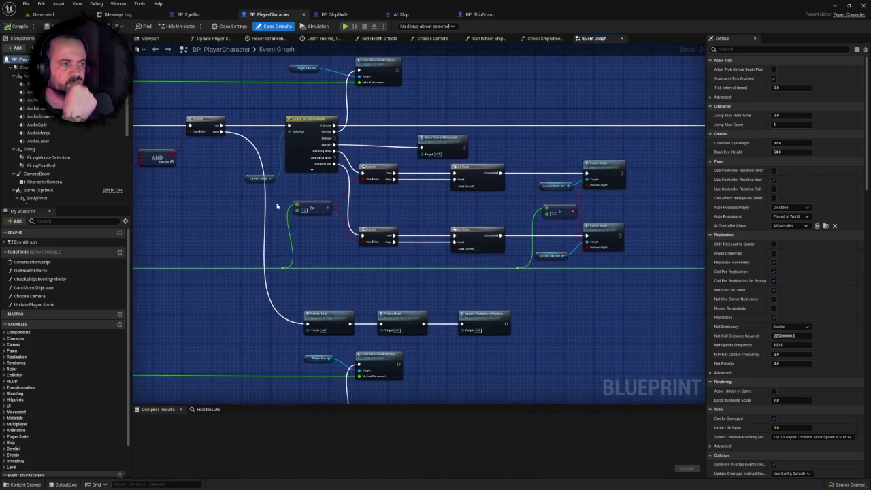
mouse_move(326, 205)
left_mouse_down()
mouse_move(335, 204)
mouse_move(314, 207)
left_mouse_up()
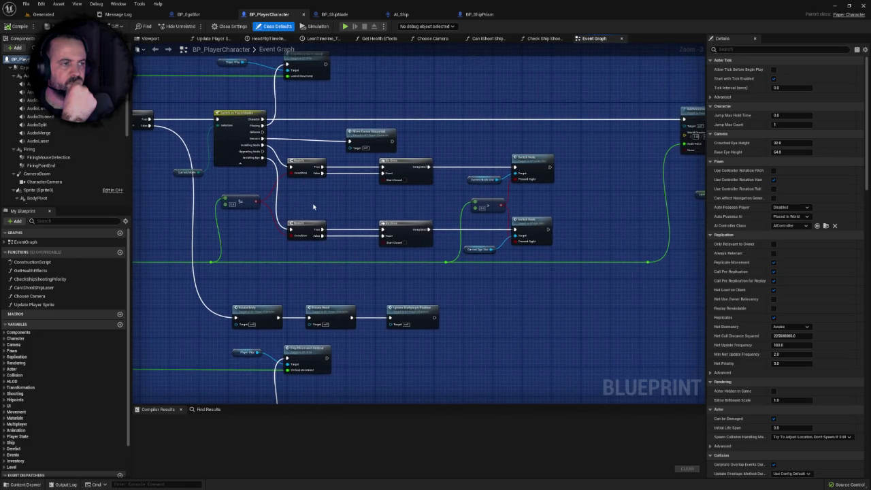
left_click_drag(271, 184, 216, 181)
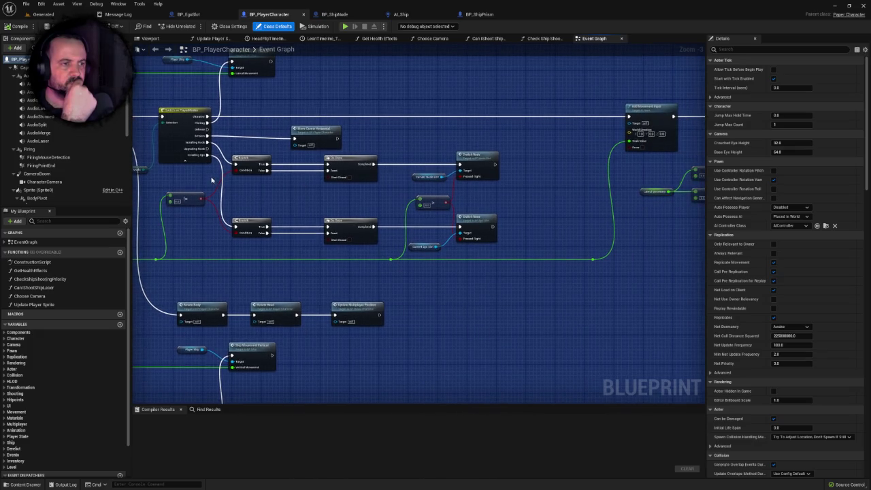
Step: Select the Installing Ego Branch, Do Once and Switch Node chain
mouse_move(184, 169)
left_mouse_down()
mouse_move(488, 260)
mouse_move(489, 252)
left_mouse_up()
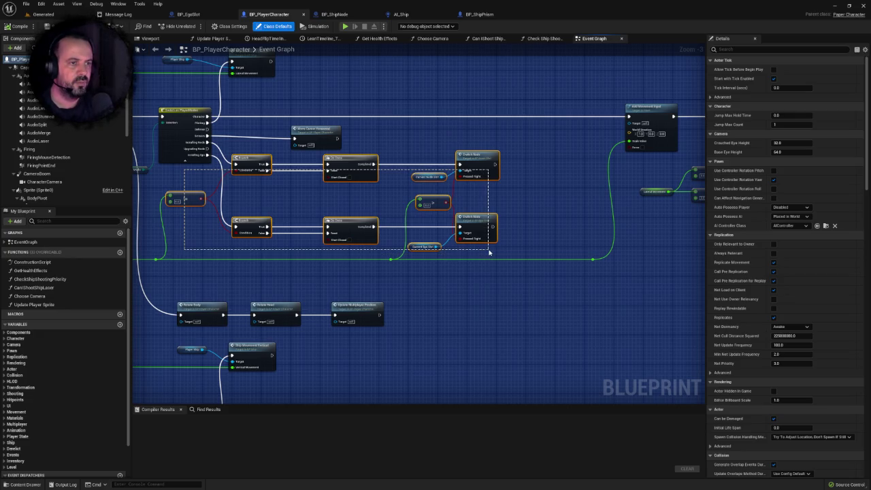
left_click_drag(489, 252, 466, 250)
left_click(245, 196)
mouse_move(180, 188)
left_mouse_down()
mouse_move(198, 217)
mouse_move(400, 259)
mouse_move(397, 246)
left_mouse_up()
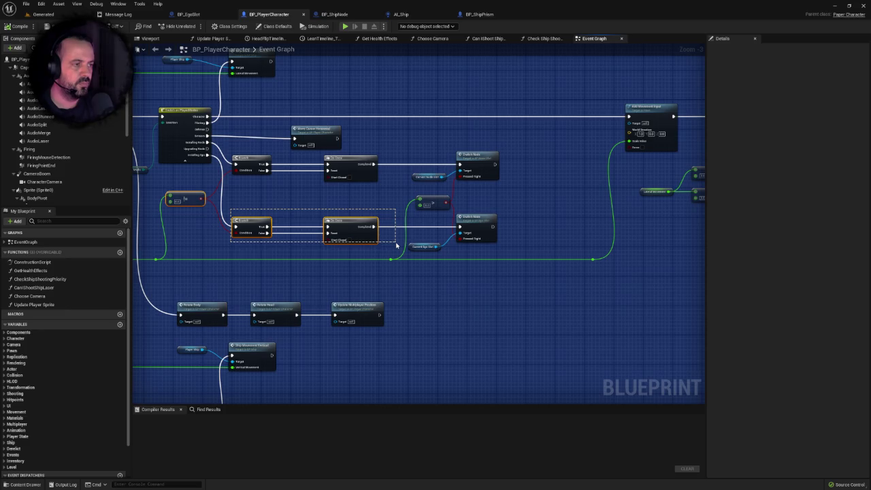
left_click_drag(396, 246, 473, 250)
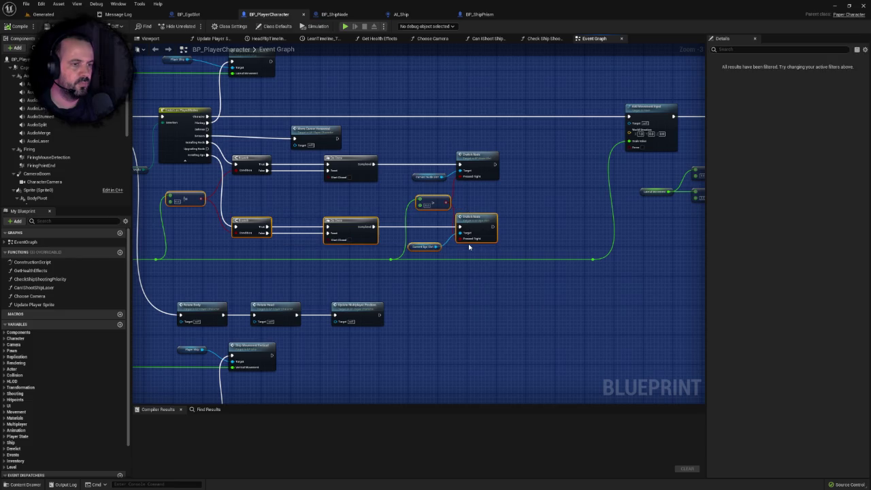
Step: Locate the copied Branch–Switch Node chain near Add Movement Input and shift it right
scroll(368, 271, "down", 2)
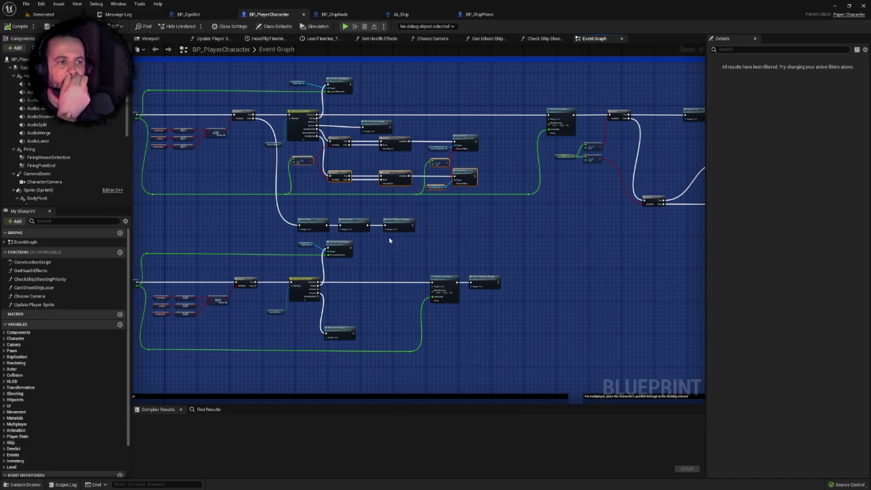
left_click_drag(391, 218, 508, 154)
mouse_move(354, 199)
left_mouse_down()
mouse_move(370, 200)
mouse_move(364, 213)
mouse_move(422, 219)
mouse_move(591, 218)
left_mouse_up()
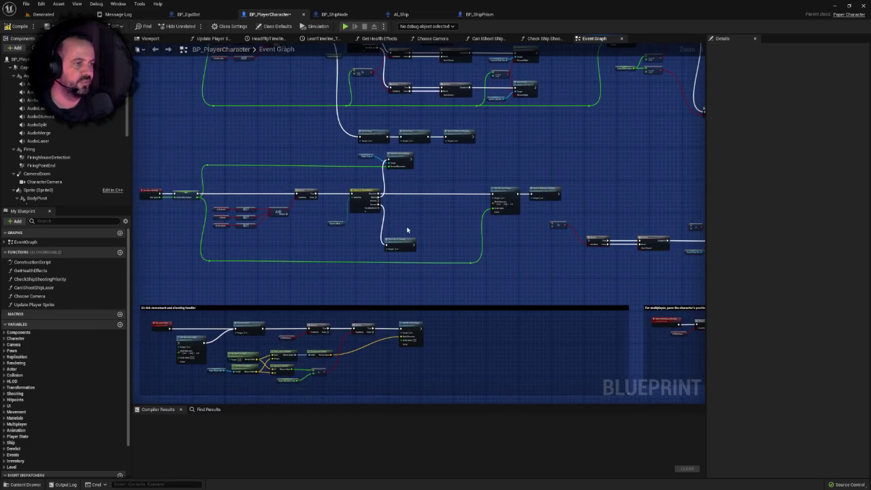
scroll(408, 230, "up", 1)
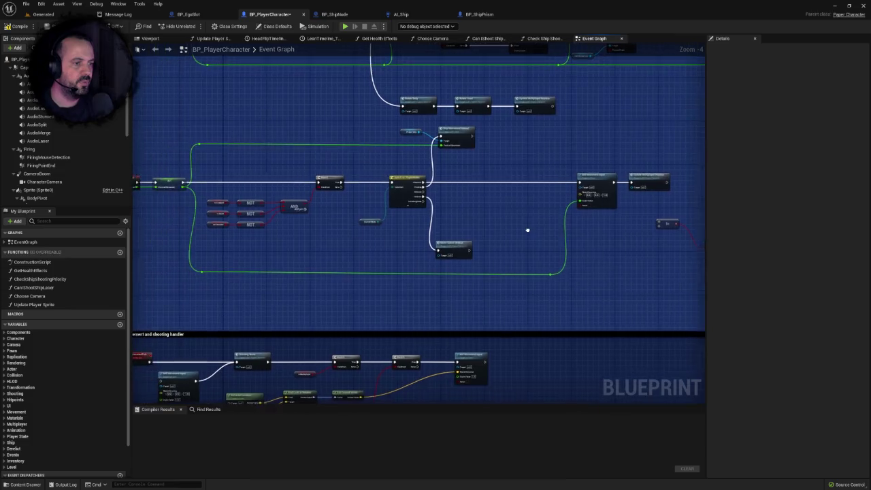
left_click_drag(521, 234, 259, 198)
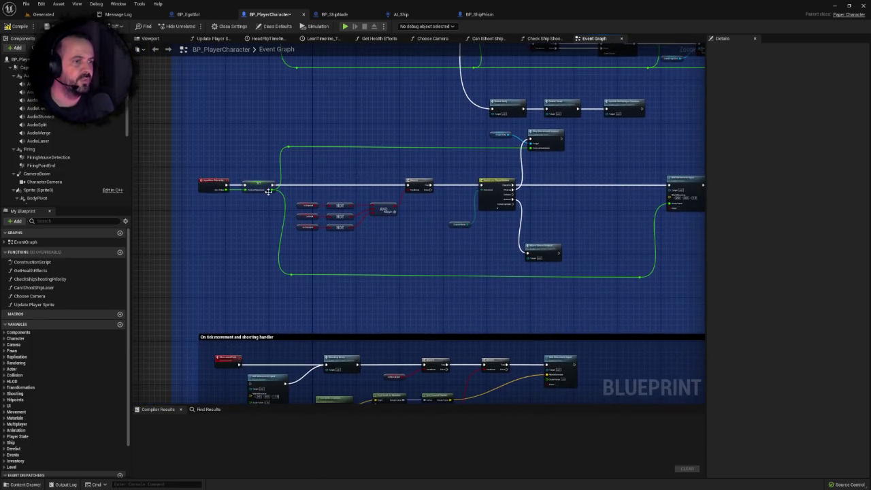
left_click_drag(701, 203, 359, 188)
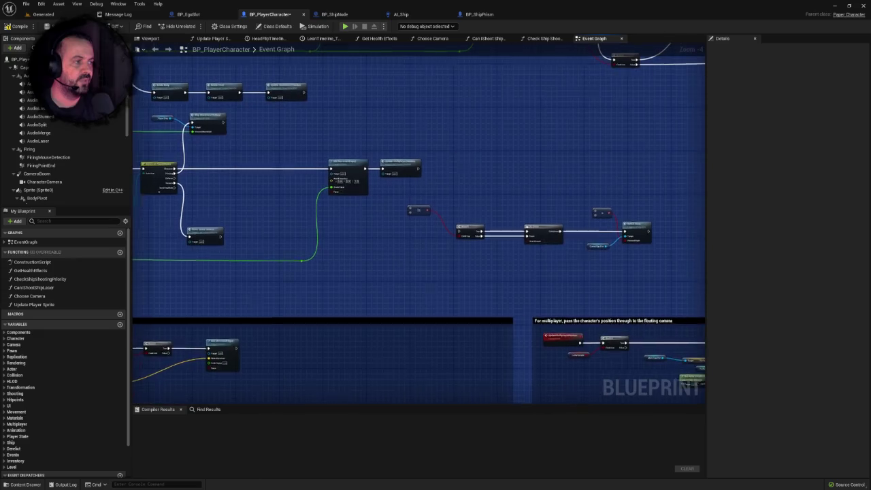
scroll(361, 161, "down", 2)
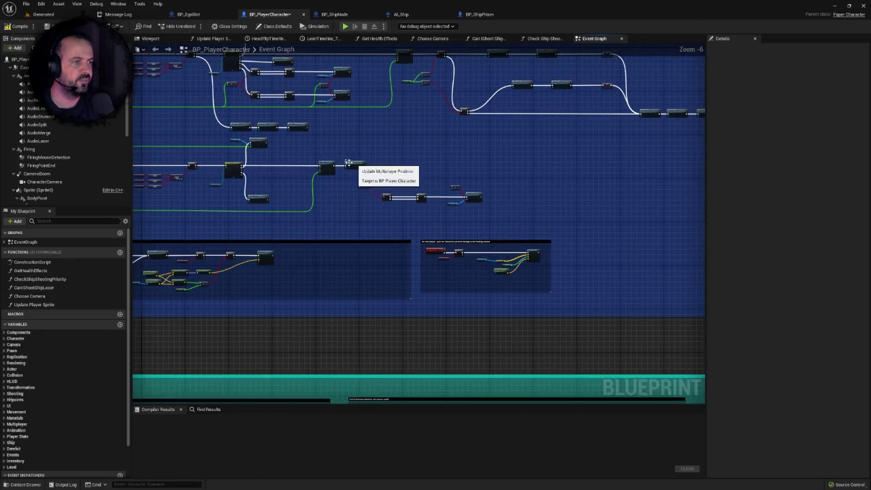
left_click_drag(303, 160, 504, 230)
left_click_drag(460, 197, 508, 197)
scroll(317, 179, "up", 4)
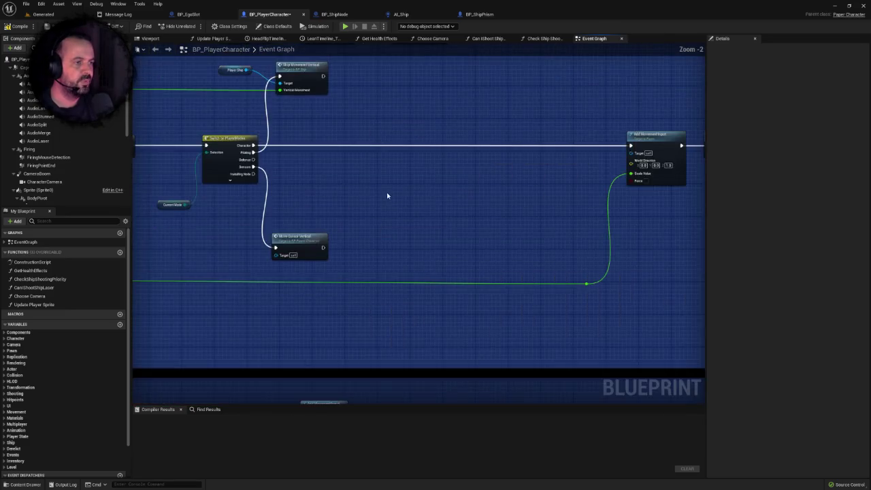
Step: Raise Move Cursor Vertical and expand its mode switch to expose the Installing Ego output
mouse_move(354, 306)
left_mouse_down()
mouse_move(360, 231)
mouse_move(361, 245)
mouse_move(383, 235)
left_mouse_up()
left_click(286, 236)
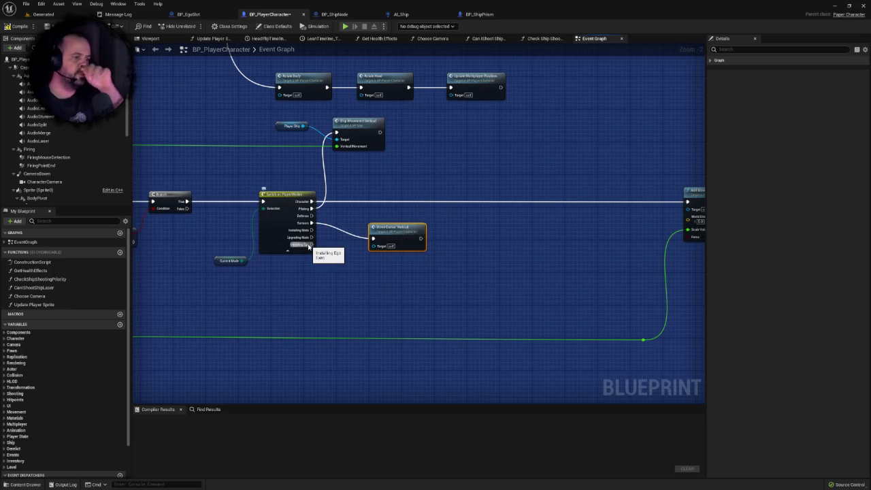
left_click(507, 264)
left_click_drag(507, 264, 401, 255)
scroll(402, 255, "down", 3)
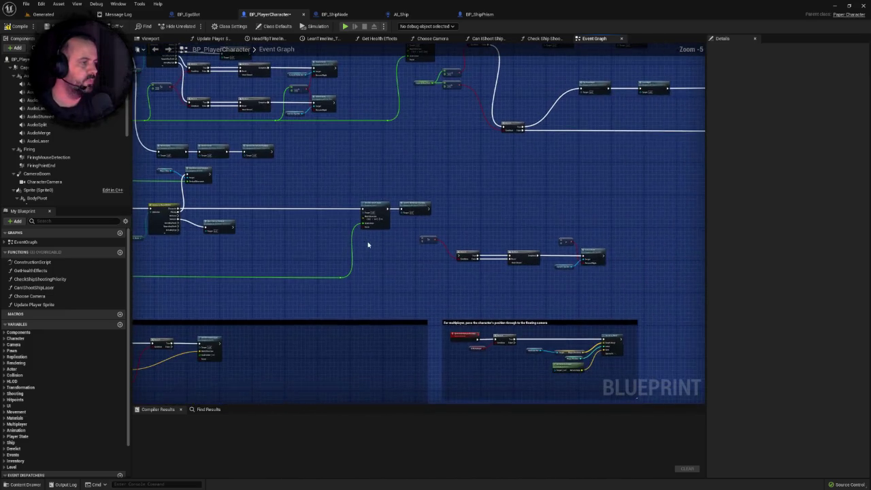
Step: Place the copied chain under the mode switch, shift Add Movement Input right, and reroute the green wire
left_click(426, 241)
left_click_drag(471, 253, 218, 250)
left_click(307, 259)
left_click_drag(368, 190, 447, 243)
left_click_drag(380, 210, 408, 212)
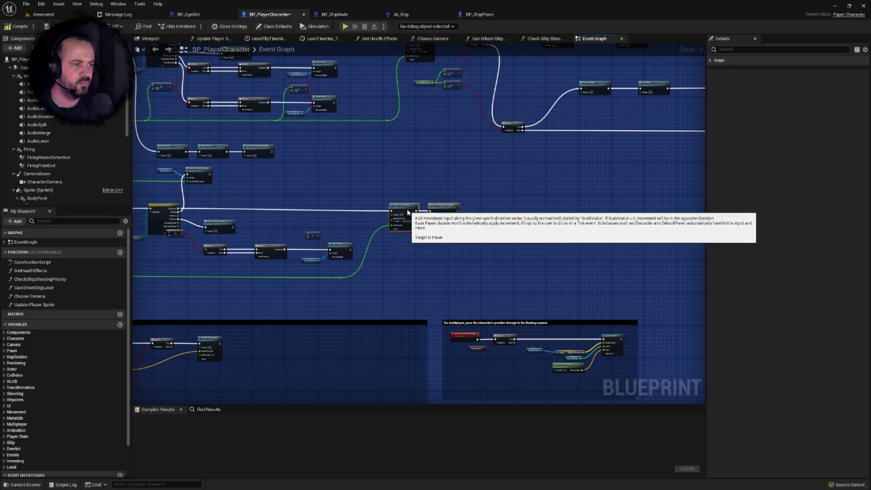
scroll(402, 218, "up", 3)
mouse_move(354, 295)
left_mouse_down()
mouse_move(326, 320)
mouse_move(380, 326)
left_mouse_up()
double_click(307, 323)
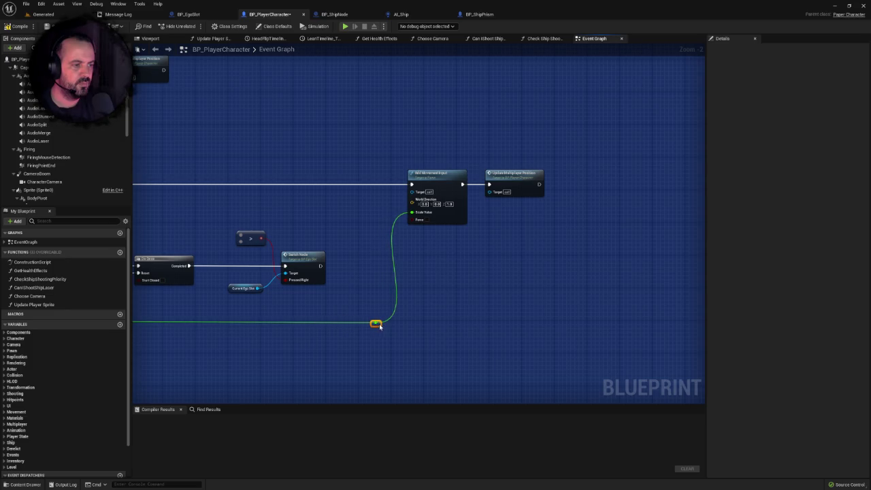
Step: Straighten the Switch node, reposition the != node, and connect the Installing Ego output to the Branch
left_click_drag(303, 234, 643, 233)
scroll(303, 234, "up", 2)
mouse_move(303, 205)
left_mouse_down()
mouse_move(303, 255)
mouse_move(415, 213)
mouse_move(406, 224)
left_mouse_up()
key("q")
left_click_drag(377, 190, 351, 238)
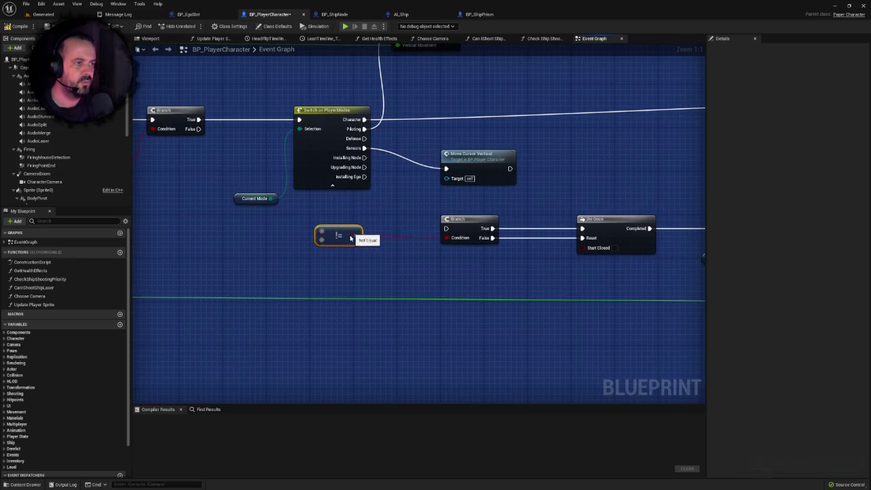
left_click_drag(364, 176, 449, 229)
left_click_drag(339, 240, 391, 257)
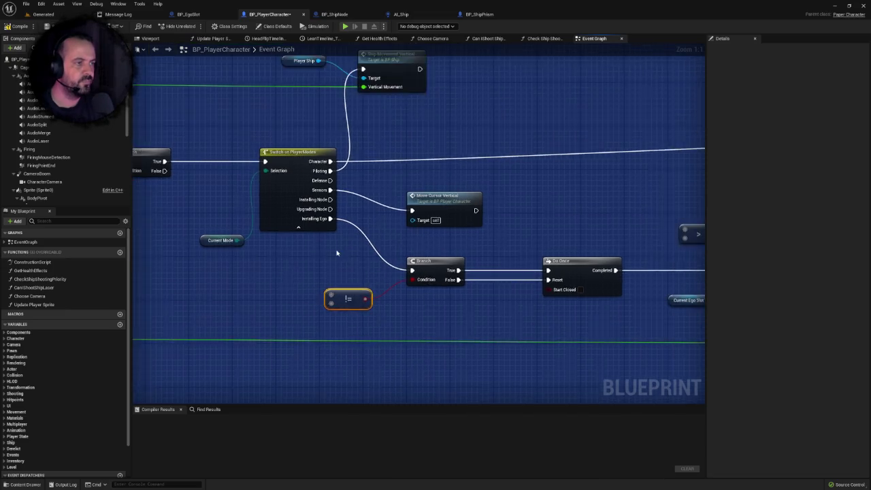
Step: Route the green axis value through a reroute point into the != node and save the blueprint
scroll(336, 253, "down", 5)
scroll(501, 81, "up", 3)
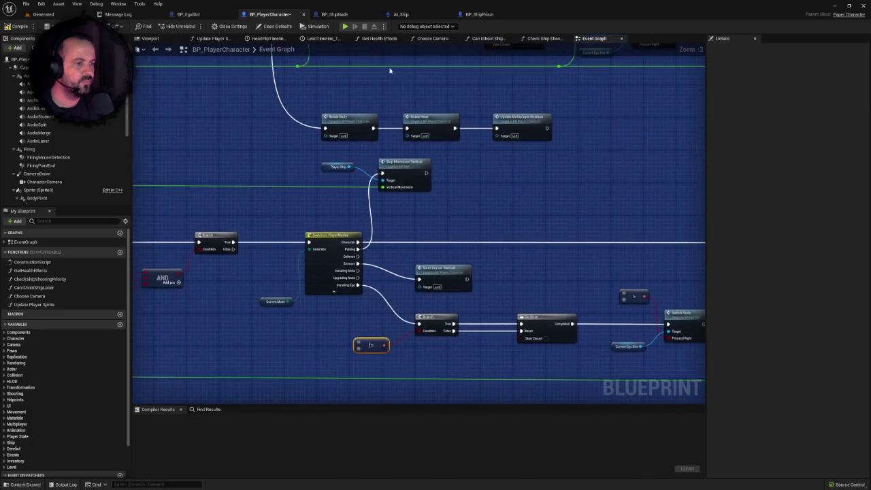
scroll(381, 136, "down", 1)
scroll(353, 306, "up", 1)
double_click(353, 299)
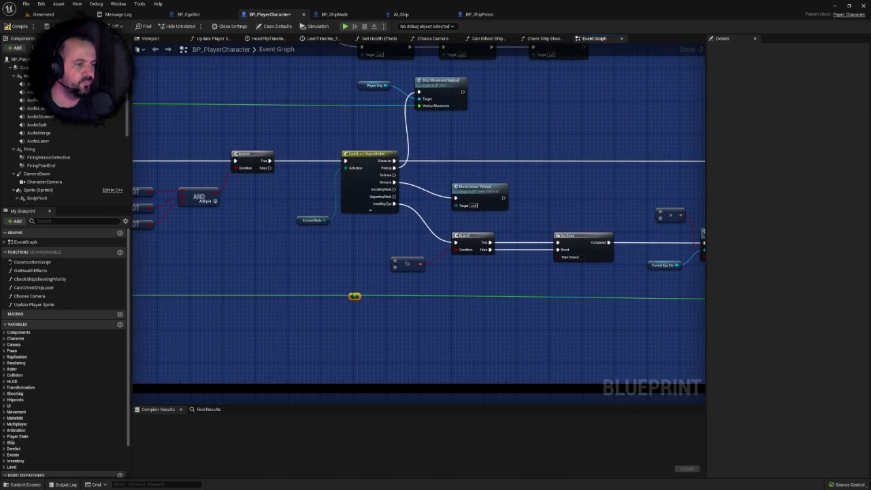
mouse_move(354, 296)
left_mouse_down()
mouse_move(396, 263)
mouse_move(370, 249)
left_mouse_up()
left_click(398, 245)
key("ctrl+s")
Step: Compile BP_PlayerCharacter, which fails with 3 wildcard-to-float errors around the != node
left_click(370, 265)
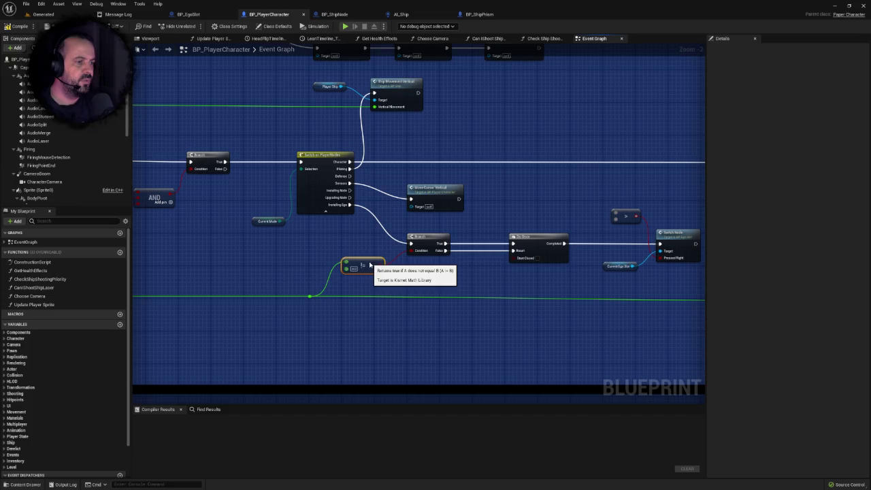
left_click_drag(368, 245, 282, 252)
left_click(18, 29)
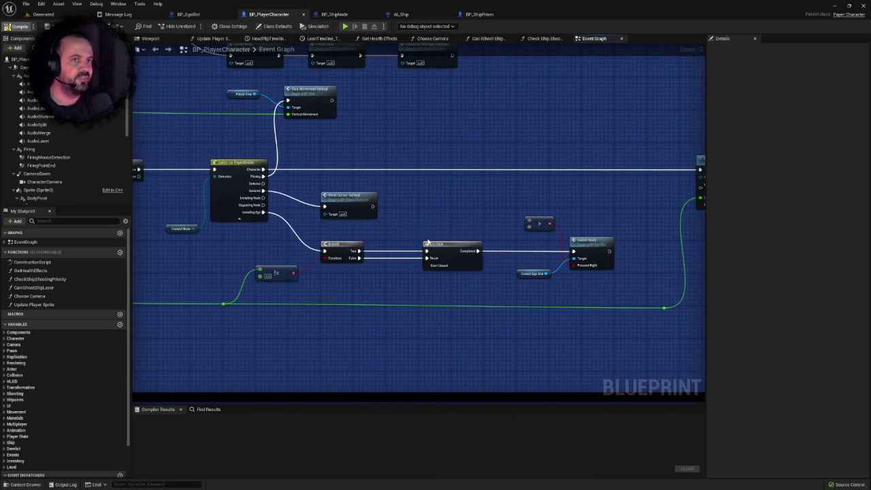
mouse_move(428, 241)
left_mouse_down()
mouse_move(373, 238)
mouse_move(381, 237)
left_mouse_up()
left_click(372, 240)
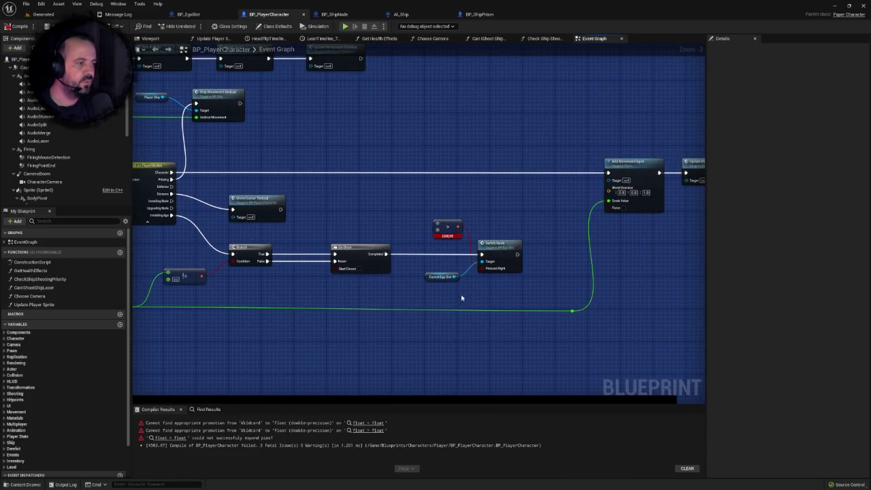
Step: Replace the Switch Node with Switch Energy Level on Current Ego Slot, fed by Do Once's Completed
left_click(503, 261)
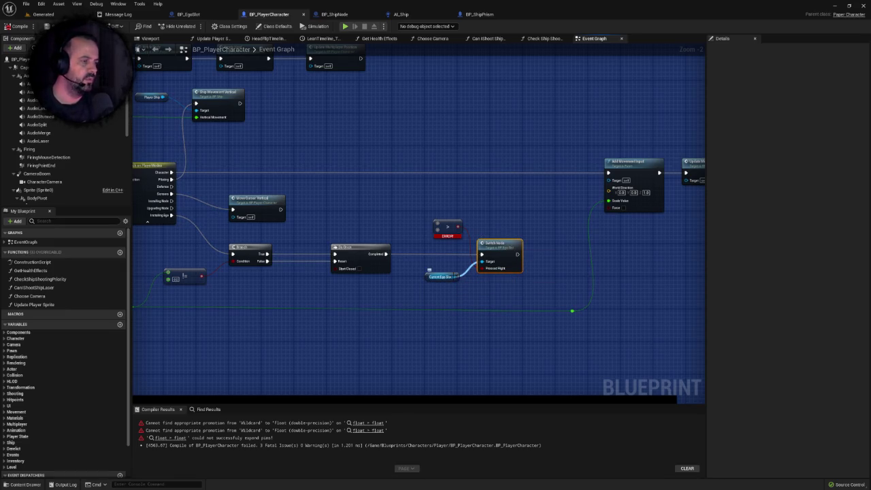
key("Delete")
left_click_drag(458, 277, 474, 255)
type("swit")
key("Up")
key("Return")
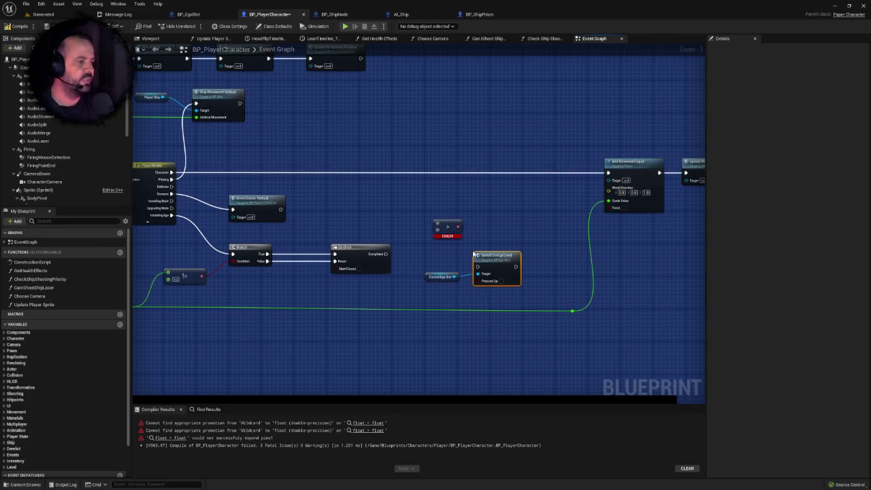
mouse_move(386, 254)
left_mouse_down()
mouse_move(478, 266)
mouse_move(505, 252)
left_mouse_up()
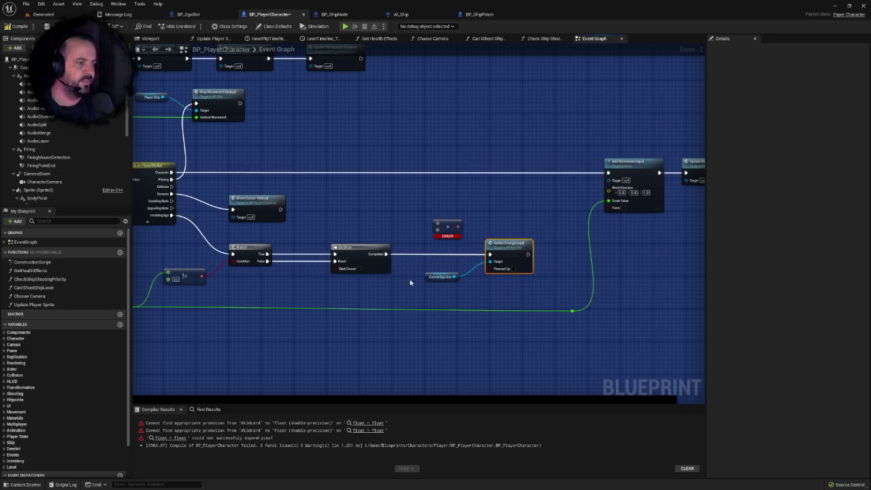
Step: Route the green axis-value wire through a reroute point into the comparison node
scroll(411, 281, "down", 4)
scroll(435, 266, "up", 2)
scroll(479, 266, "up", 1)
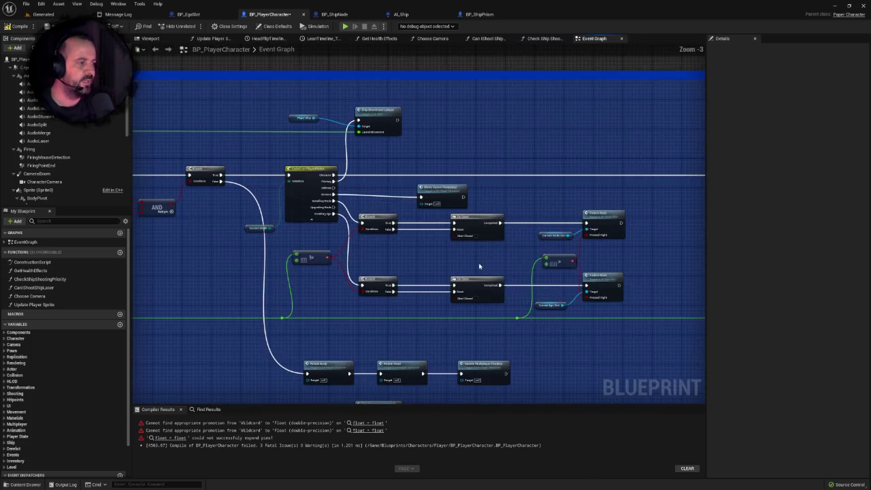
scroll(581, 354, "up", 3)
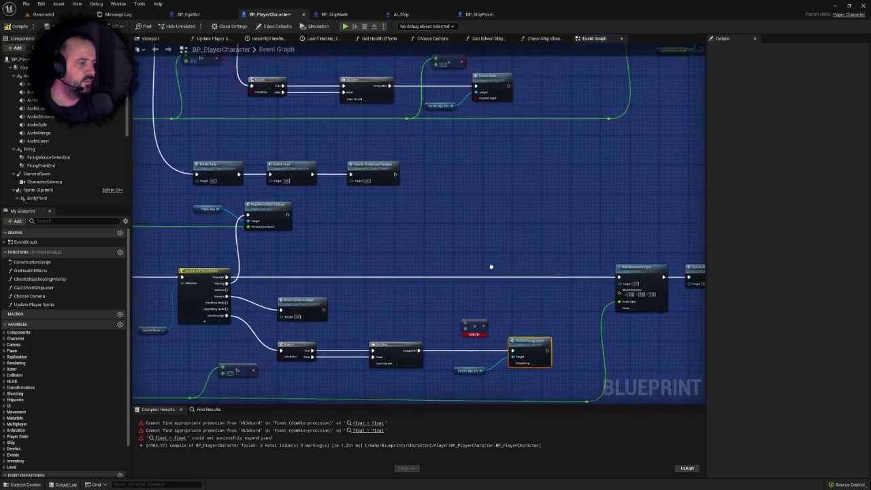
left_click(425, 316)
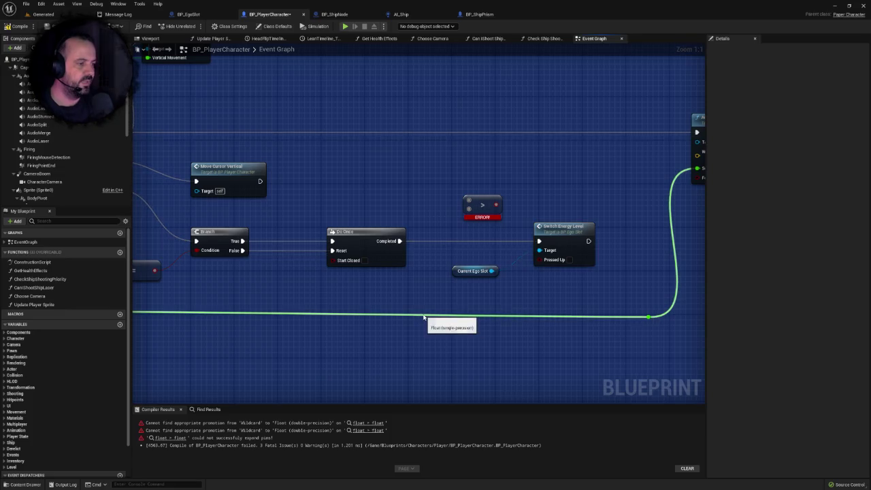
double_click(425, 316)
mouse_move(422, 313)
left_mouse_down()
mouse_move(467, 202)
mouse_move(550, 264)
mouse_move(551, 255)
left_mouse_up()
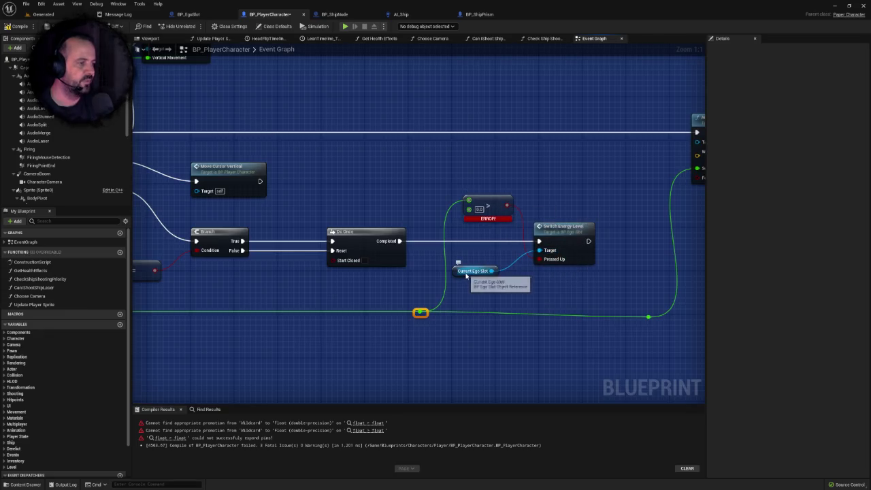
Step: Tidy the graph: move Current Ego Slot and the comparison node, and align the reroute points
left_click_drag(469, 271, 474, 253)
mouse_move(494, 205)
left_mouse_down()
mouse_move(502, 289)
mouse_move(490, 279)
left_mouse_up()
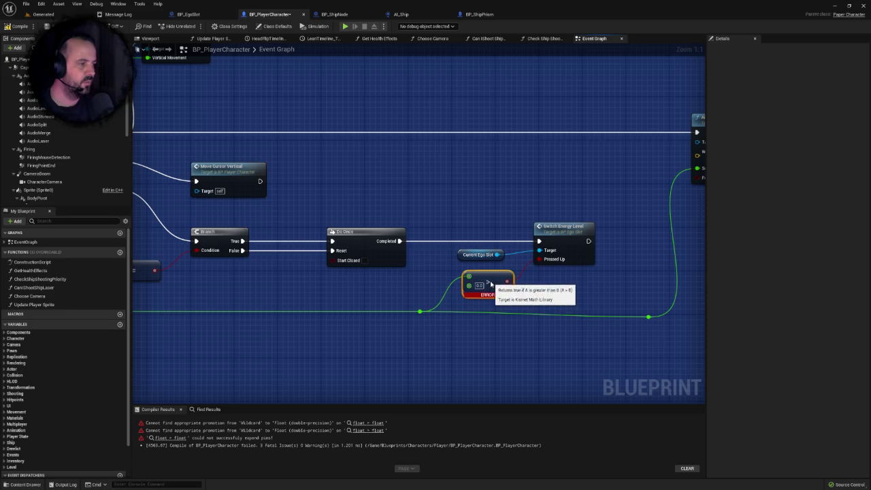
scroll(576, 295, "down", 2)
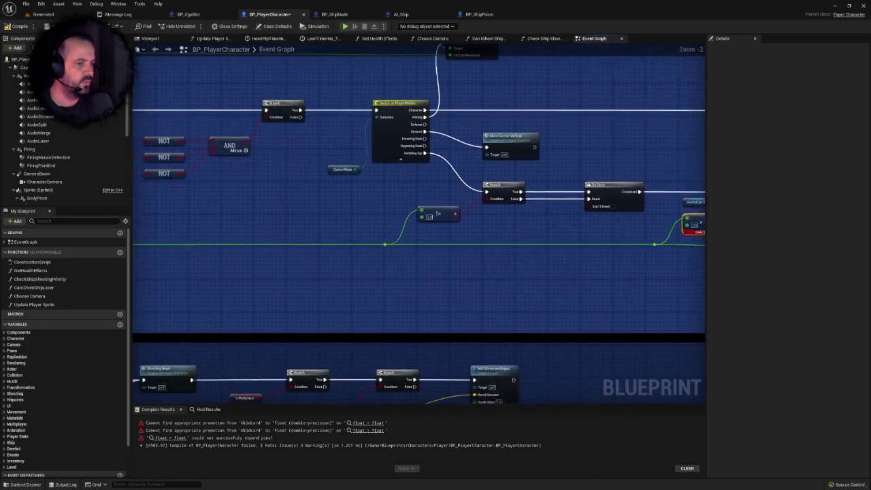
scroll(346, 260, "down", 3)
left_click_drag(290, 233, 597, 256)
scroll(463, 250, "up", 3)
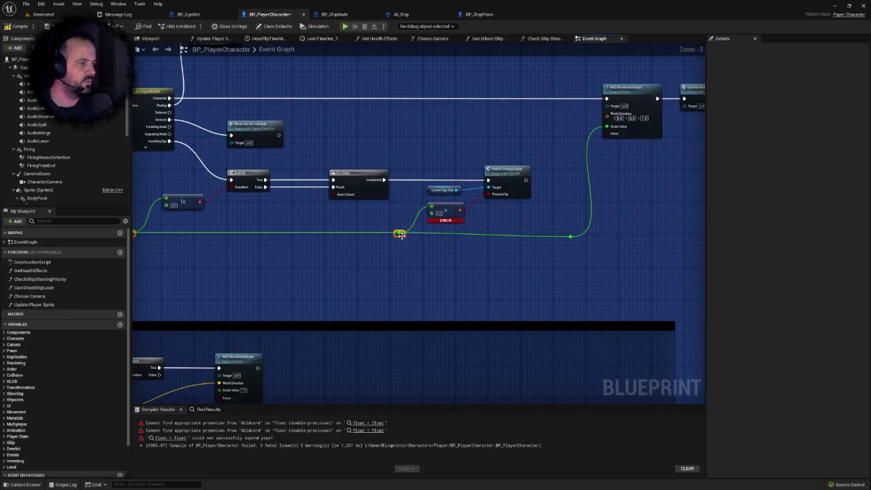
left_click_drag(401, 234, 404, 243)
key("Escape")
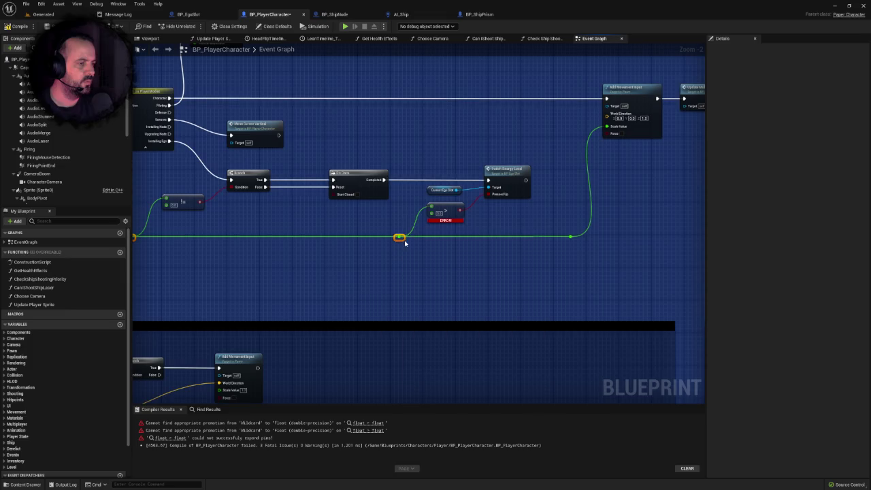
left_click_drag(453, 264, 364, 270)
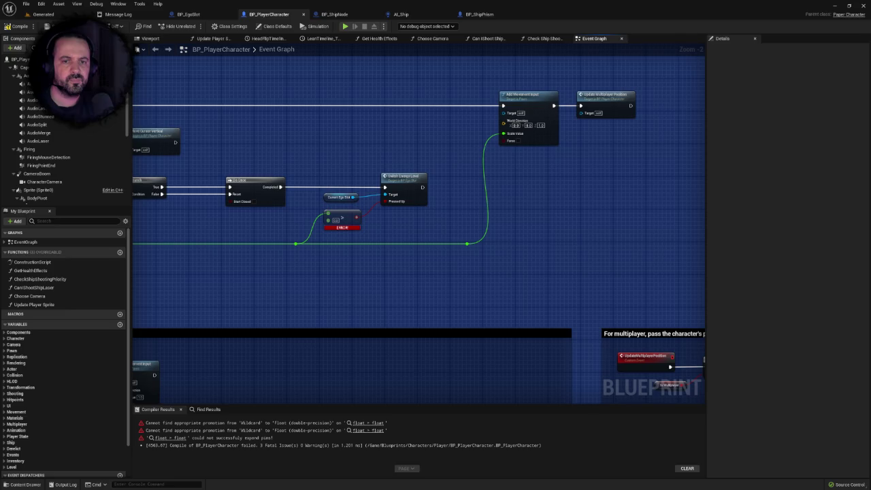
Step: Recompile BP_PlayerCharacter with F7 to a clean result and close the Message Log tab
scroll(380, 236, "down", 3)
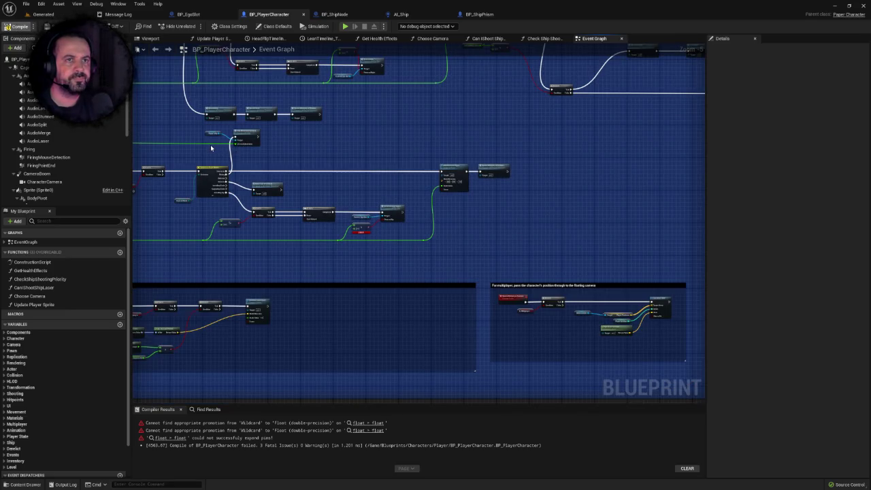
key("F7")
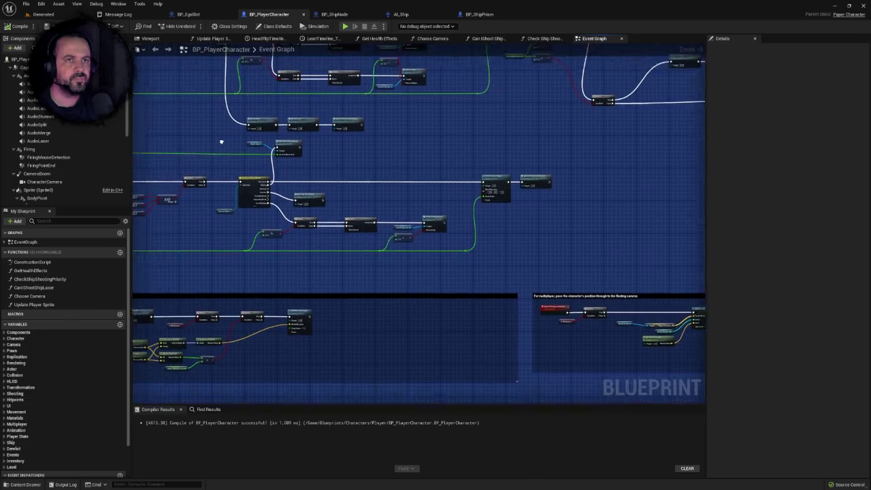
scroll(352, 167, "down", 1)
left_click_drag(352, 166, 315, 175)
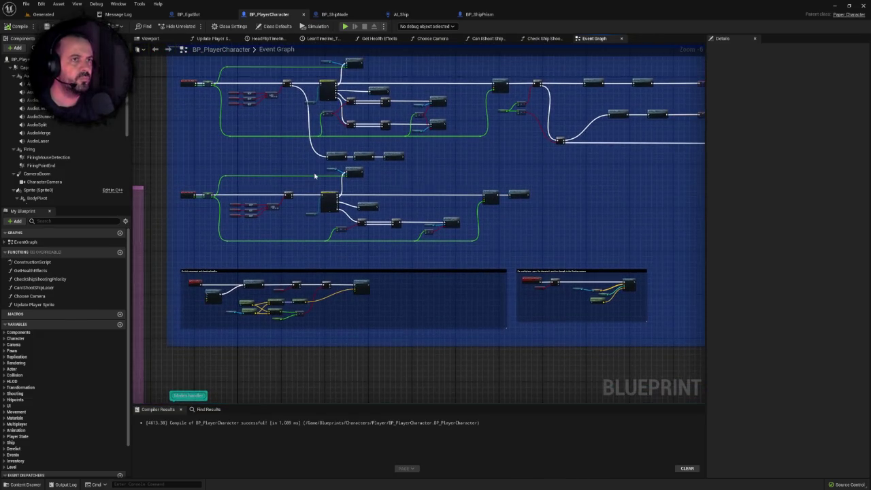
left_click(161, 15)
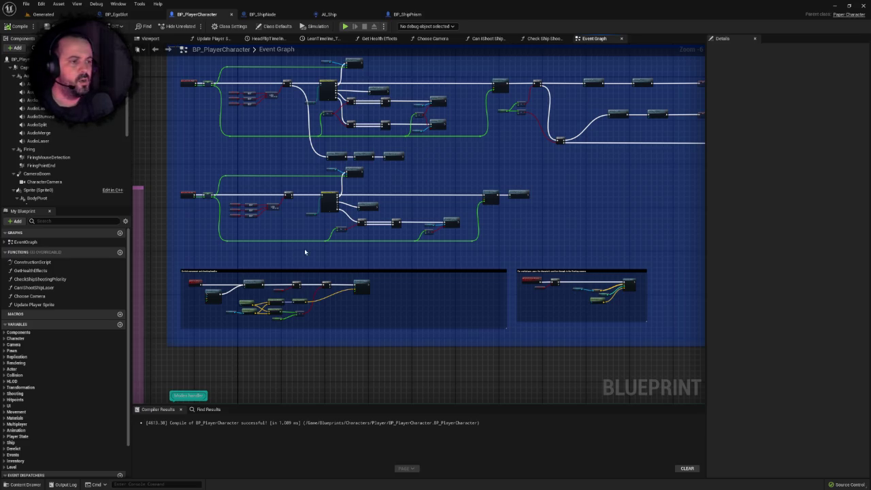
key("alt+Tab")
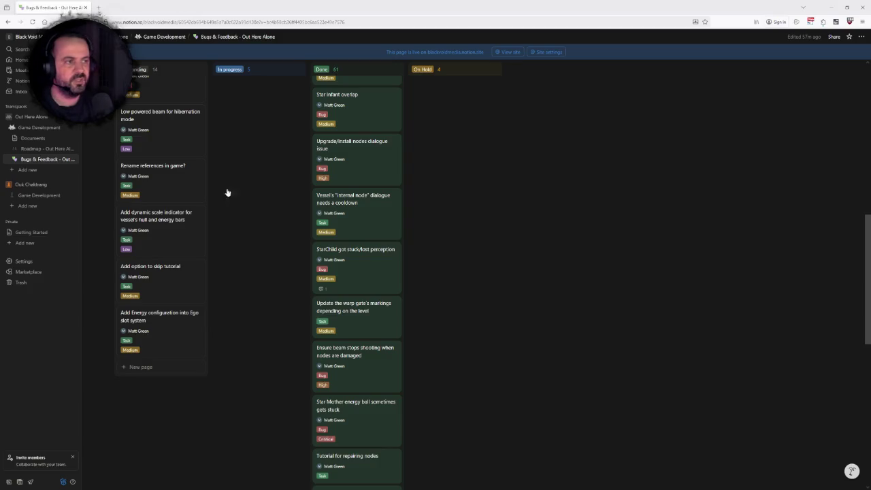
Step: Move the 'Add Energy configuration into Ego slot system' card to In progress, then return to Unreal
scroll(356, 205, "up", 1)
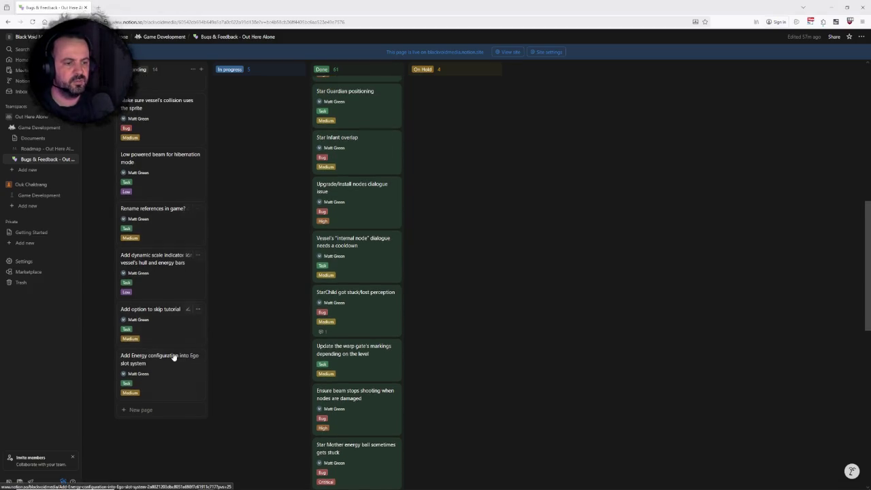
mouse_move(164, 363)
left_mouse_down()
mouse_move(259, 257)
mouse_move(276, 114)
mouse_move(264, 129)
mouse_move(256, 124)
left_mouse_up()
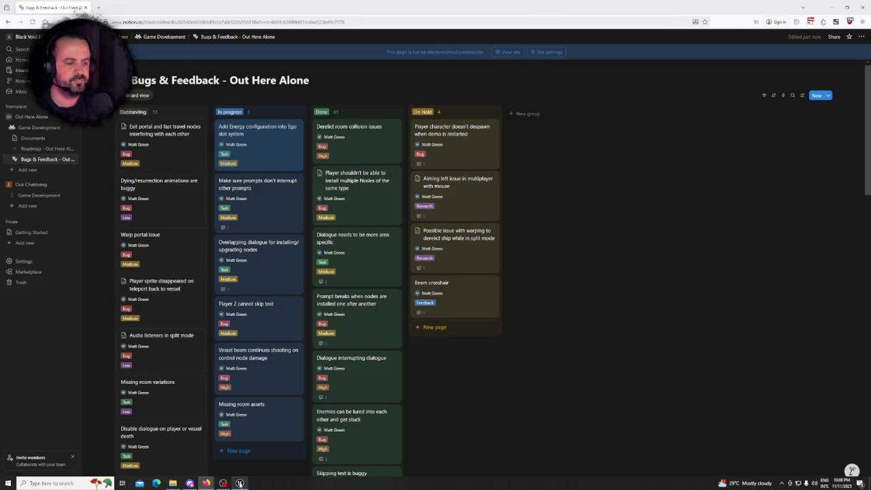
left_click(239, 484)
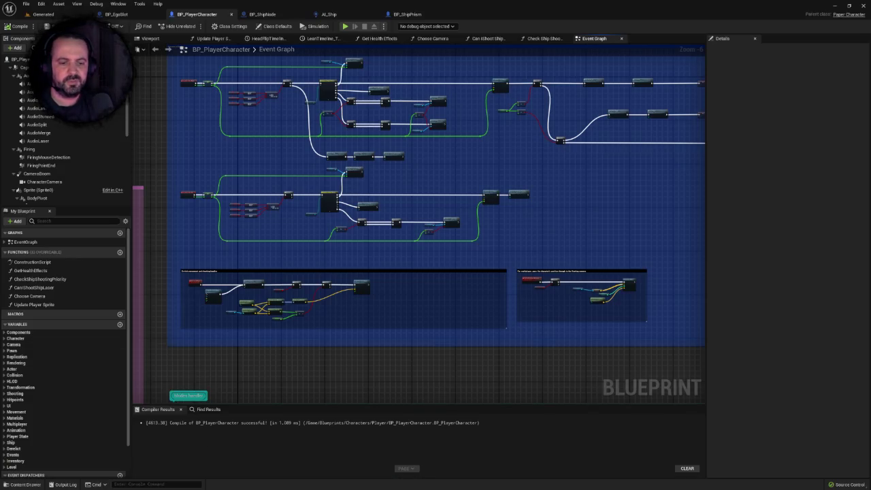
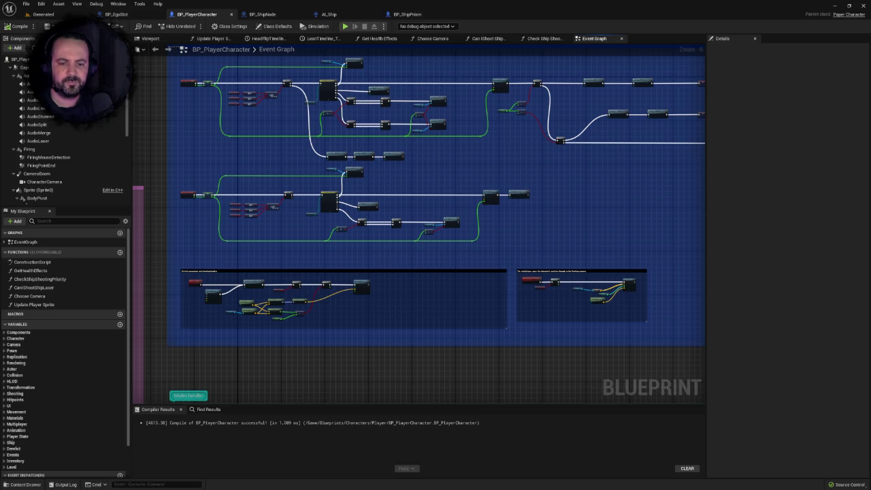
Step: Pan and zoom the character's event graph, briefly checking the character in the 3D viewport
left_click_drag(365, 253, 501, 243)
scroll(501, 244, "up", 3)
scroll(369, 268, "up", 2)
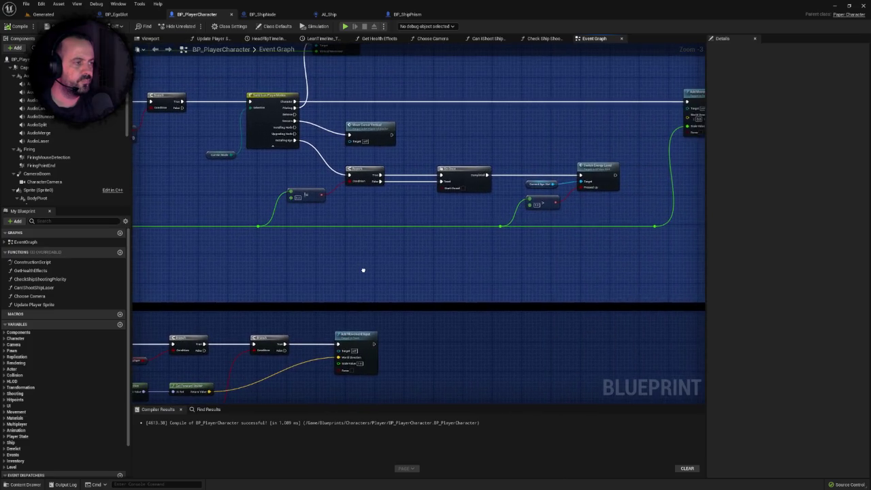
scroll(275, 282, "up", 1)
scroll(275, 282, "down", 5)
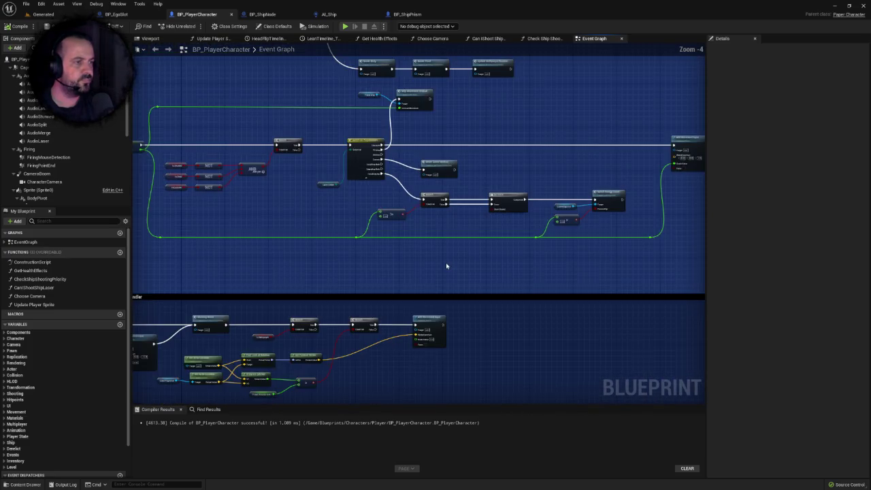
scroll(446, 263, "up", 2)
scroll(395, 264, "up", 2)
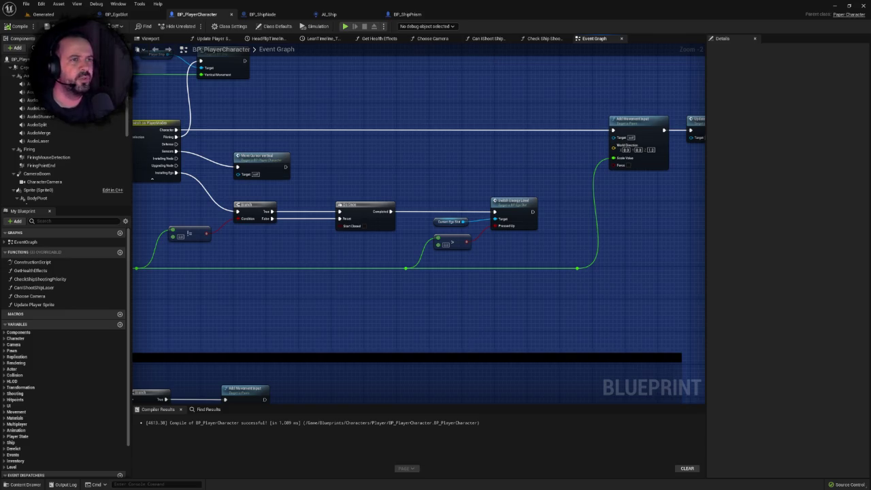
left_click(156, 39)
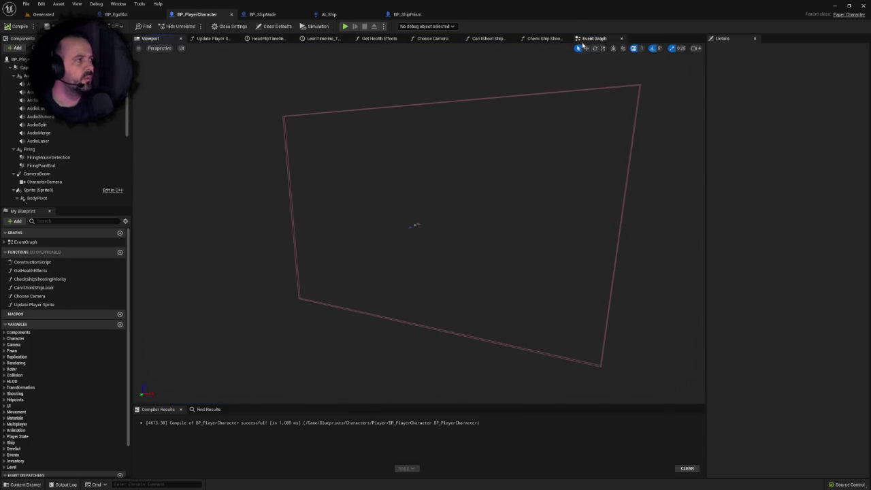
left_click(588, 41)
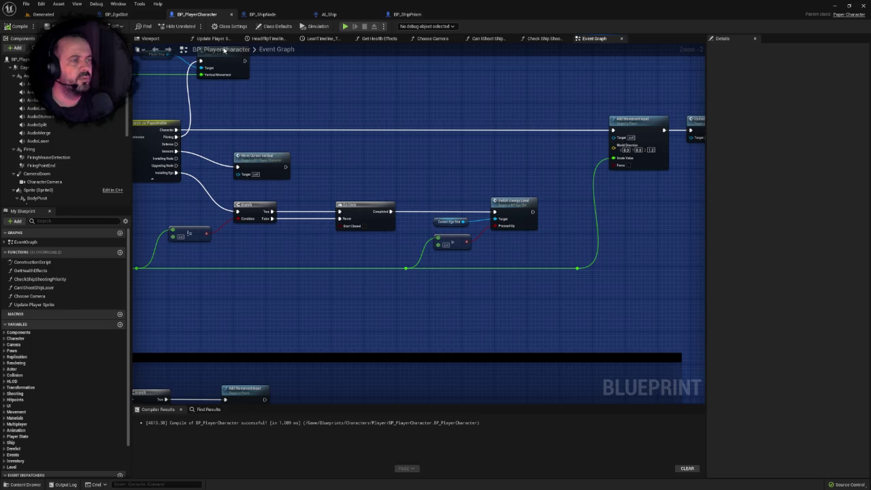
Step: In BP_EgoSlot, select the Play Sound 2D node and locate its sound among the UI sounds
left_click(117, 14)
scroll(320, 179, "up", 3)
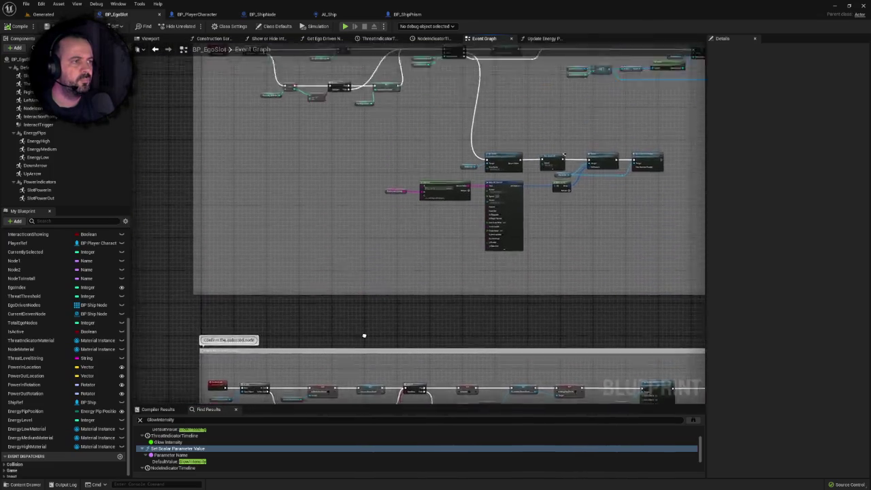
scroll(375, 227, "up", 4)
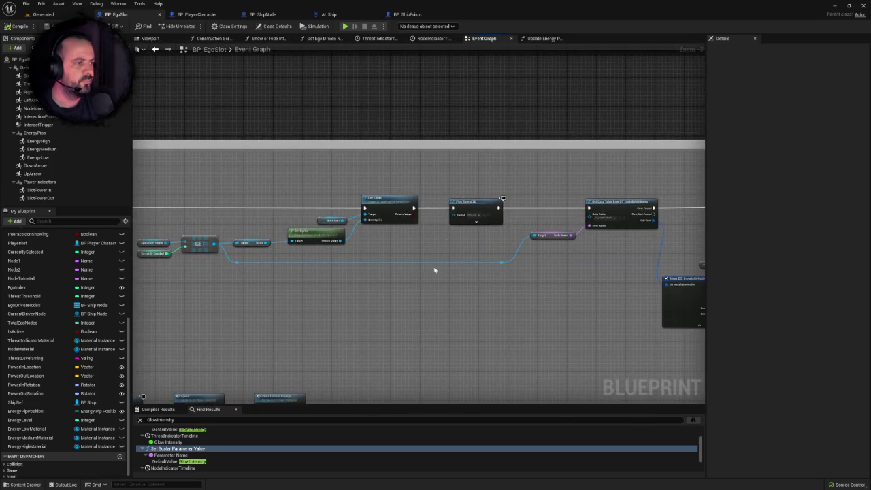
left_click(476, 215)
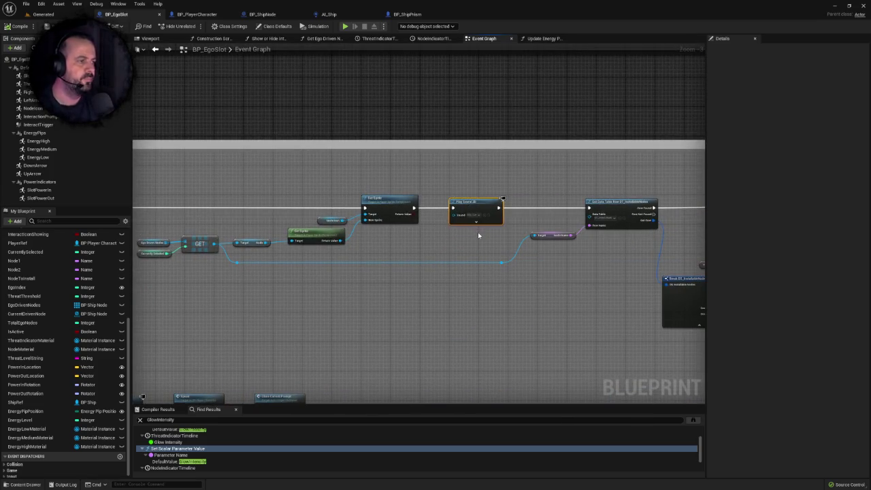
scroll(453, 279, "down", 5)
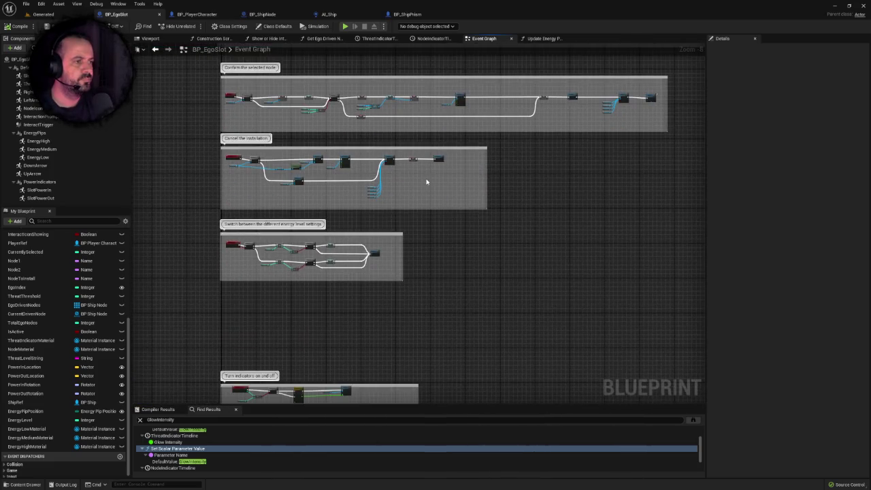
scroll(426, 181, "up", 4)
scroll(419, 193, "up", 5)
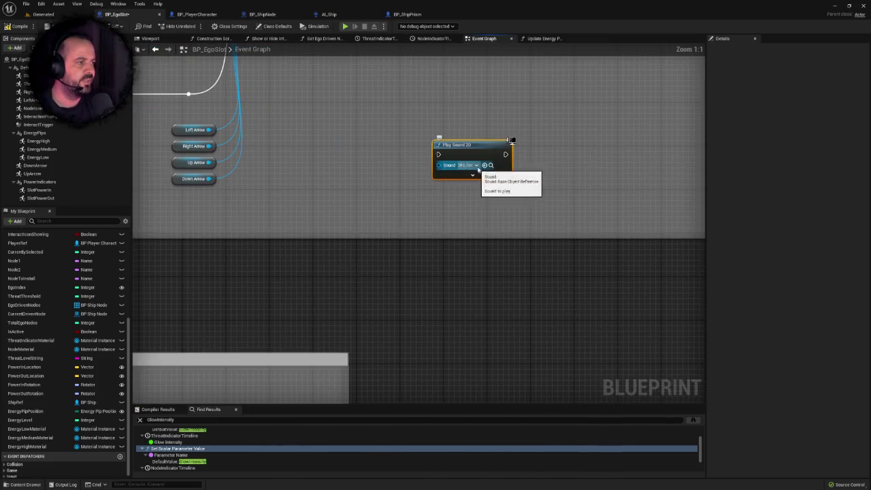
left_click(492, 166)
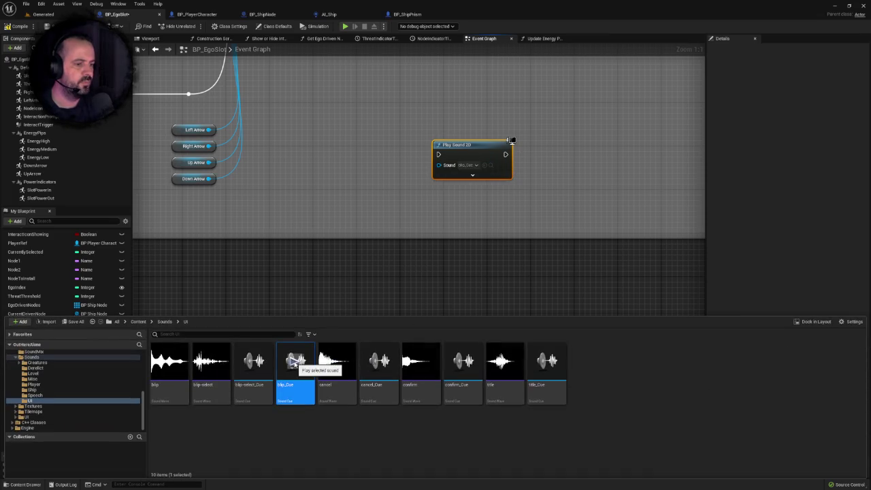
left_click(250, 370)
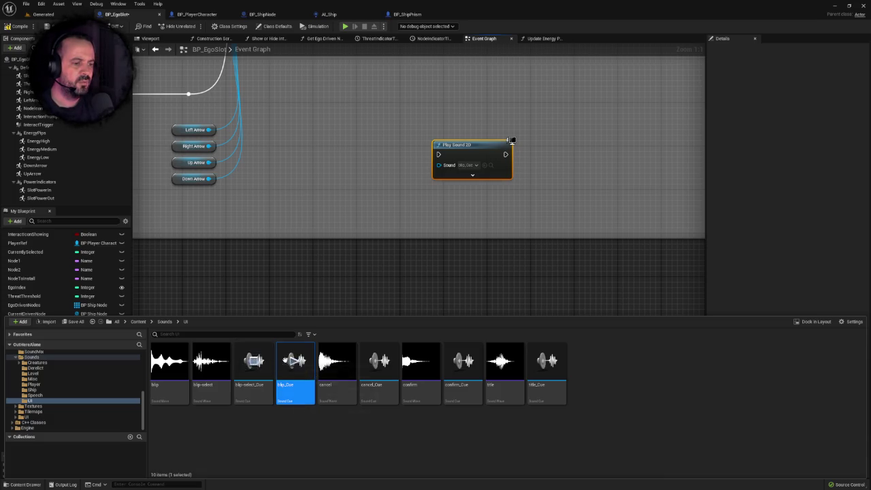
left_click(378, 361)
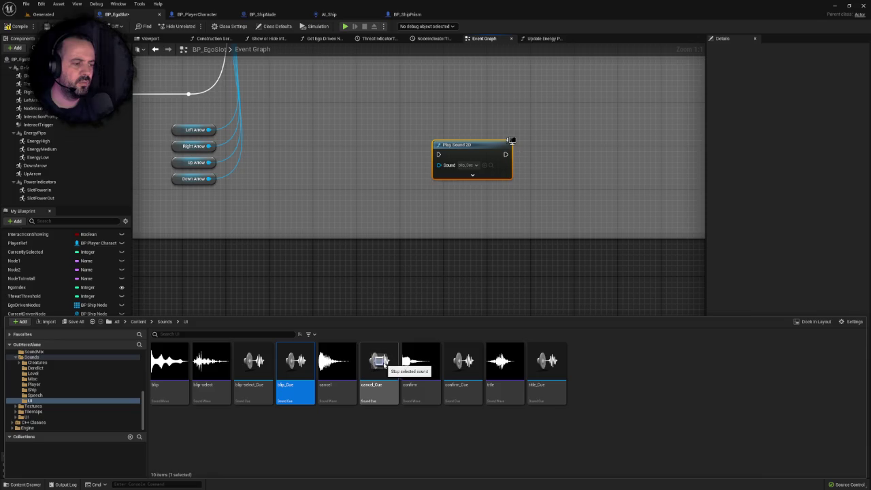
left_click(549, 360)
left_click(253, 361)
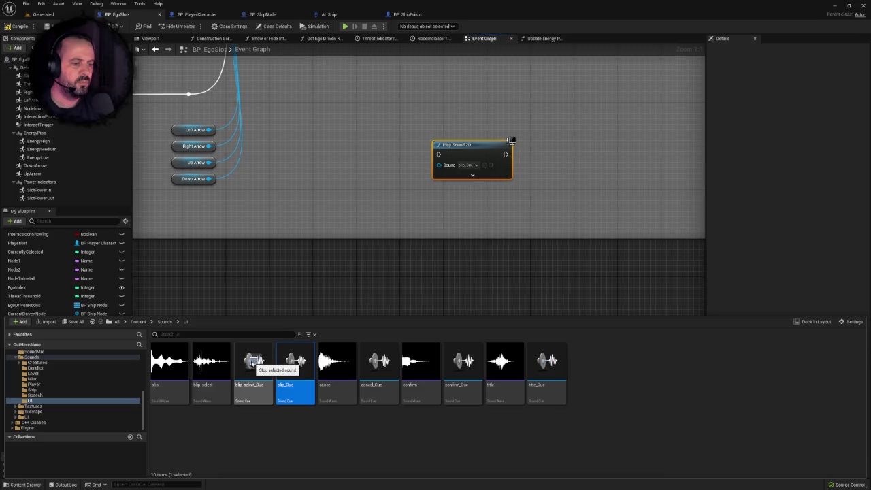
left_click(547, 364)
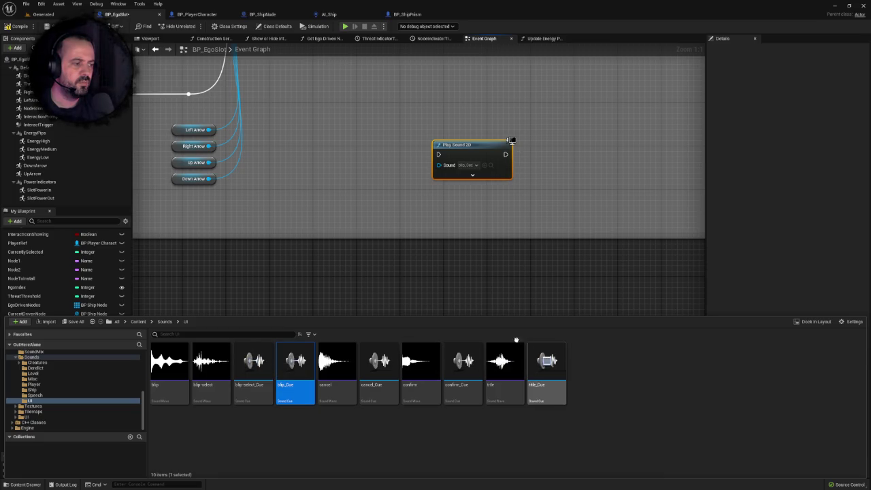
scroll(409, 302, "down", 3)
left_click(495, 349)
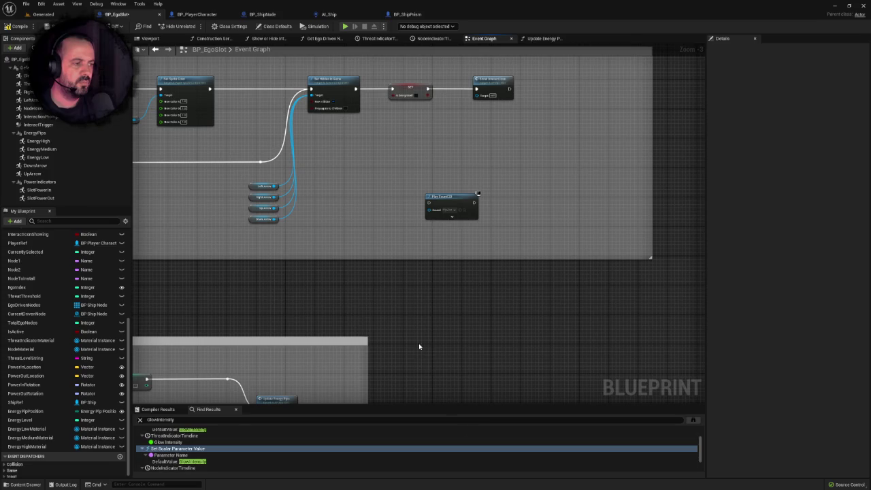
Step: Move the Play Sound 2D node up from the lower comment sections onto the main row
scroll(438, 311, "down", 2)
scroll(594, 262, "down", 2)
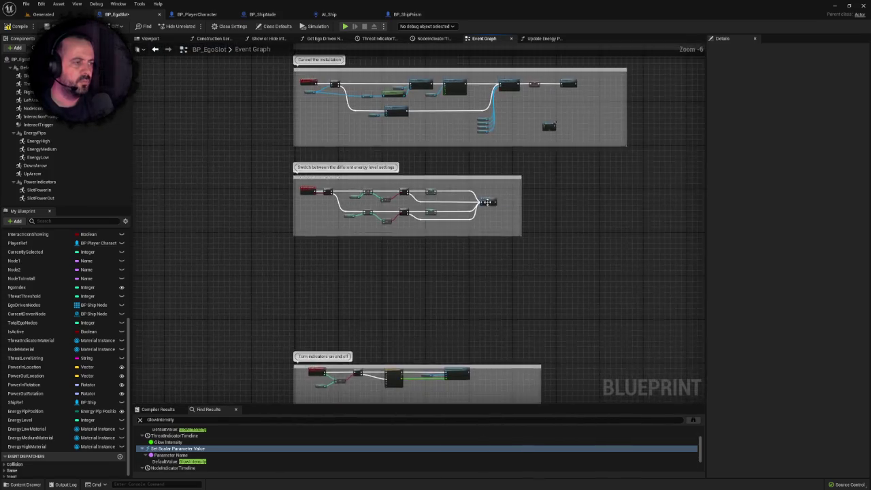
scroll(482, 259, "up", 6)
scroll(482, 258, "down", 5)
left_click_drag(439, 366, 400, 362)
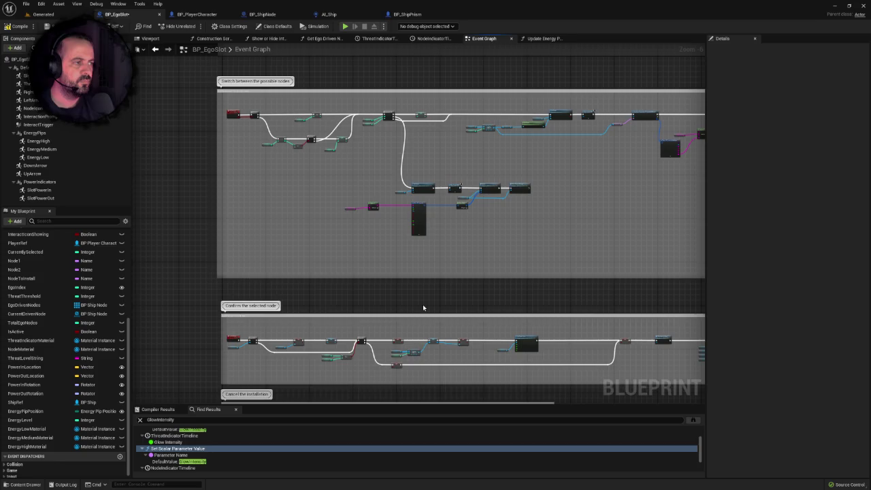
left_click_drag(423, 306, 415, 153)
scroll(454, 290, "up", 5)
scroll(502, 241, "down", 1)
scroll(502, 241, "down", 3)
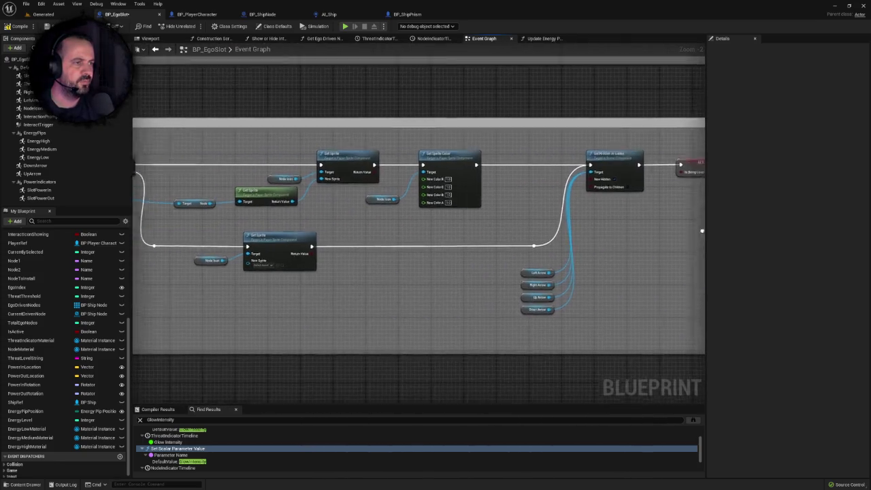
scroll(367, 299, "up", 3)
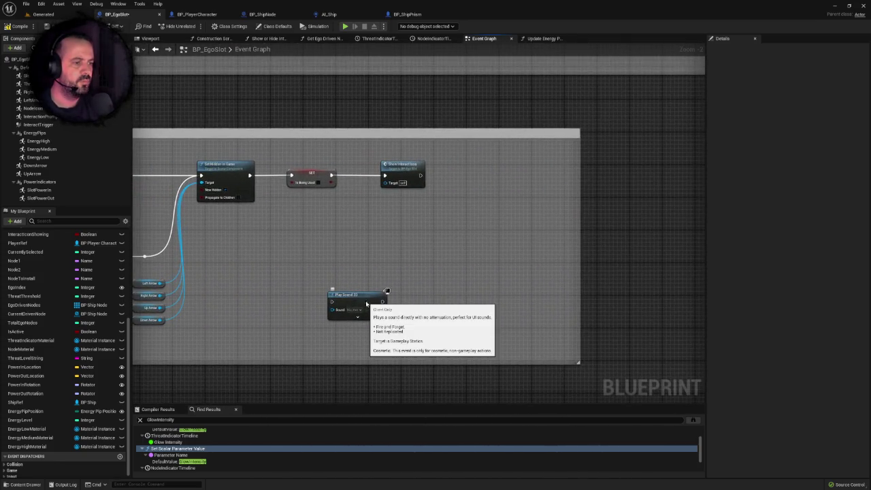
left_click_drag(367, 300, 385, 213)
mouse_move(627, 221)
left_mouse_down()
mouse_move(681, 225)
mouse_move(446, 240)
mouse_move(427, 167)
left_mouse_up()
scroll(409, 247, "down", 7)
Step: Widen the energy-level comment box and wire Update Energy Pips' exec output into Play Sound 2D
mouse_move(370, 288)
left_mouse_down()
mouse_move(355, 271)
mouse_move(356, 240)
mouse_move(373, 186)
mouse_move(337, 280)
left_mouse_up()
scroll(358, 216, "up", 3)
left_click(372, 183)
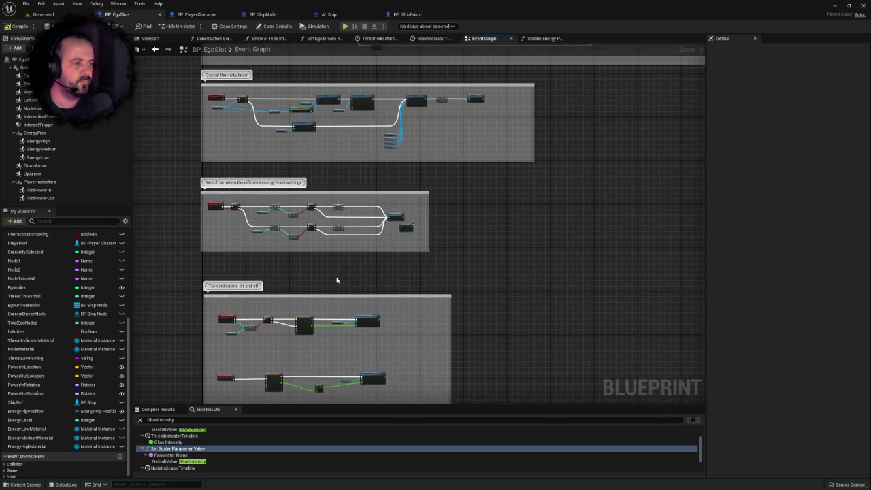
scroll(433, 233, "up", 2)
left_click_drag(425, 218, 525, 219)
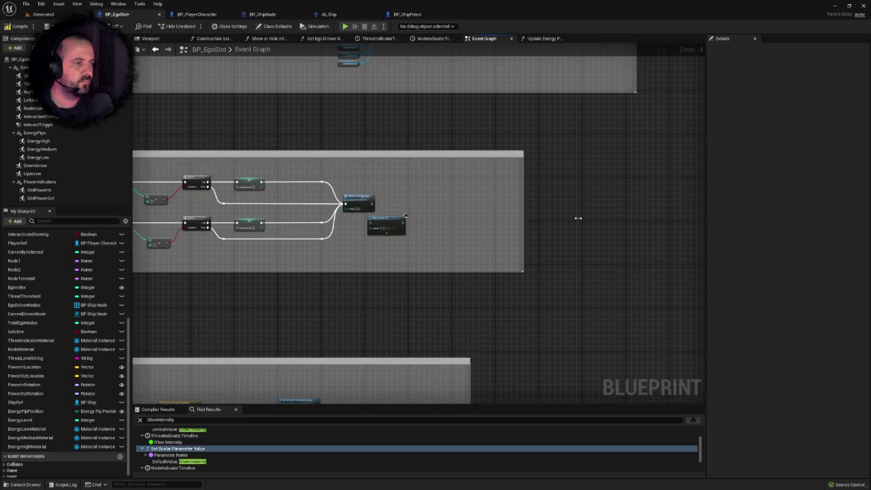
scroll(326, 240, "up", 2)
left_click_drag(422, 222, 456, 192)
mouse_move(394, 186)
left_mouse_down()
mouse_move(426, 187)
mouse_move(381, 201)
left_mouse_up()
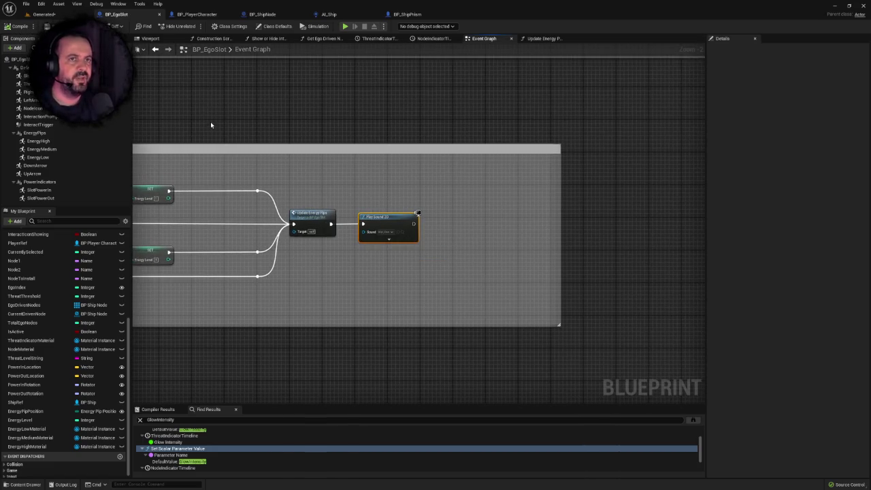
left_click_drag(211, 125, 243, 125)
left_click(56, 17)
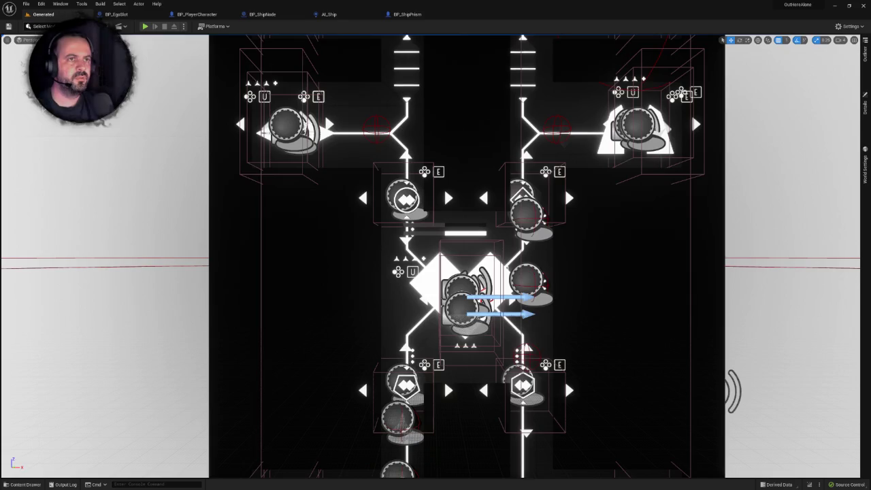
Step: Play-test the Generated level fullscreen through the node blueprint dialog to the Repulsion node prompt, then stop
left_click(146, 27)
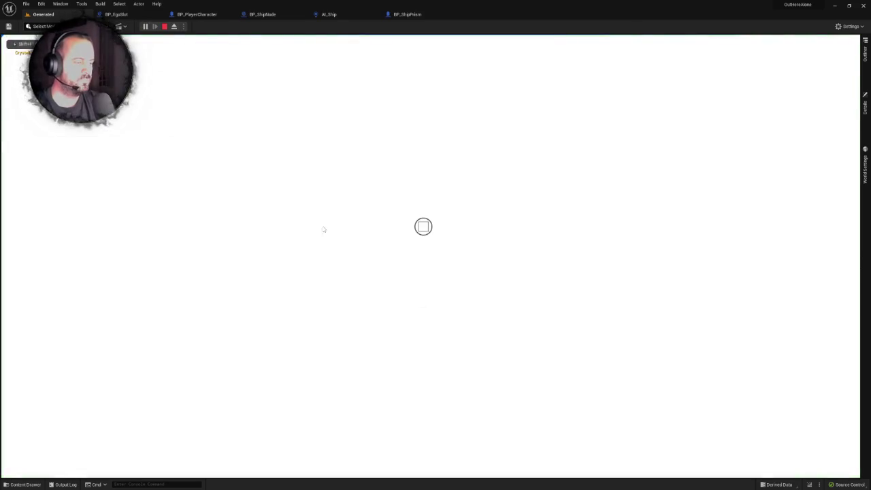
key("F11")
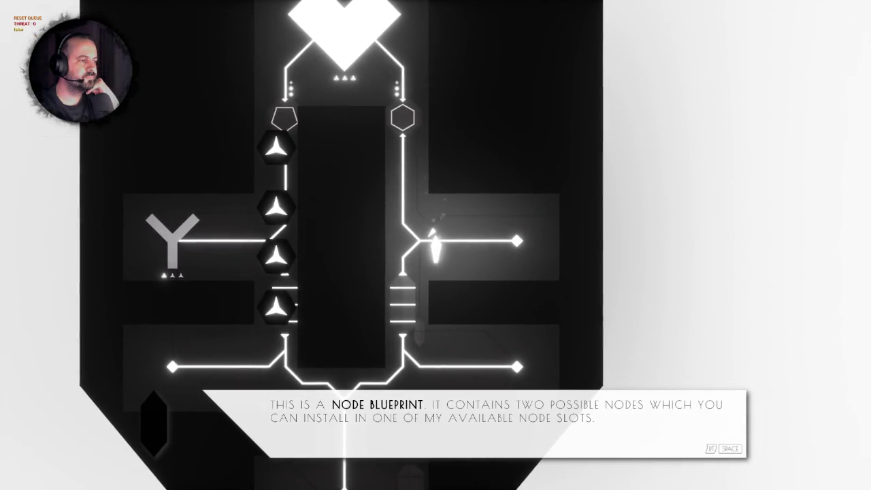
key("space")
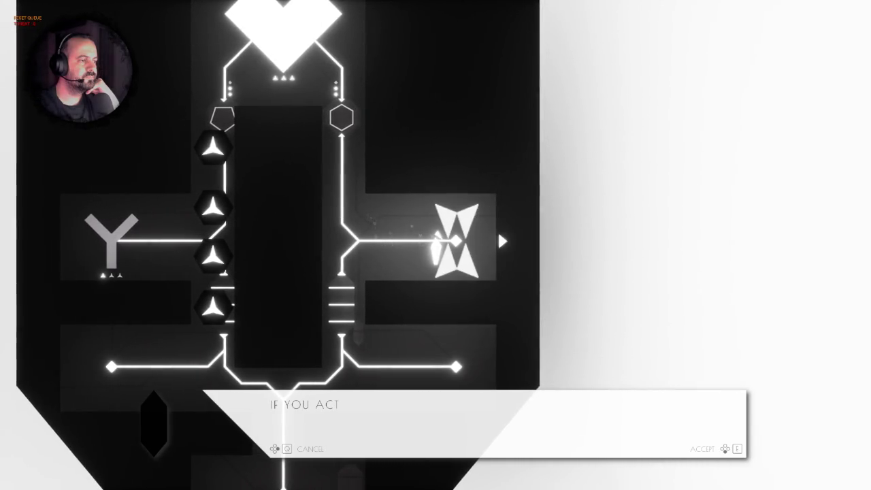
key("e")
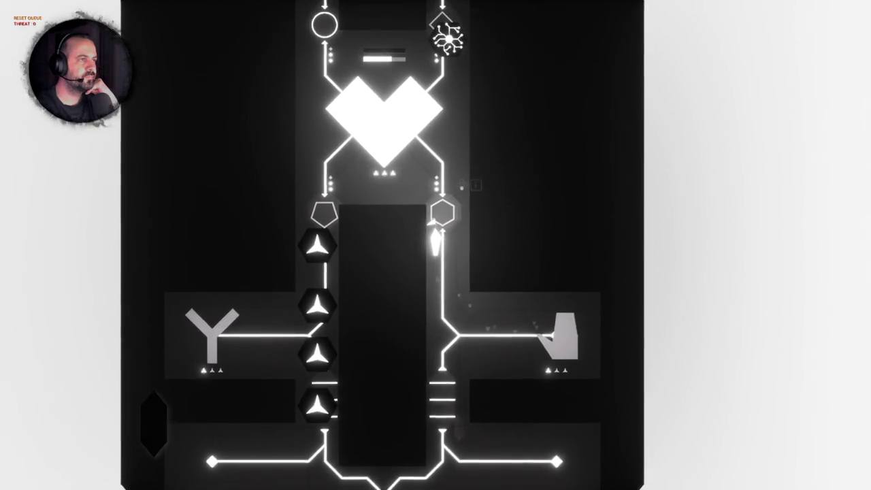
key("w")
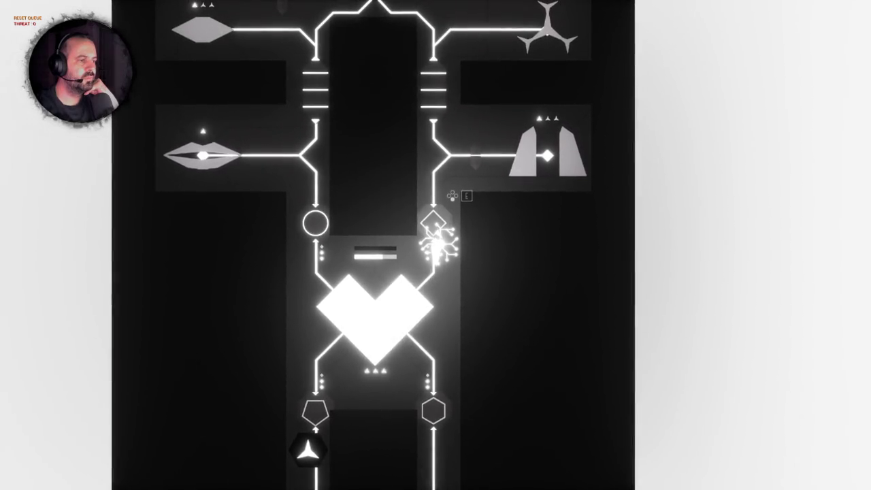
key("e")
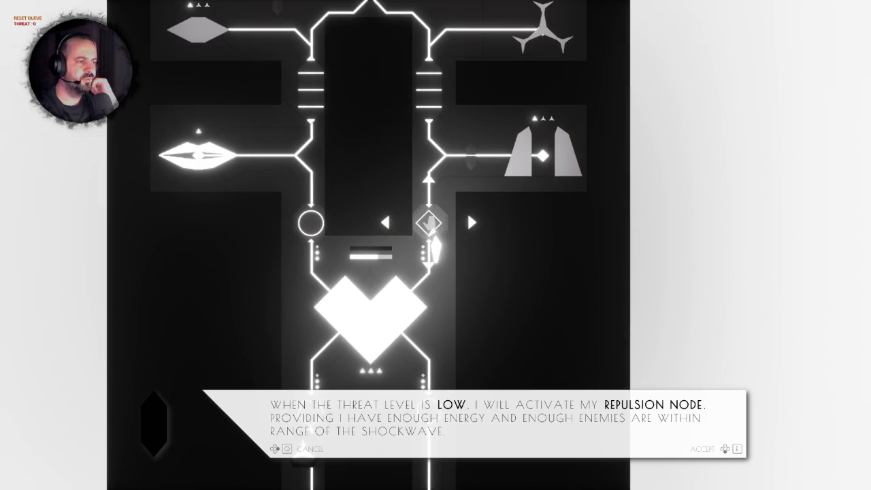
key("Escape")
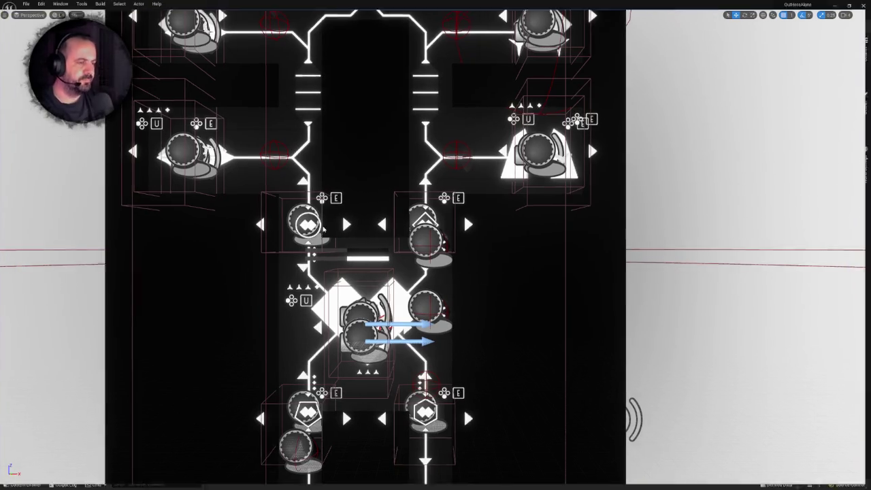
Step: Submit the changed content with the description 'Allow player to change energy settings on Ego slots'
left_click(844, 485)
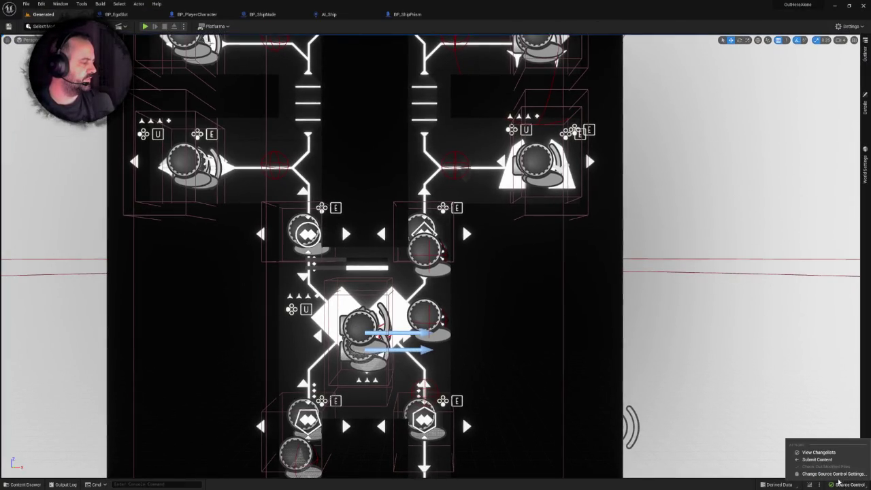
left_click(817, 463)
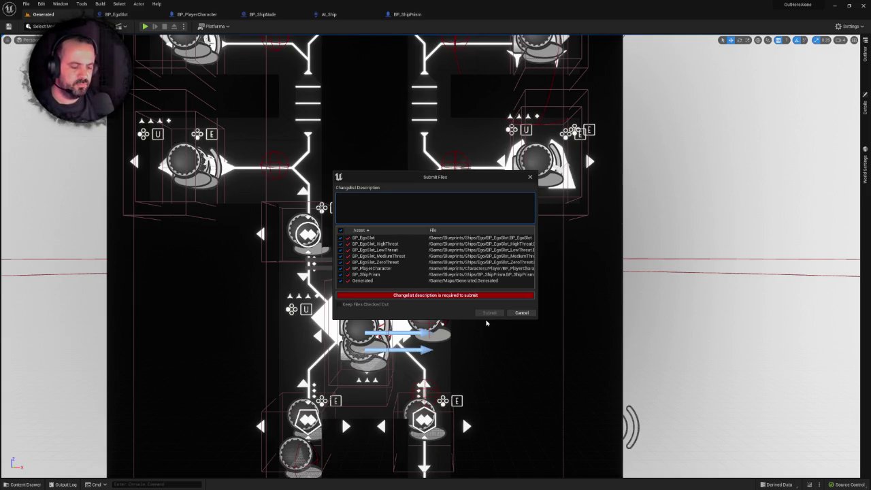
type("Allow player to")
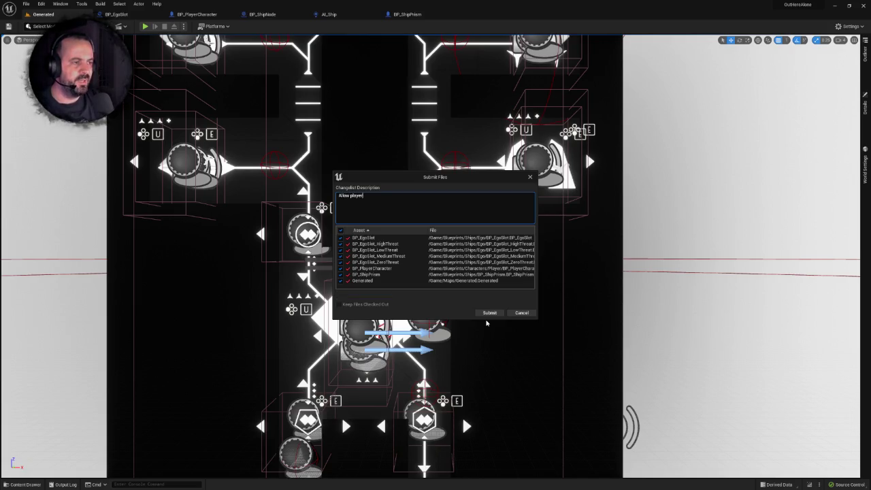
type(" change energy settings ")
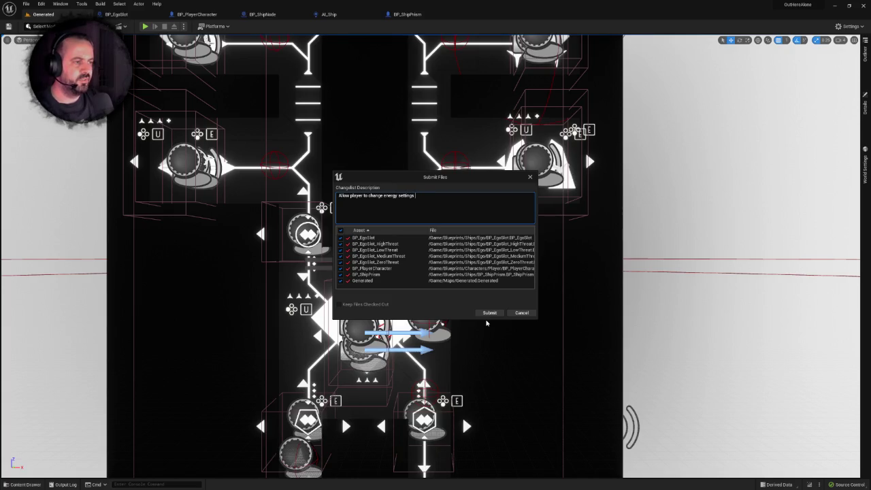
type(" Ego")
type("ts")
left_click(489, 313)
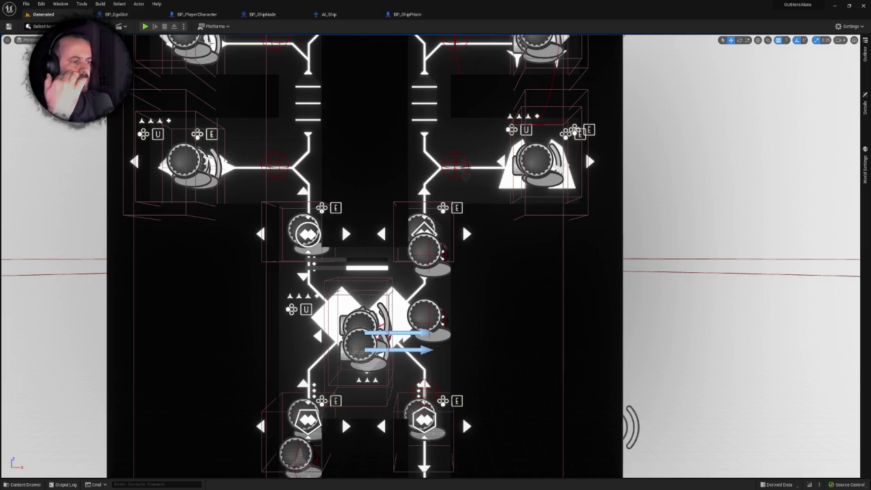
scroll(553, 217, "down", 5)
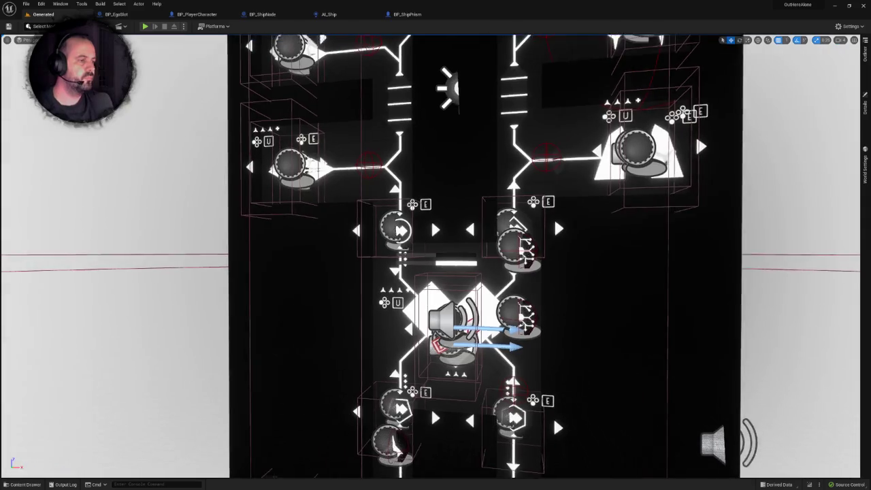
scroll(554, 217, "up", 4)
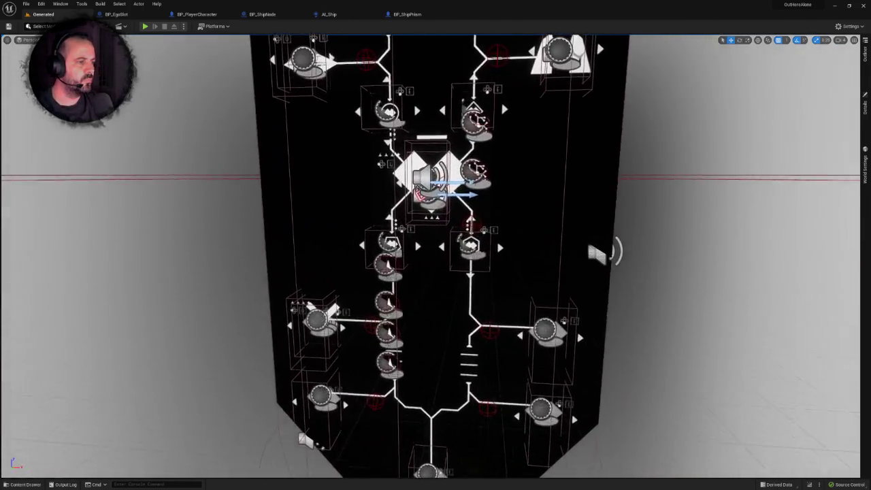
scroll(436, 245, "up", 3)
scroll(436, 245, "down", 2)
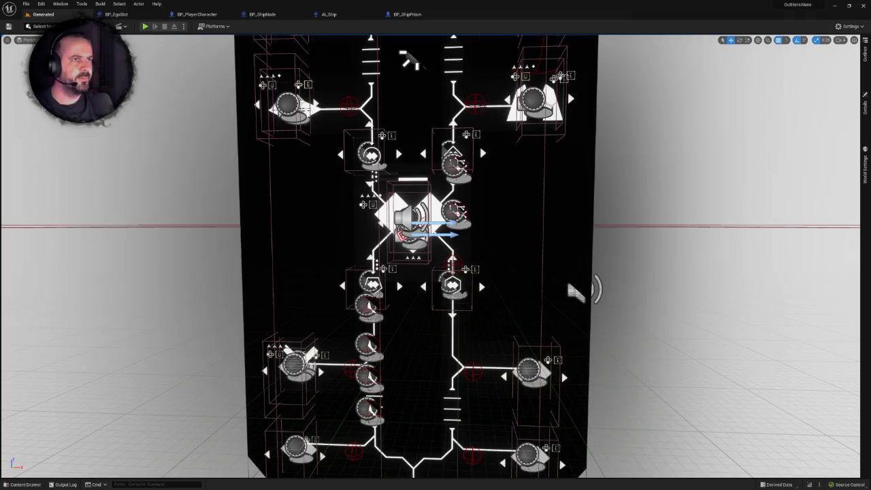
Step: In BP_EgoSlot, locate the Get Data Table Row node's table and open DT_InstallableNodes
left_click(116, 14)
scroll(519, 260, "down", 5)
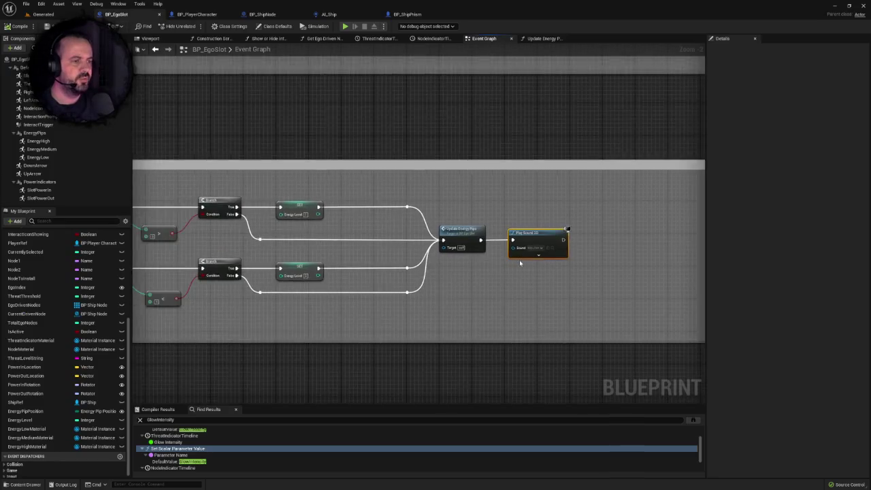
scroll(511, 212, "up", 3)
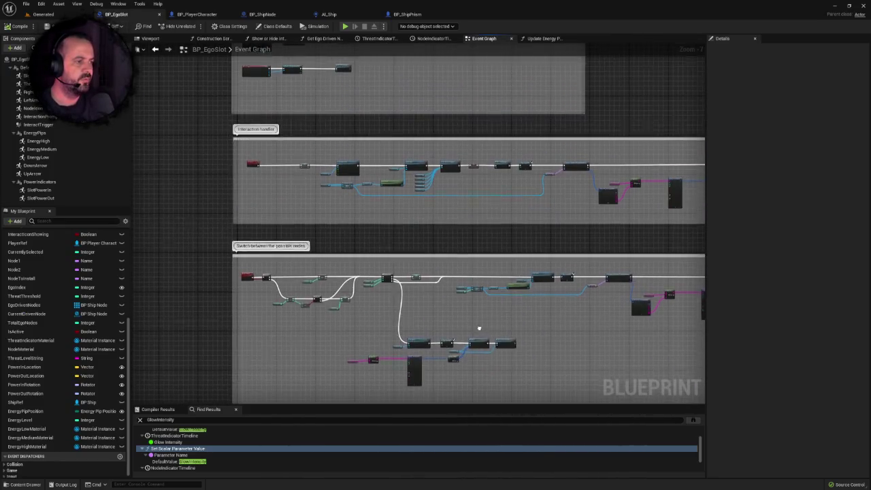
scroll(253, 307, "up", 3)
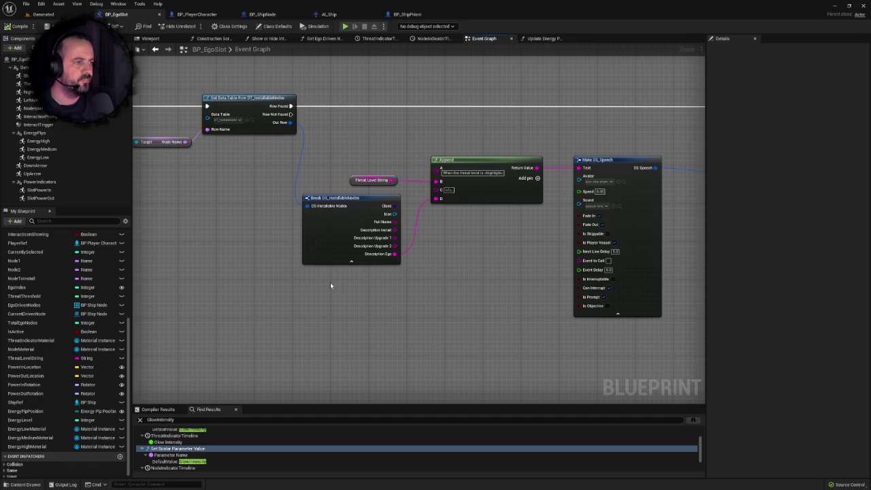
left_click_drag(331, 285, 385, 303)
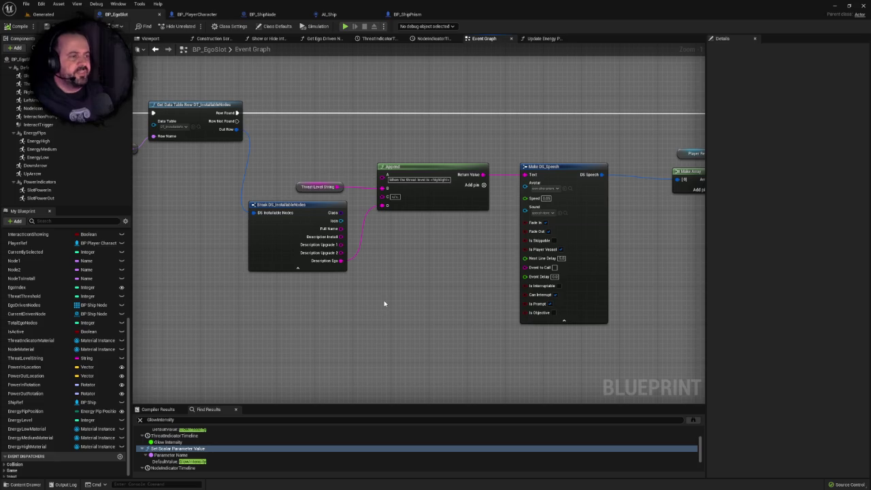
left_click_drag(228, 131, 344, 162)
scroll(343, 161, "up", 1)
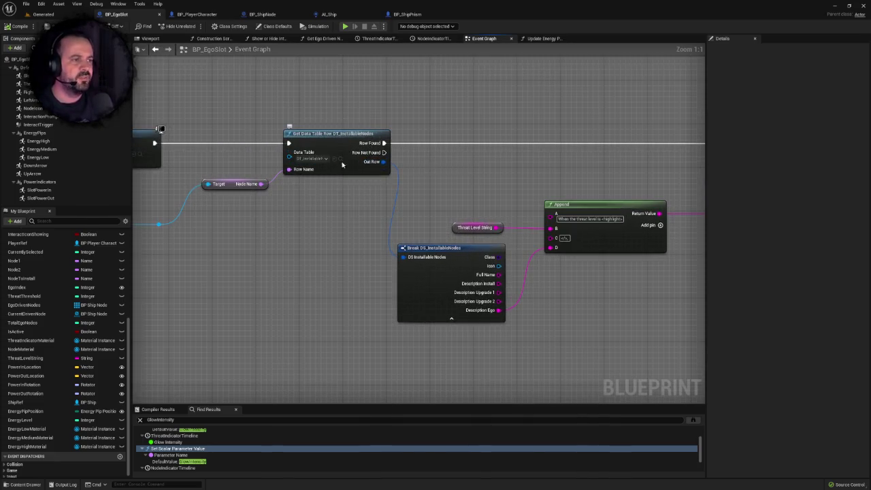
left_click(340, 159)
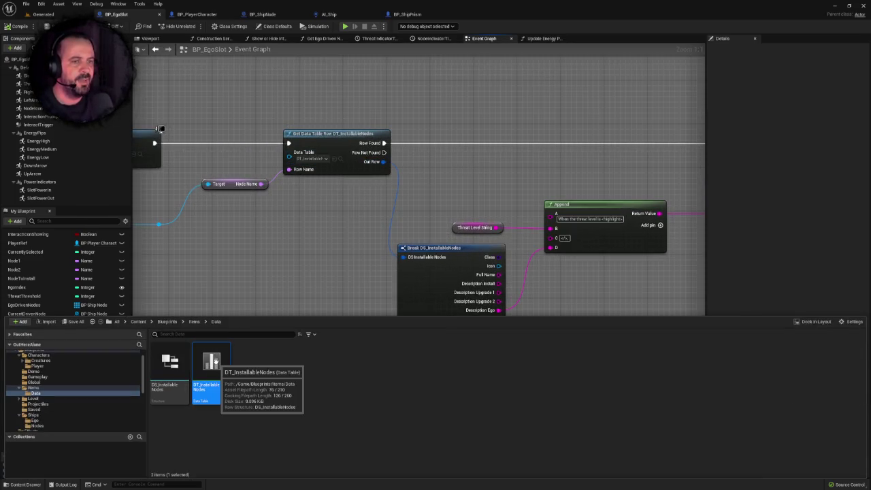
double_click(233, 375)
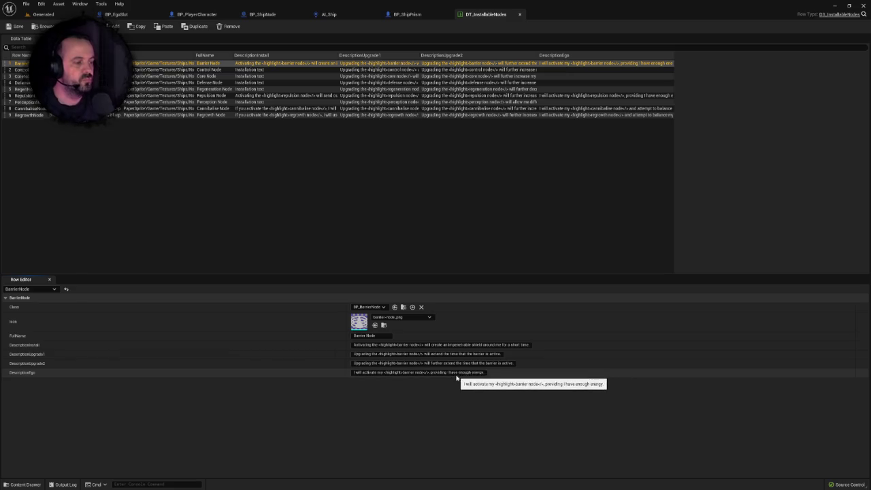
Step: Inspect the ControlNode, RepulsionNode, CannibaliseNode and RegrowthNode rows in the Row Editor
left_click(529, 70)
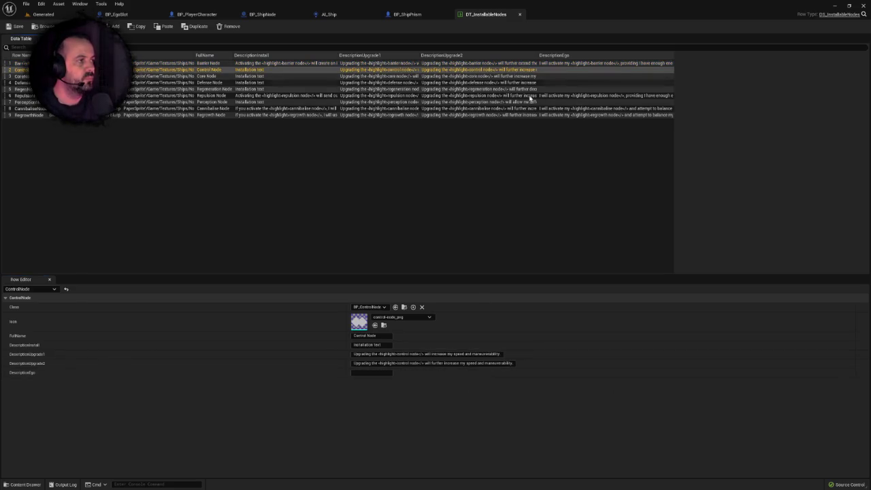
left_click(528, 96)
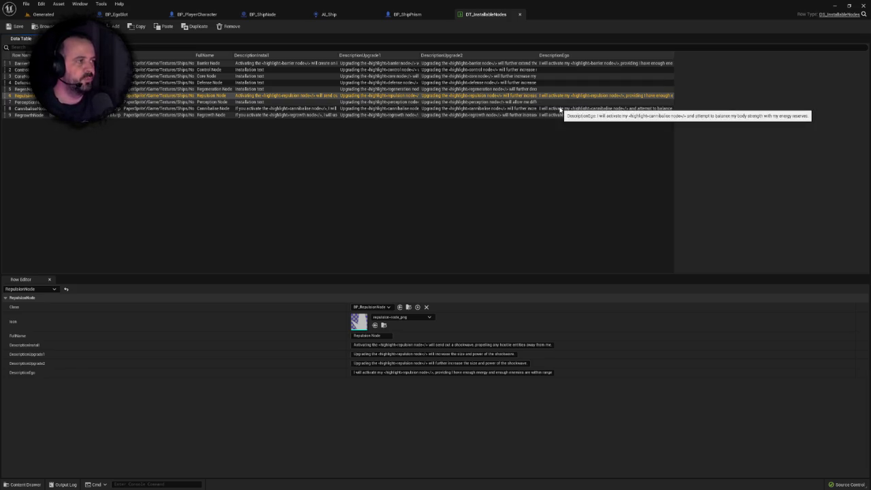
left_click(559, 109)
left_click(561, 115)
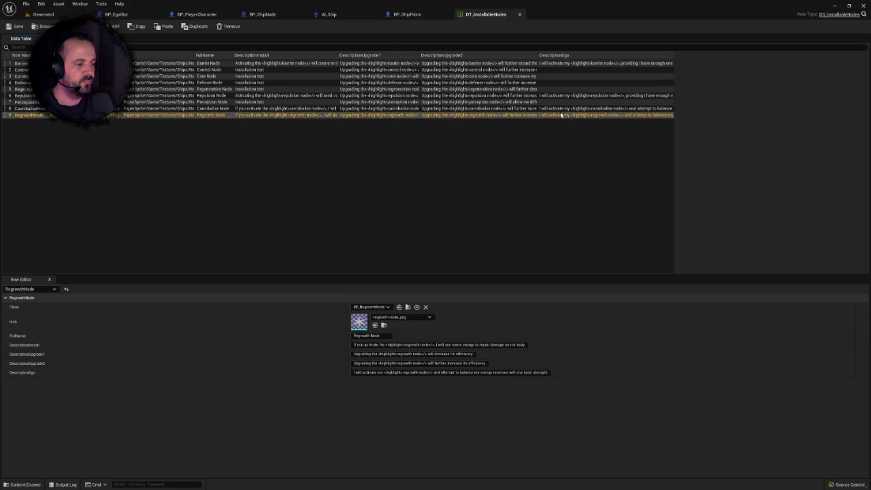
left_click(556, 109)
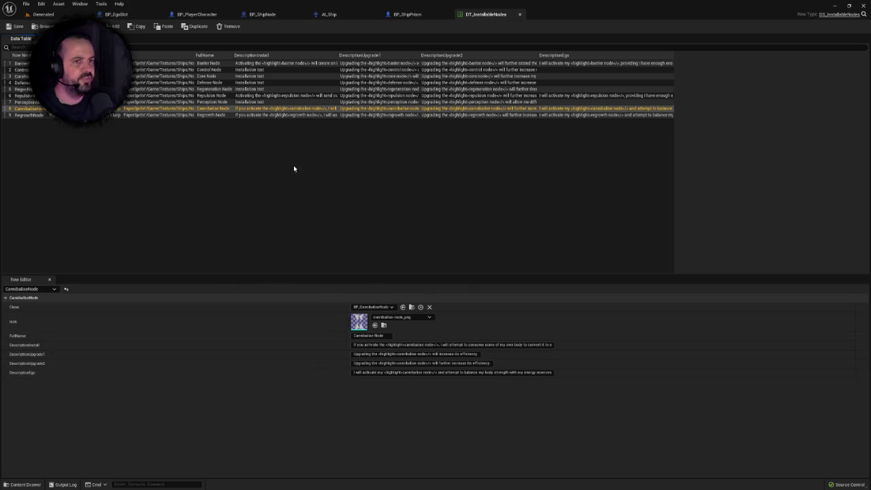
Step: Compare the RegrowthNode and CannibaliseNode row details, then go back to the BP_EgoSlot tab
left_click(121, 115)
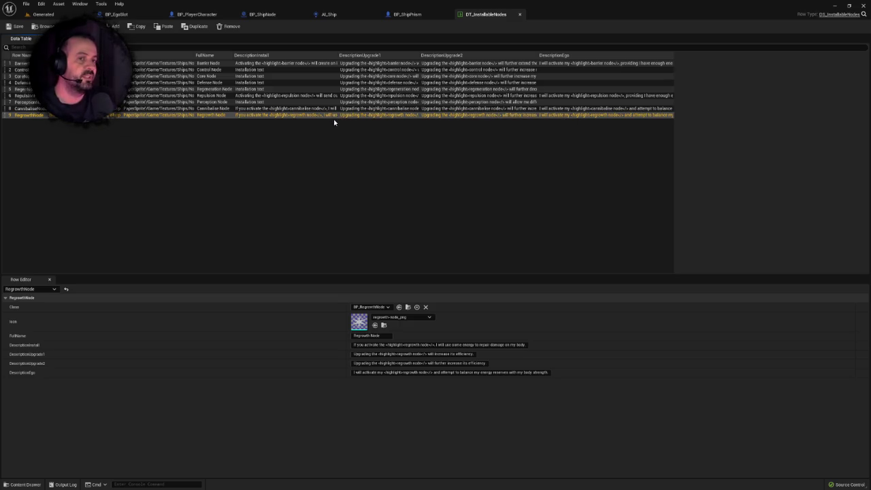
left_click(265, 111)
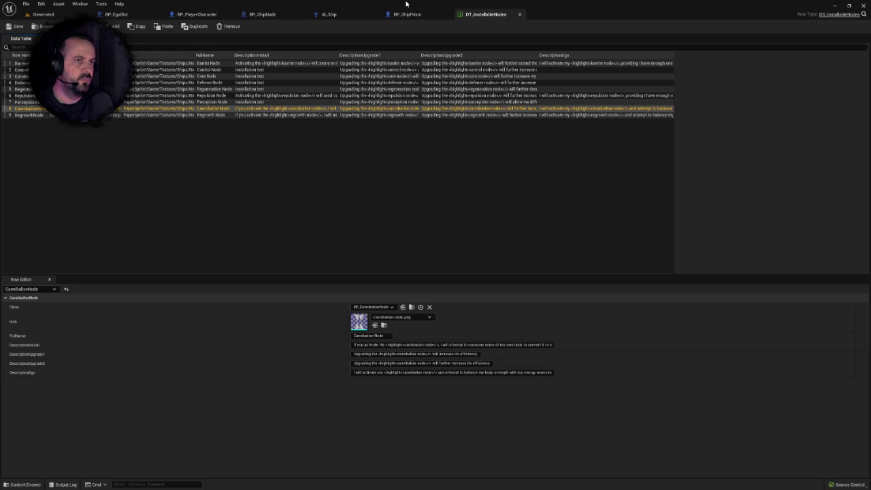
left_click(116, 14)
Step: Zoom out across the Event Graph and bring up the Update Energy Pips function graph
scroll(371, 242, "down", 3)
scroll(371, 242, "down", 1)
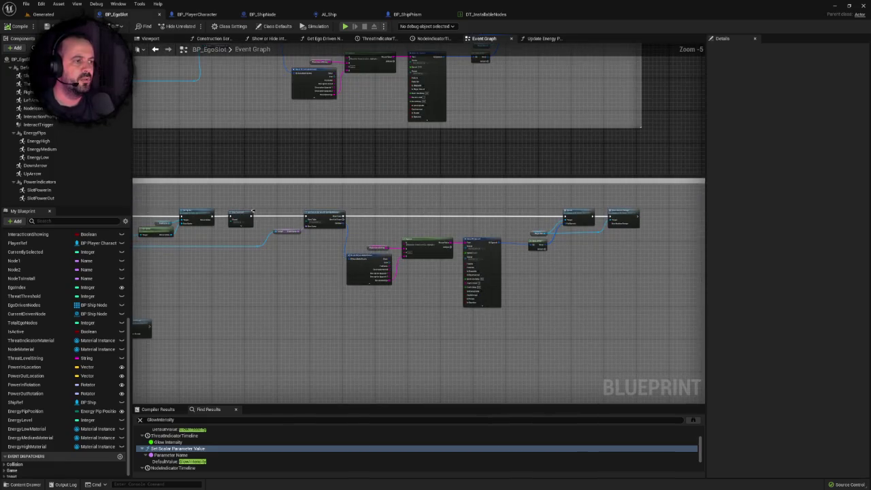
scroll(420, 205, "down", 1)
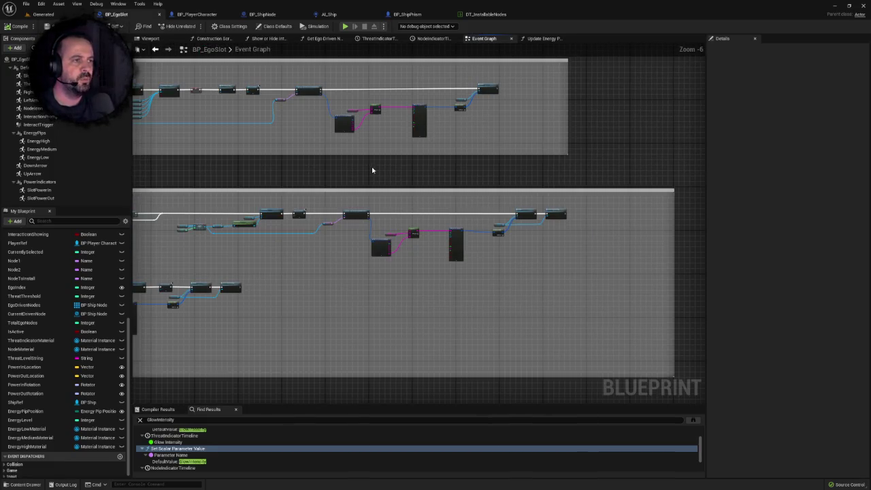
scroll(505, 163, "down", 1)
scroll(453, 196, "up", 2)
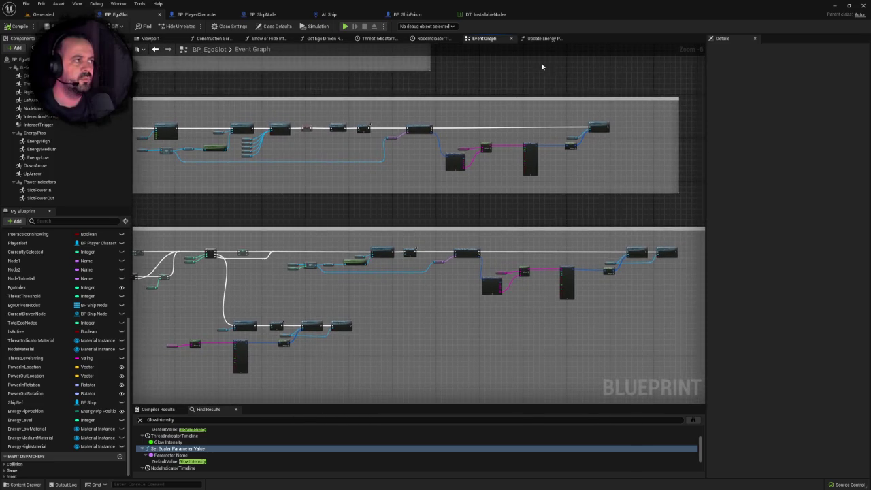
left_click(547, 39)
scroll(468, 185, "up", 1)
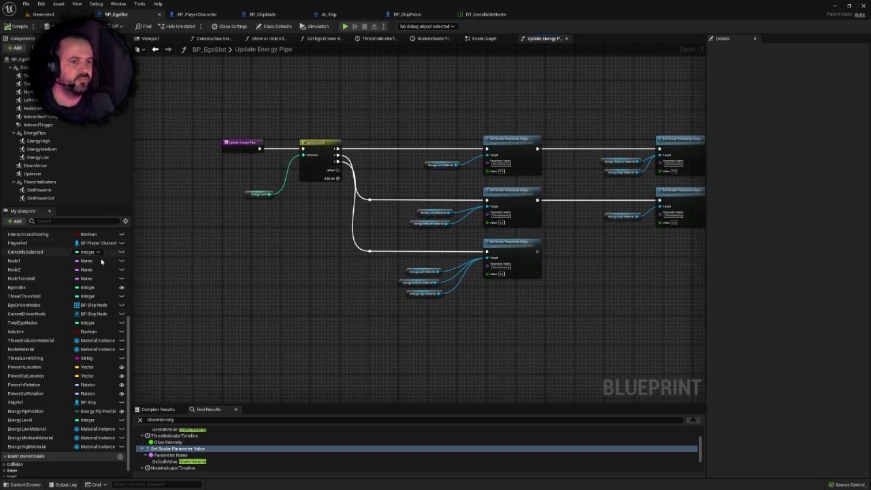
Step: Rename the UpdateEnergyPips function in My Blueprint to UpdateEnergyConfig, replacing Pips with Config
scroll(84, 302, "up", 5)
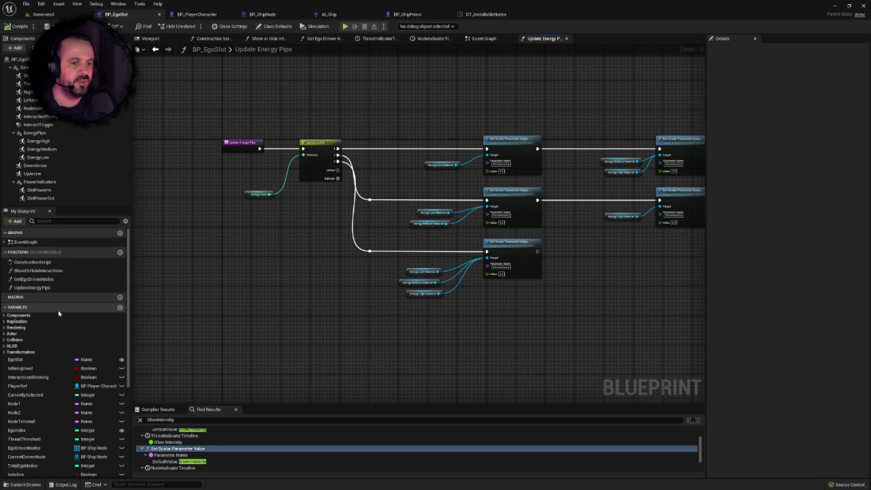
left_click(64, 287)
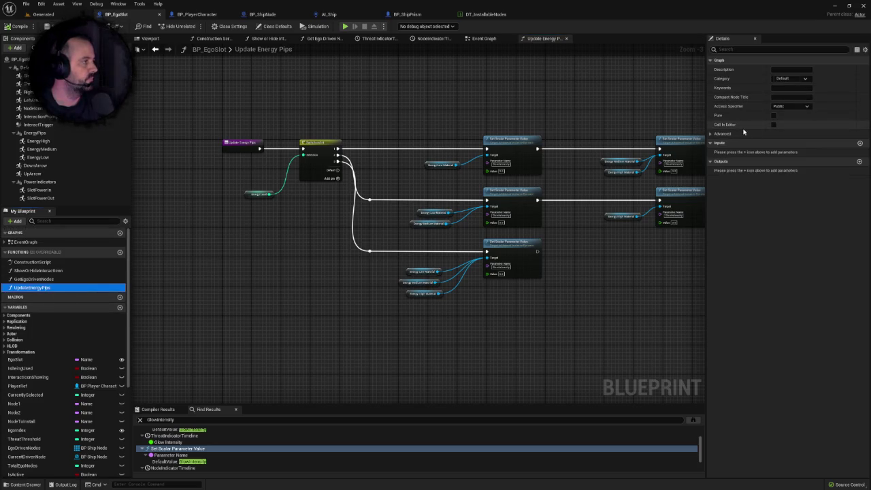
left_click(36, 279)
left_click(40, 288)
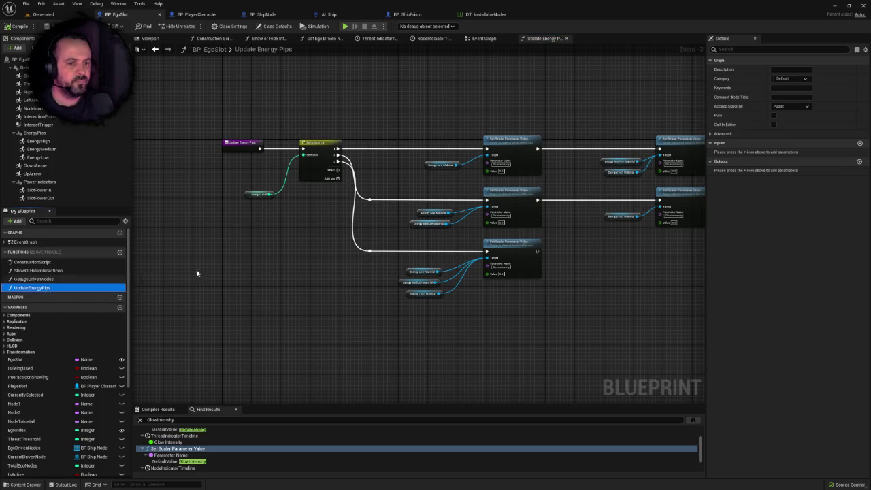
right_click(42, 286)
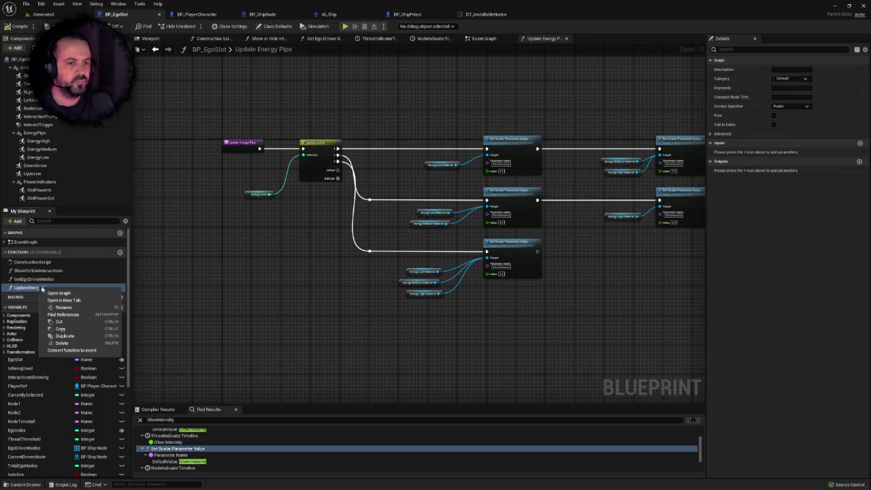
left_click(60, 300)
mouse_move(45, 289)
left_mouse_down()
mouse_move(103, 293)
mouse_move(88, 288)
left_mouse_up()
type("Config")
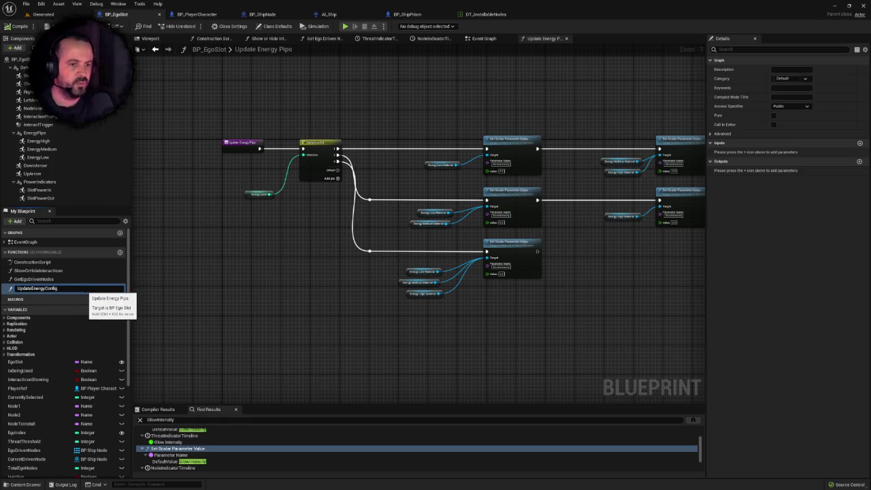
key("Return")
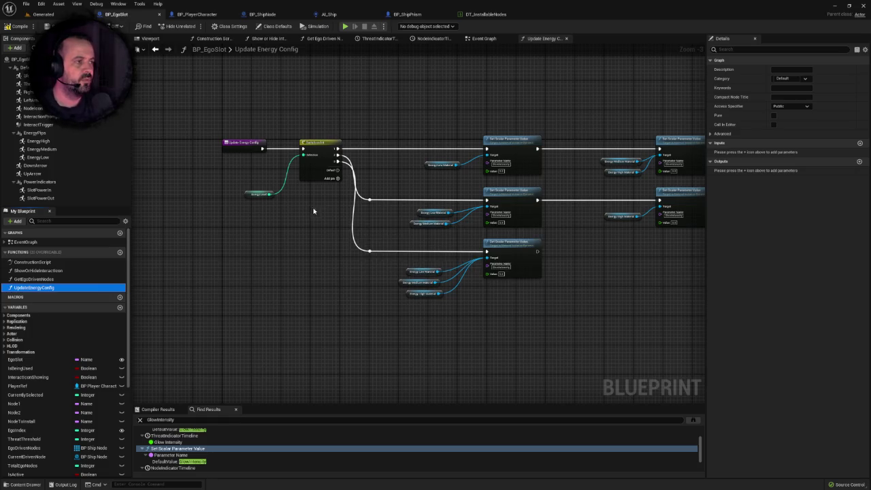
right_click(315, 217)
left_click(314, 196)
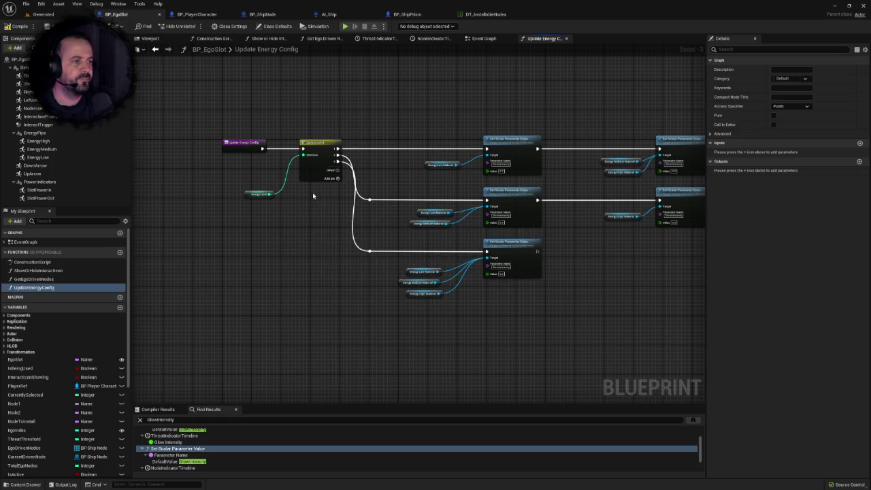
Step: Set the Switch on Int Start Index to 0, add a fourth output pin, and wire it to a Set node
scroll(314, 195, "up", 2)
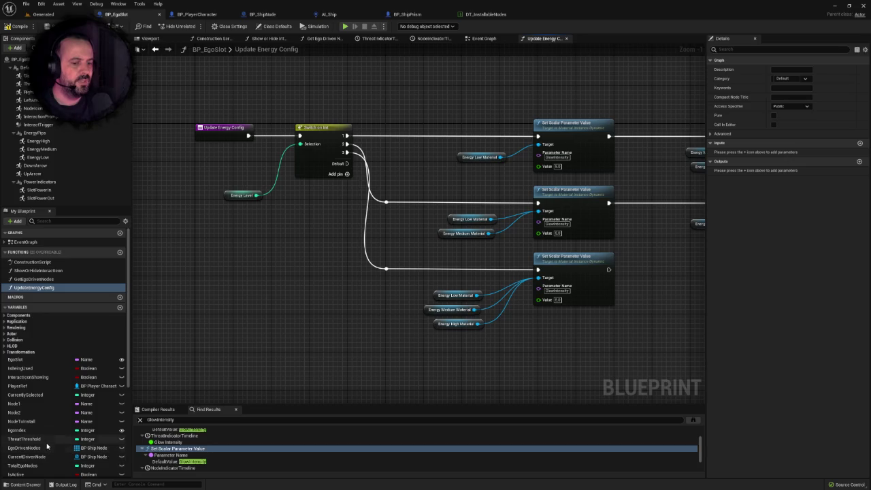
left_click(337, 134)
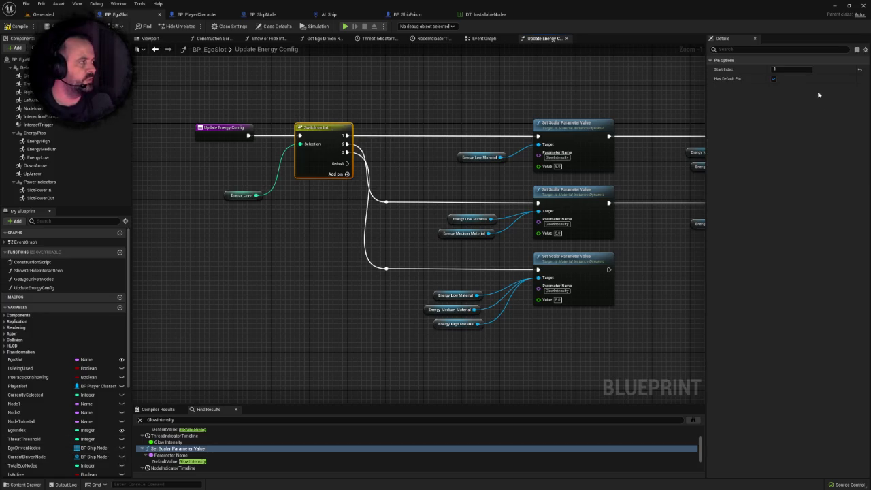
left_click(790, 70)
type("0")
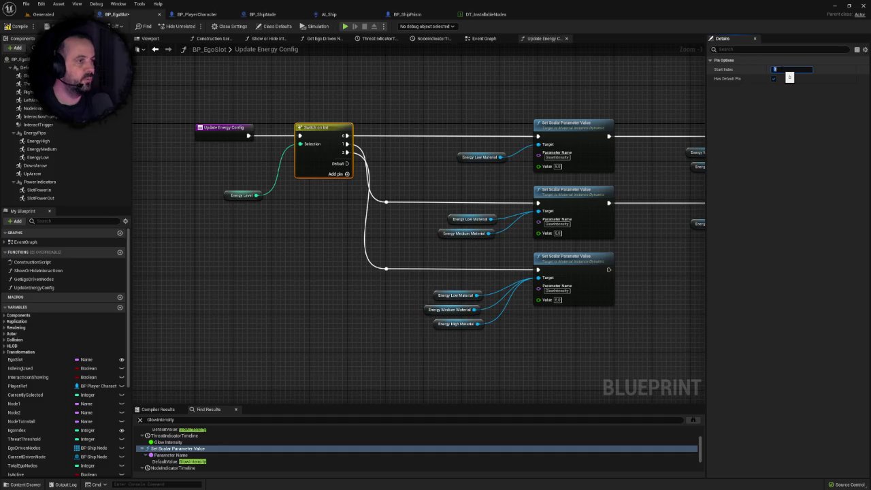
left_click(336, 173)
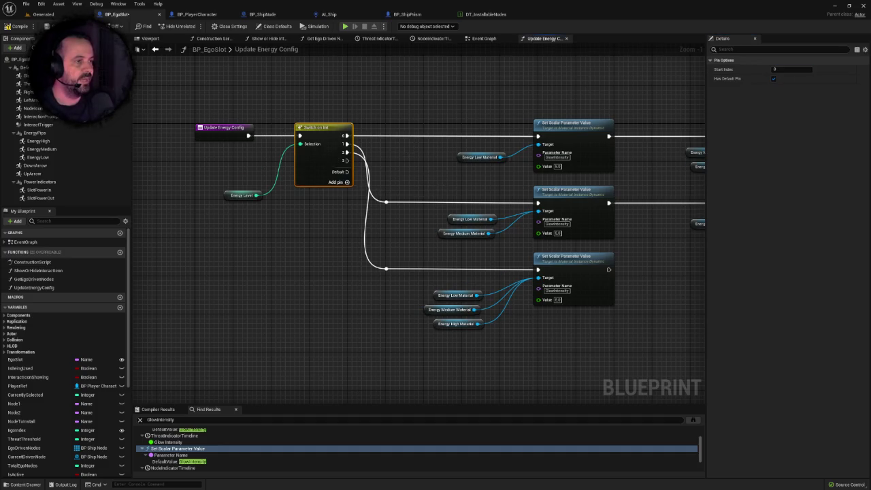
scroll(382, 133, "down", 1)
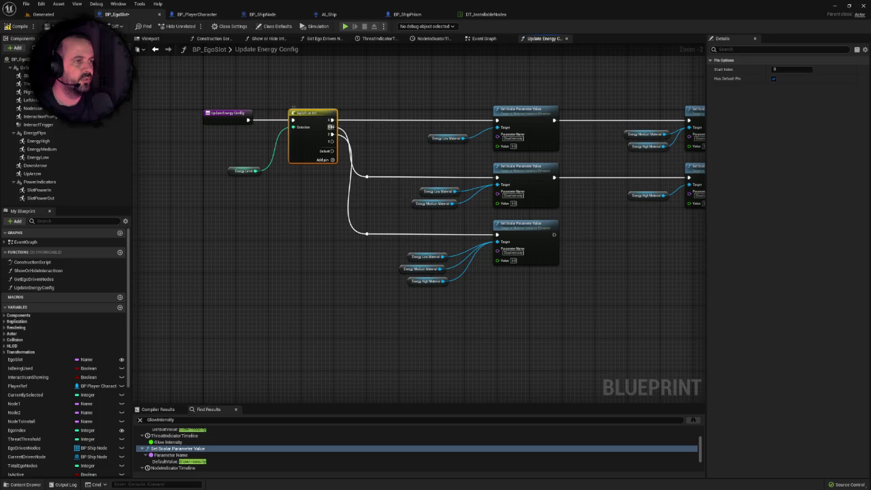
mouse_move(332, 134)
left_mouse_down()
mouse_move(497, 122)
mouse_move(366, 173)
mouse_move(370, 185)
mouse_move(498, 178)
mouse_move(333, 144)
mouse_move(381, 241)
mouse_move(370, 237)
left_mouse_up()
Step: Box-select the Set nodes with their inputs and shift them slightly right
scroll(394, 232, "down", 2)
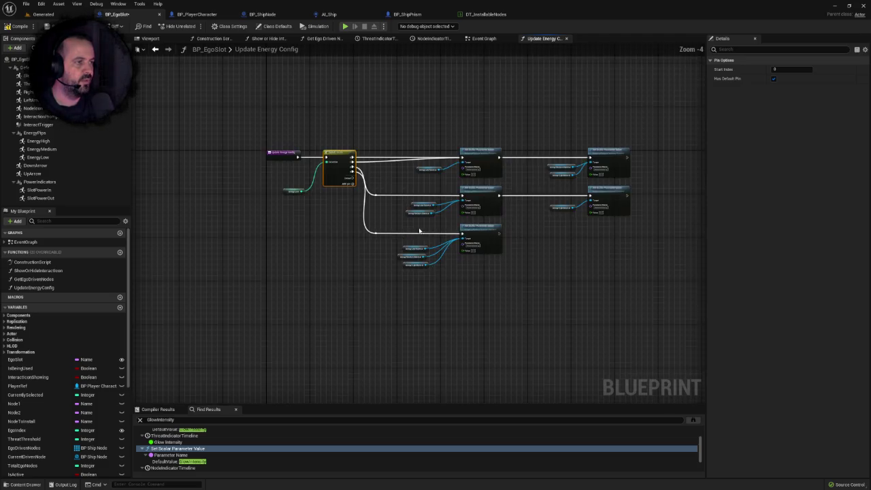
left_click_drag(344, 114, 638, 270)
left_click_drag(450, 145, 463, 138)
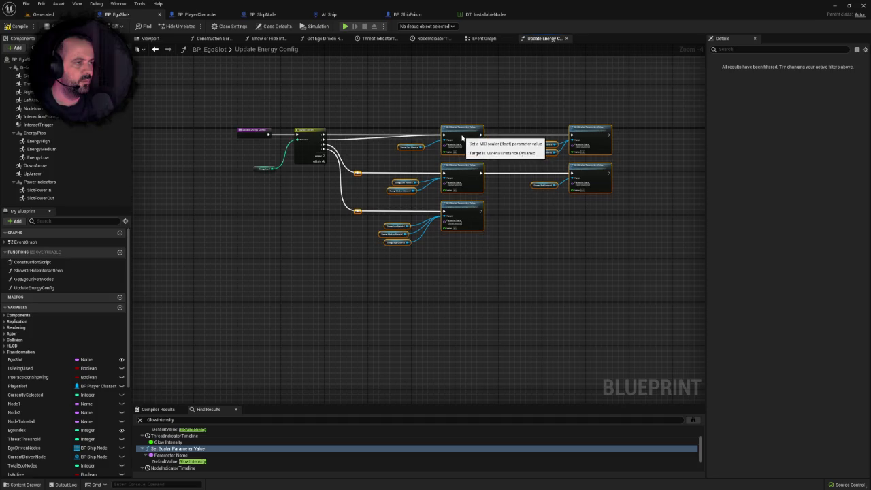
left_click(451, 255)
scroll(375, 155, "up", 3)
right_click(288, 120)
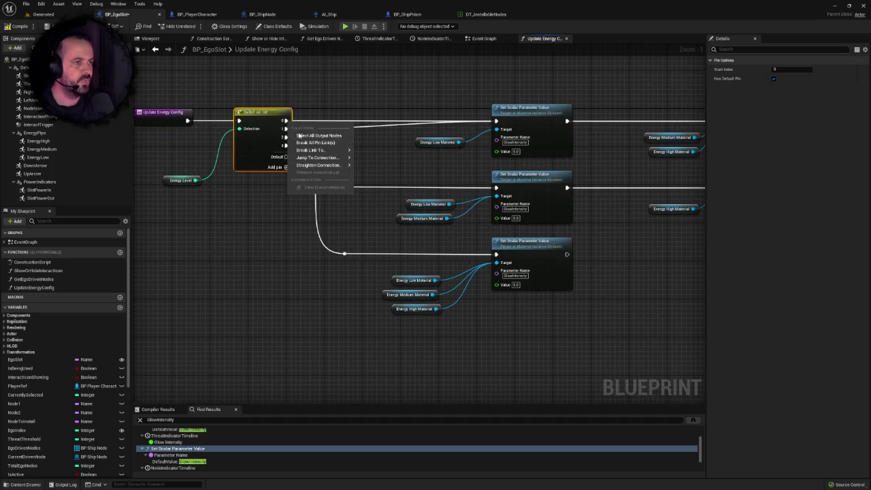